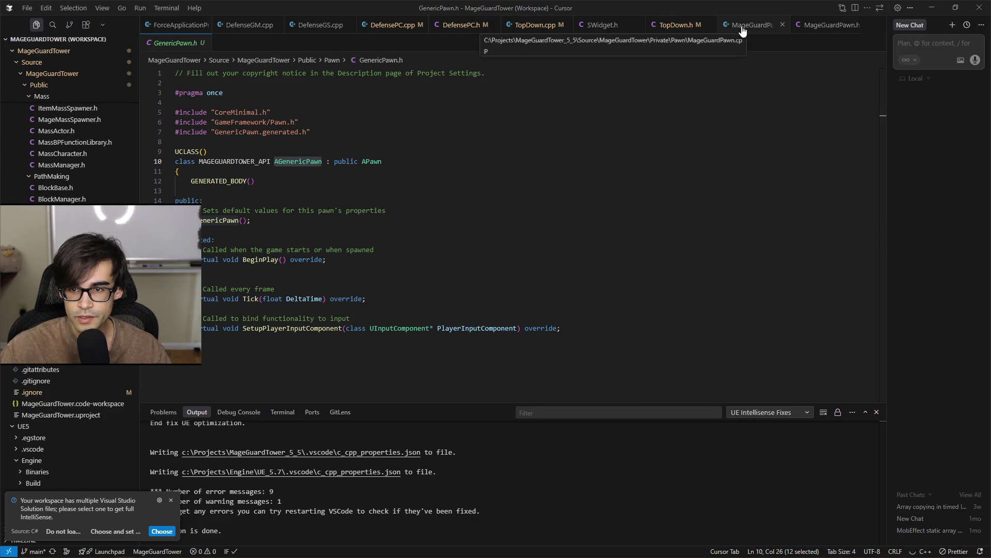
Change AMageGuardPawn's base class from APawn to AGenericPawn in MageGuardPawn.h and save
left_click(831, 25)
left_click(371, 178)
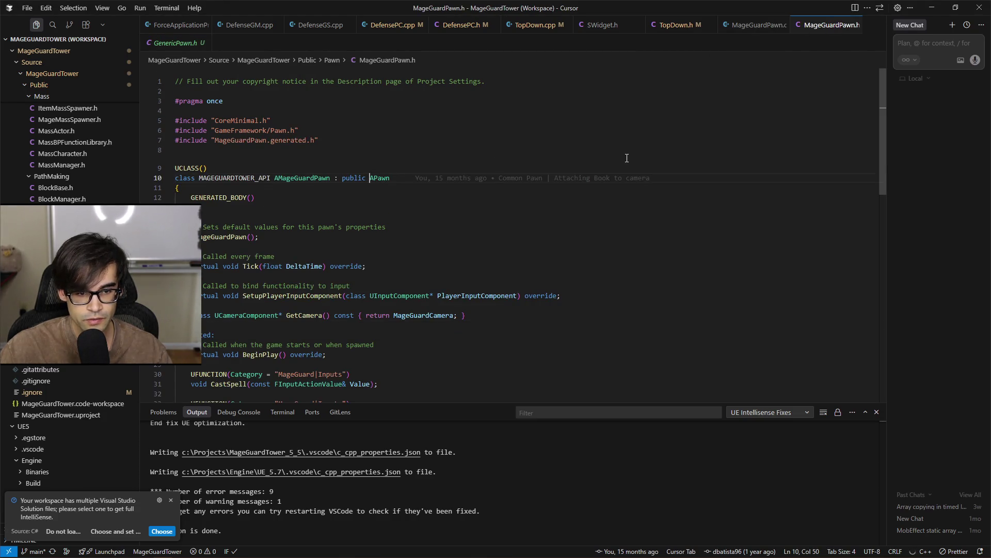
key("ctrl+shift+Right")
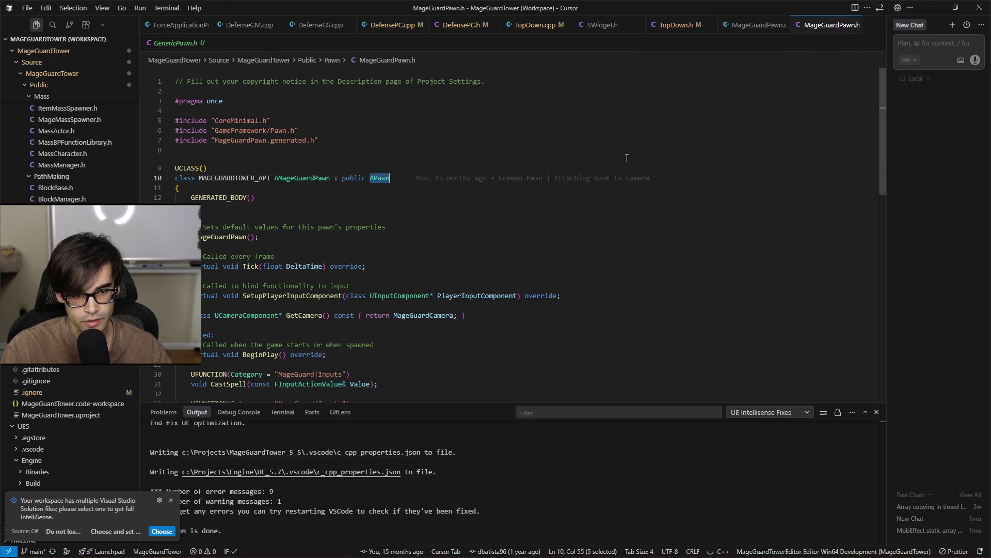
type("AGenericPawn")
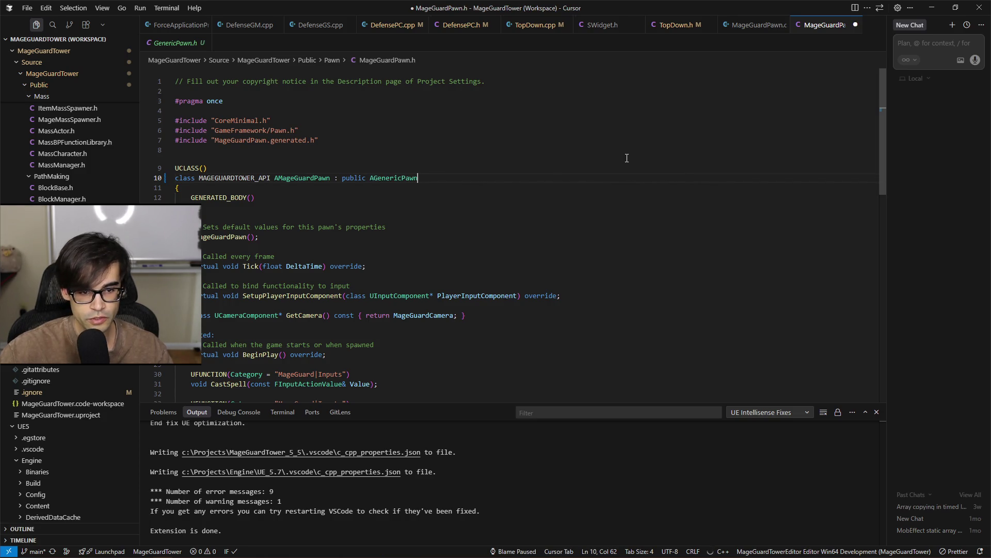
key("ctrl+s")
Open GenericPawn.cpp with Quick Open by searching for genericpawn.cpp
left_click(316, 131)
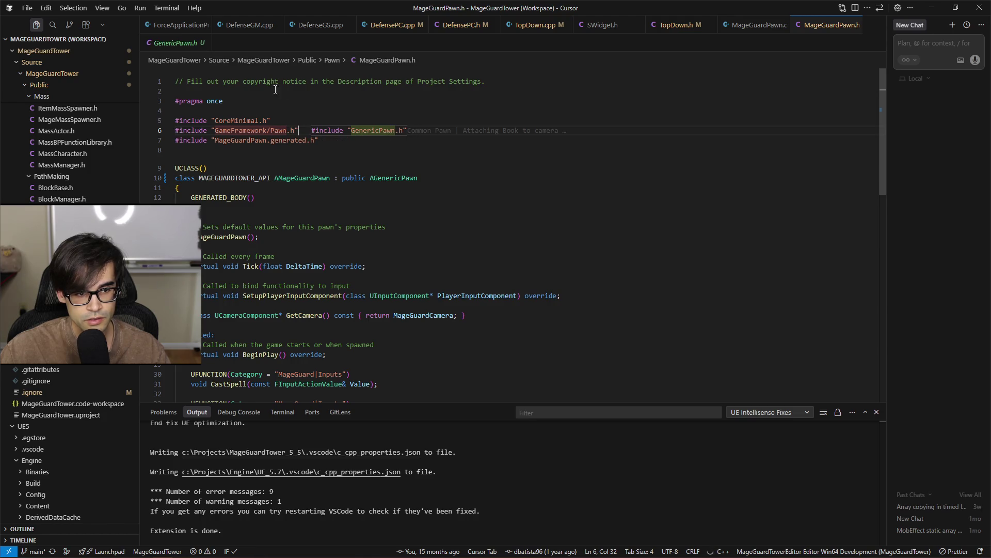
left_click(171, 45)
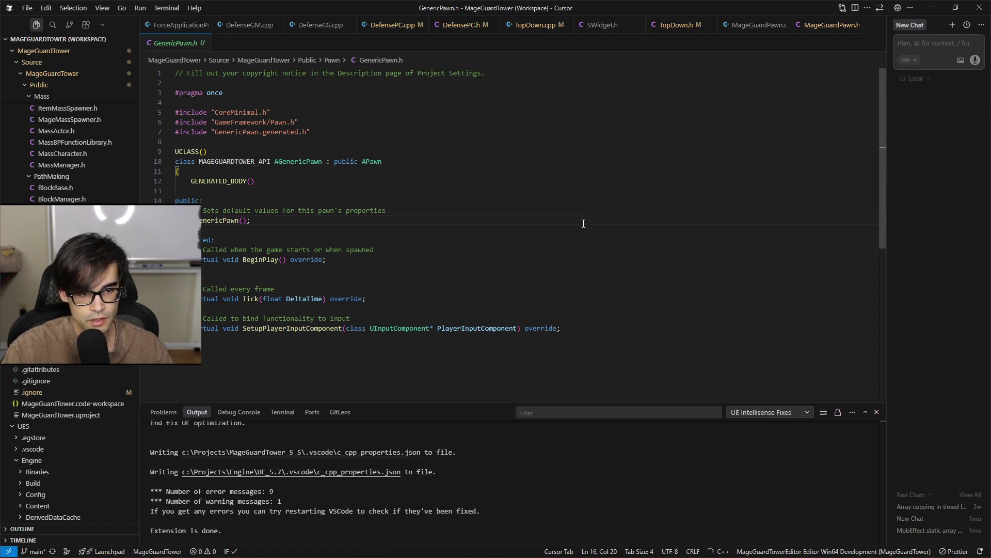
left_click(435, 248)
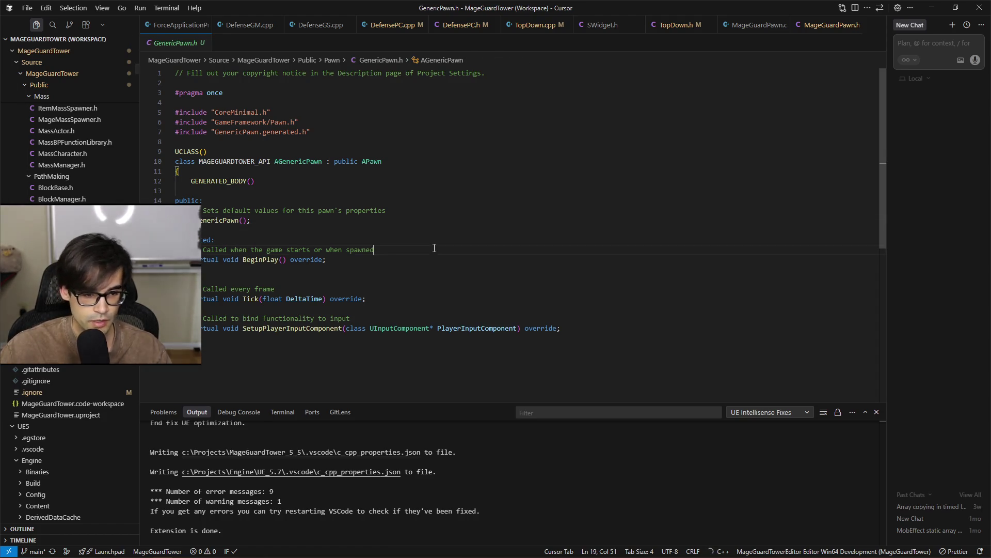
key("ctrl+p")
type("generic")
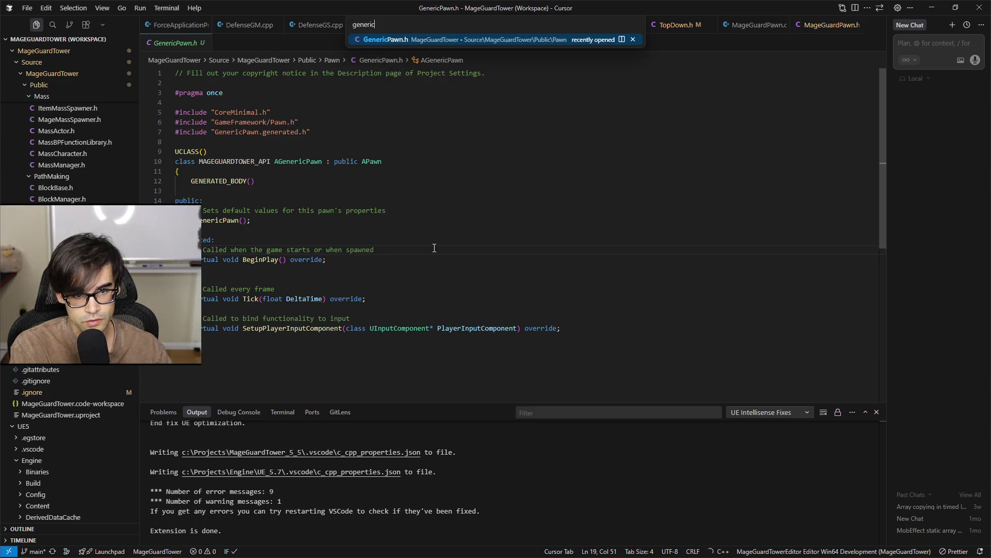
type("spawn.cpp")
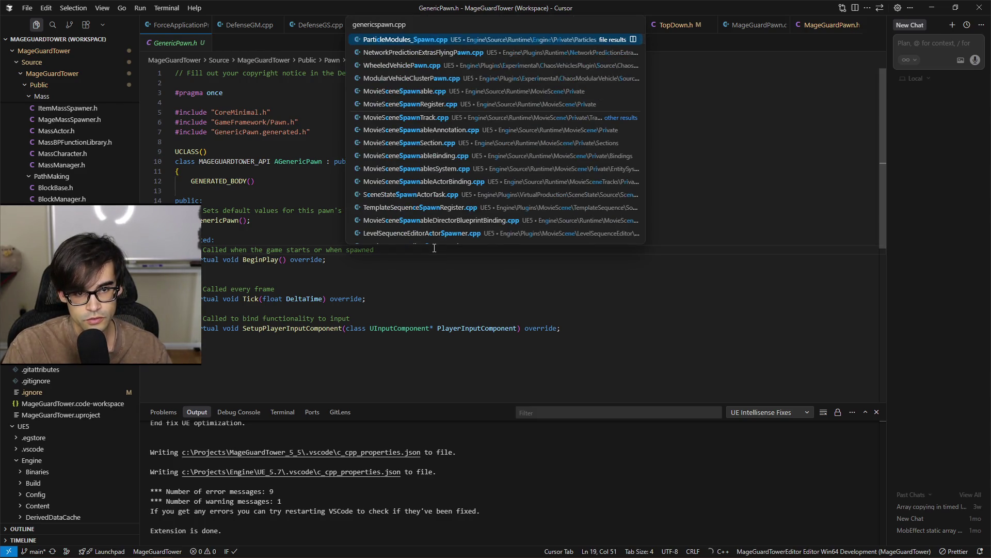
key("BackSpace")
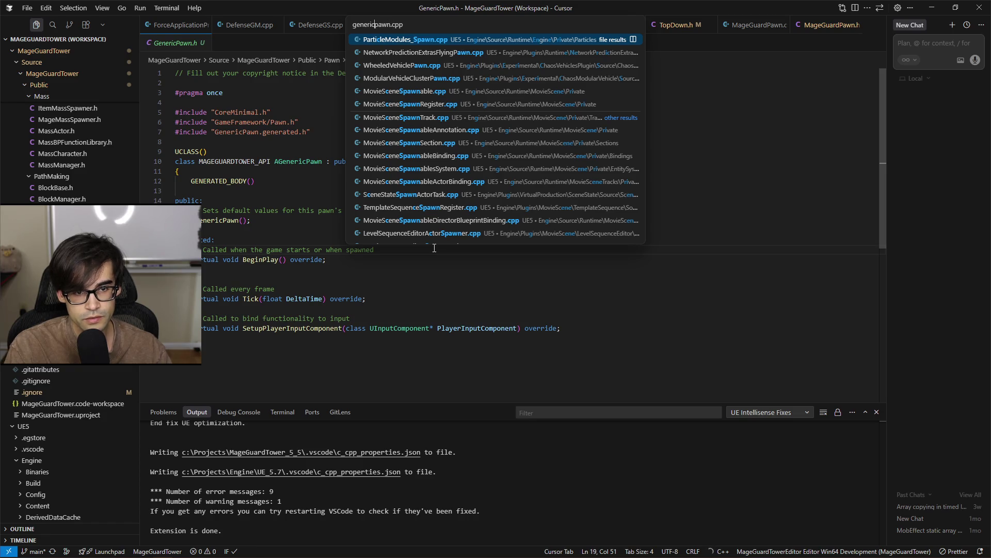
key("Return")
left_click(315, 100)
Select GenericPawn.cpp's Pawn/GenericPawn.h include line, then return to the MageGuardPawn files
key("shift+Home")
key("ctrl+c")
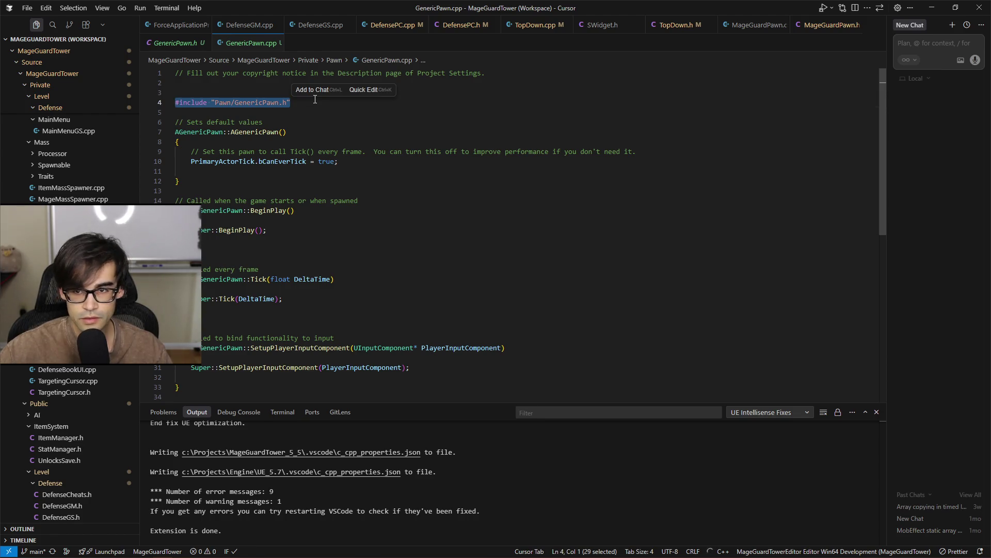
left_click(756, 25)
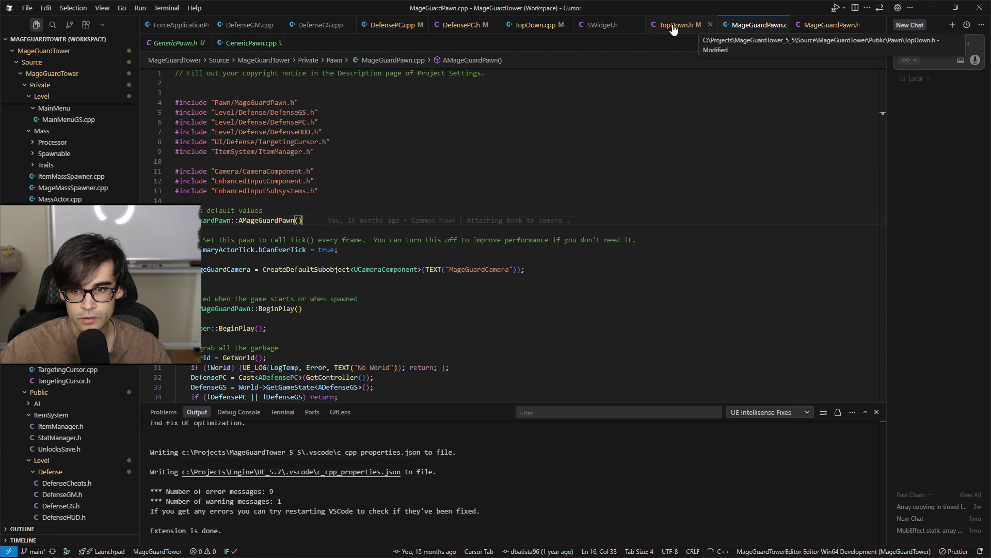
left_click(831, 25)
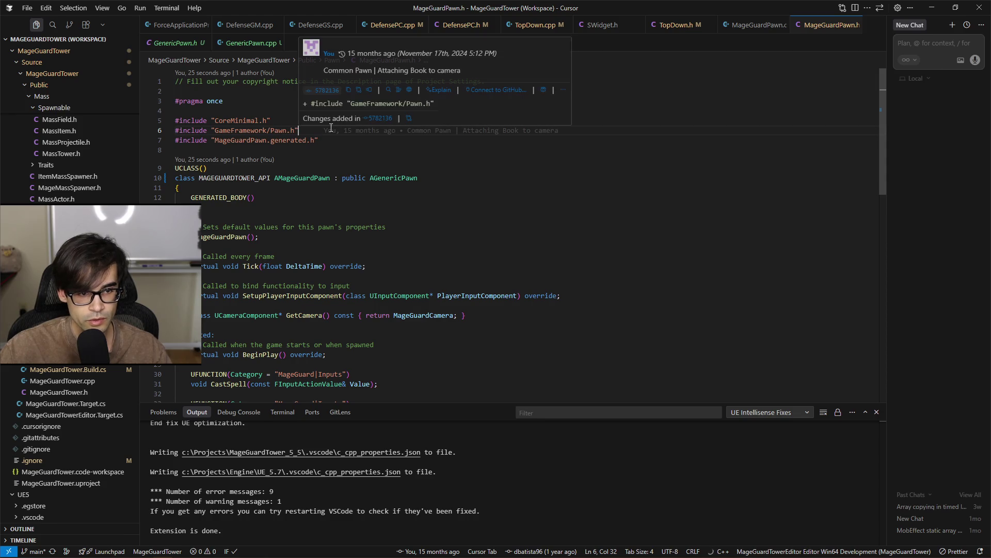
Replace MageGuardPawn.h's GameFramework/Pawn.h include with the Pawn/GenericPawn.h include
key("shift+Home")
key("ctrl+v")
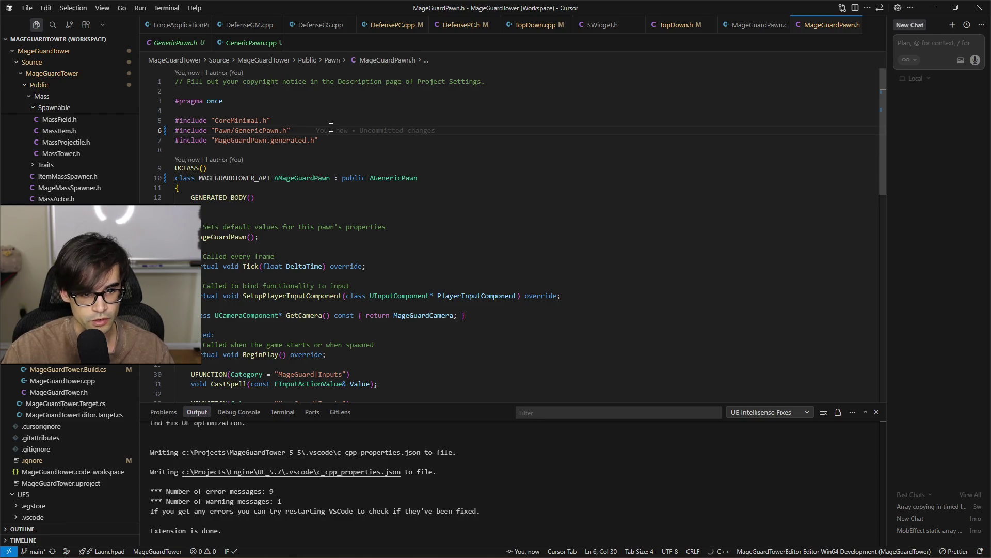
left_click(394, 177)
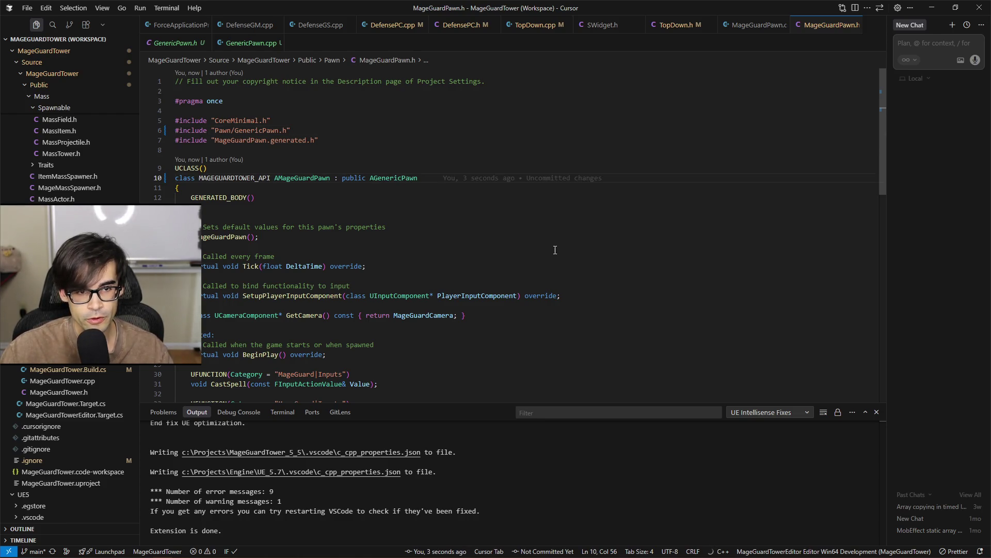
left_click(709, 178)
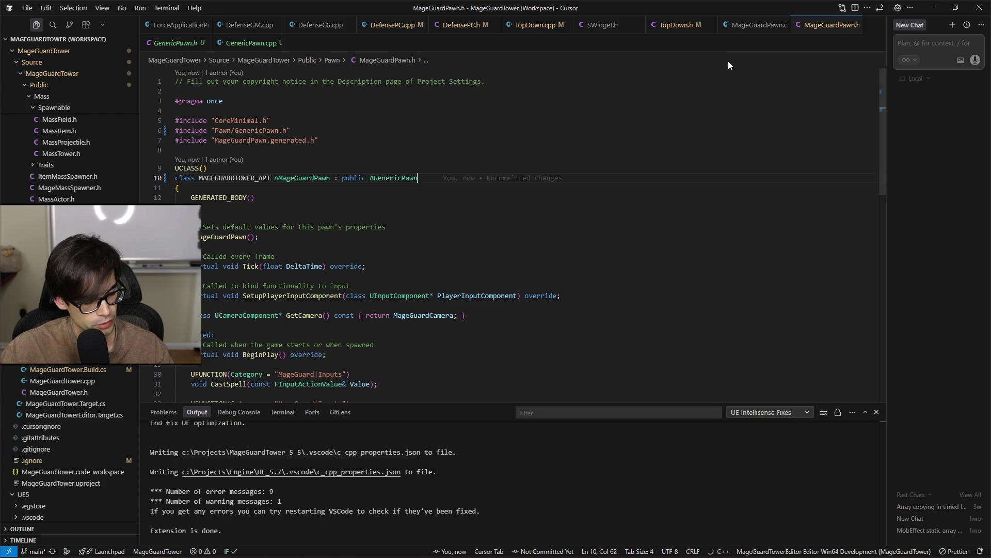
Cut the FOnCursorHidden delegate declaration out of TopDown.h
left_click(673, 25)
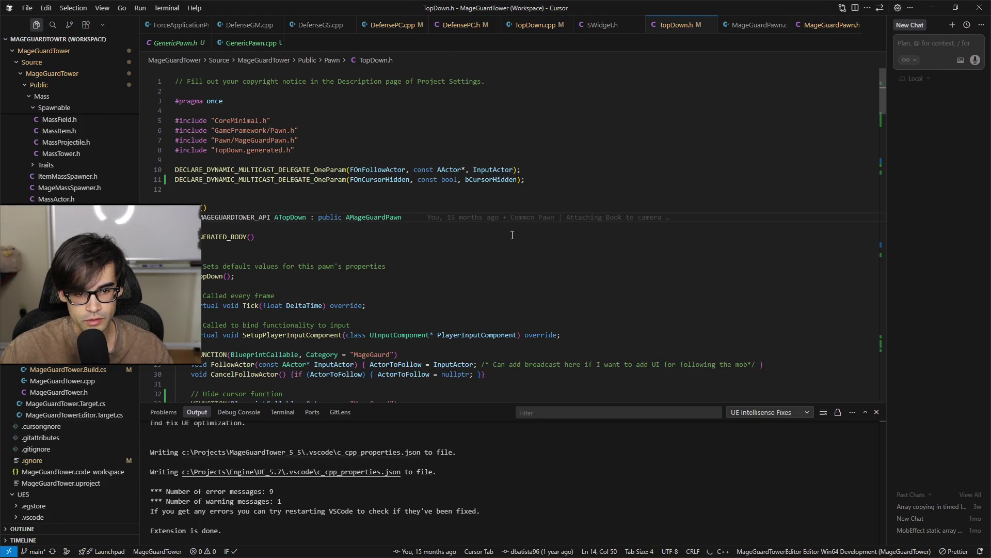
left_click(681, 180)
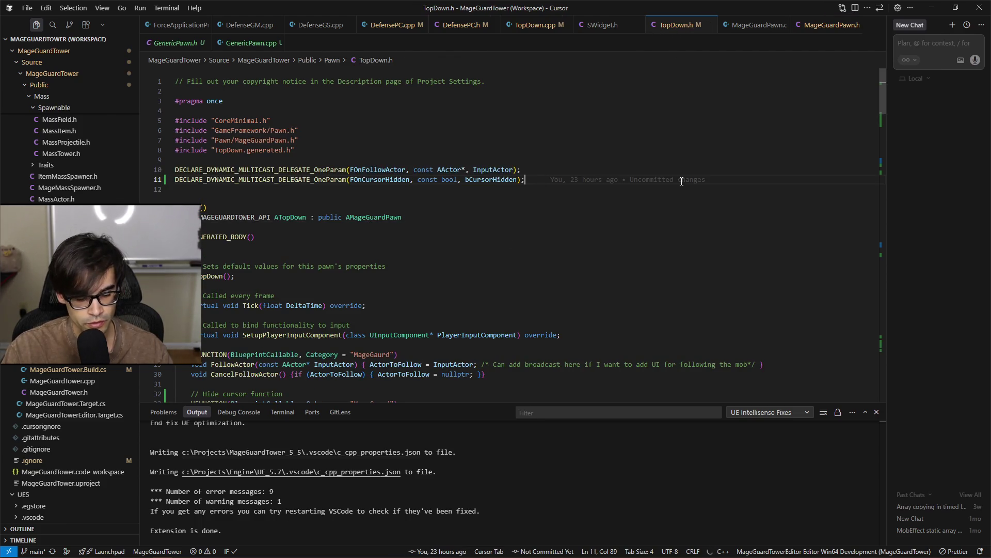
key("shift+Up")
key("ctrl+c")
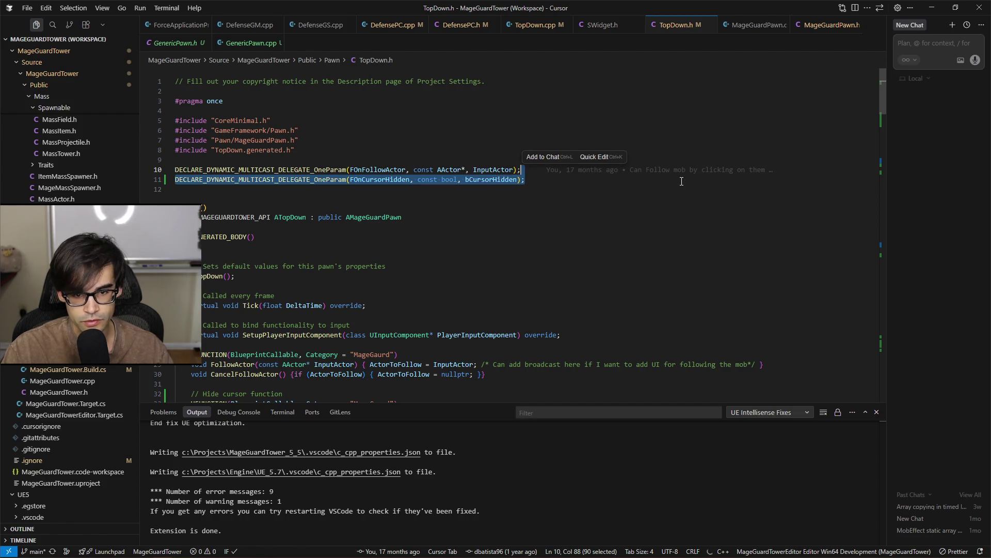
key("BackSpace")
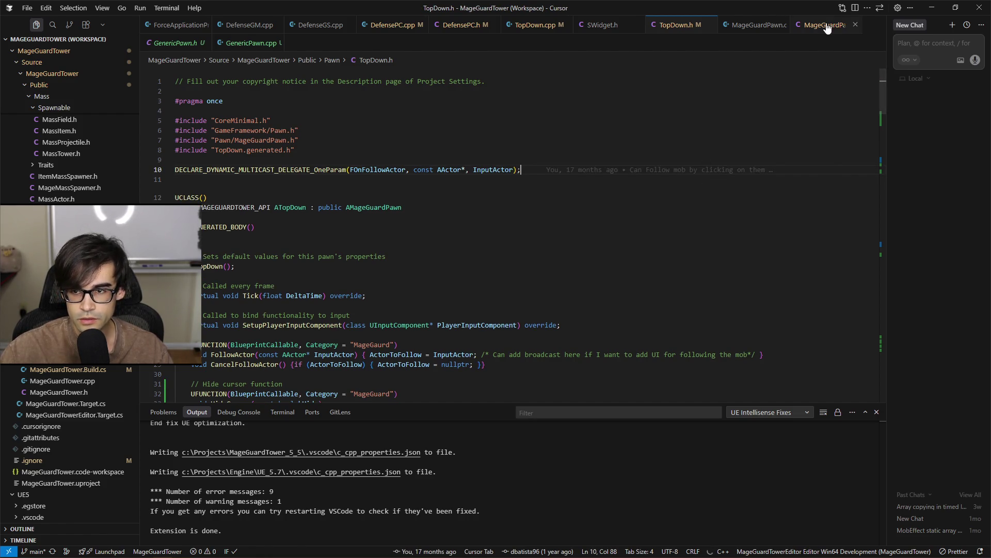
Paste the FOnCursorHidden delegate below GenericPawn.h's includes, tidy blank lines, and save
left_click(170, 42)
left_click(465, 133)
key("Return")
key("Return")
key("Return")
key("ctrl+v")
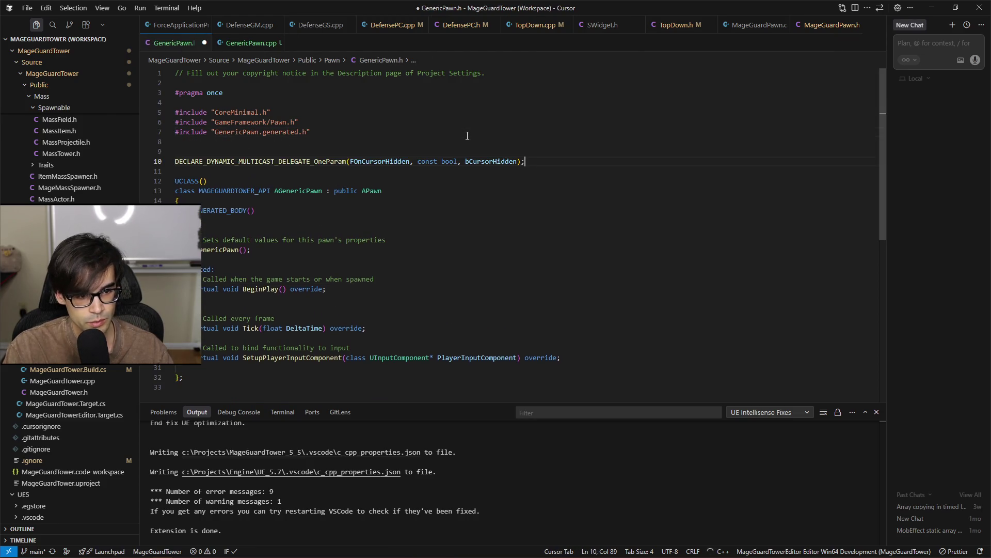
key("ctrl+s")
key("Up")
key("BackSpace")
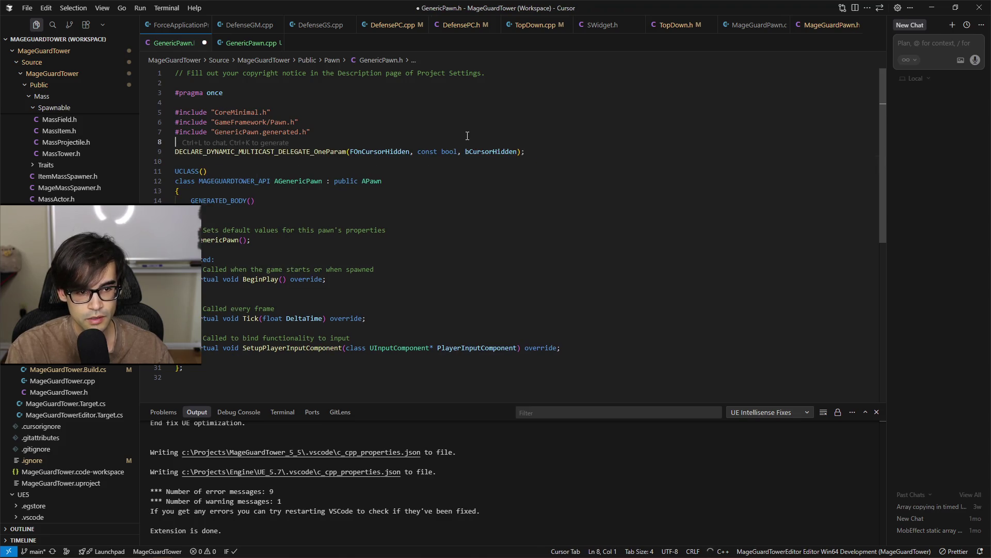
key("ctrl+s")
Close SWidget.h and cut the HideCursor and IsFromControllerClick declarations from TopDown.h
left_click(678, 25)
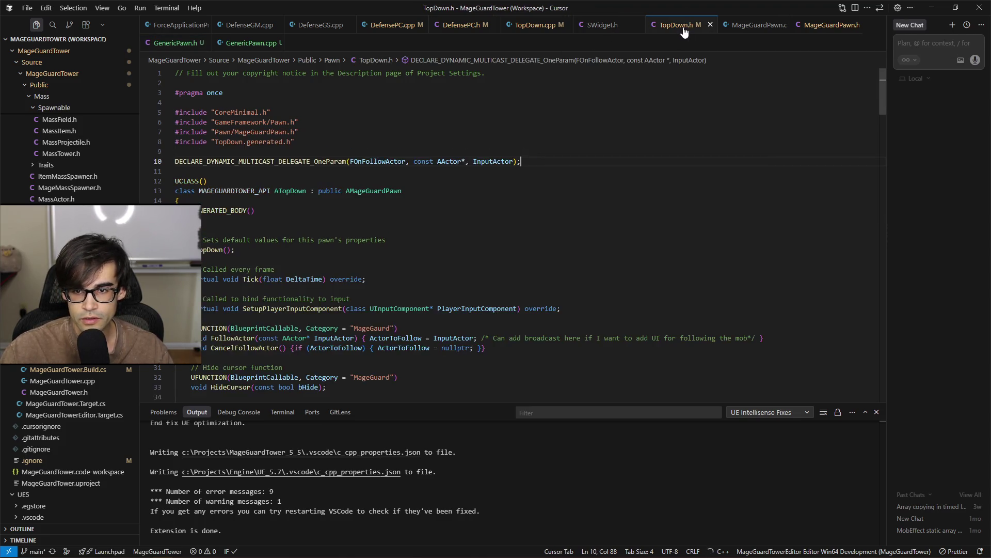
left_click(528, 29)
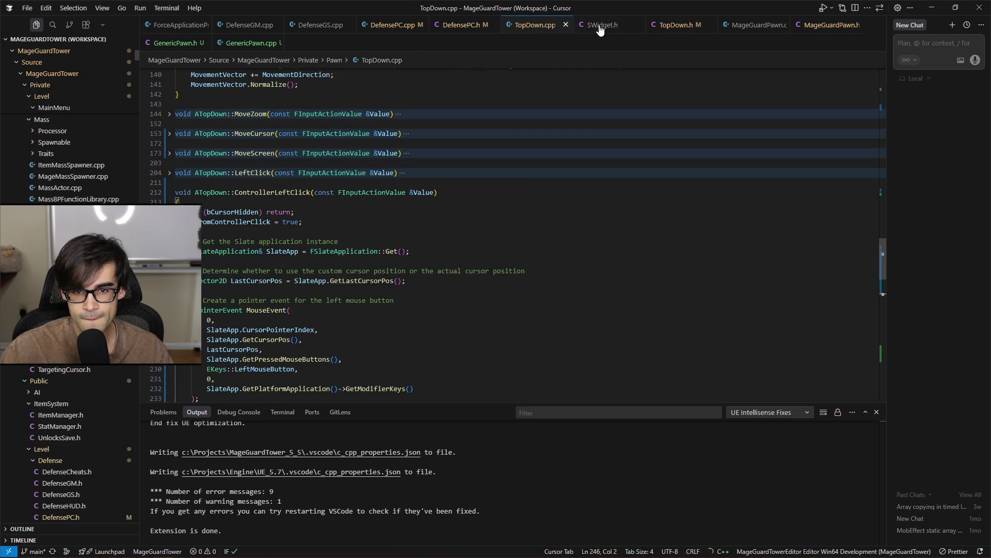
left_click(616, 30)
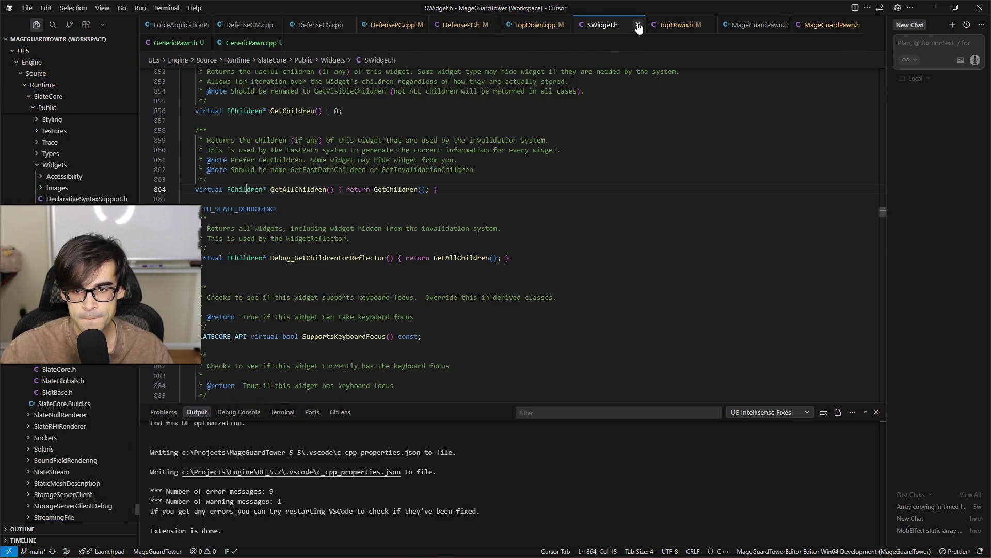
left_click(638, 24)
left_click(613, 30)
scroll(490, 210, "down", 7)
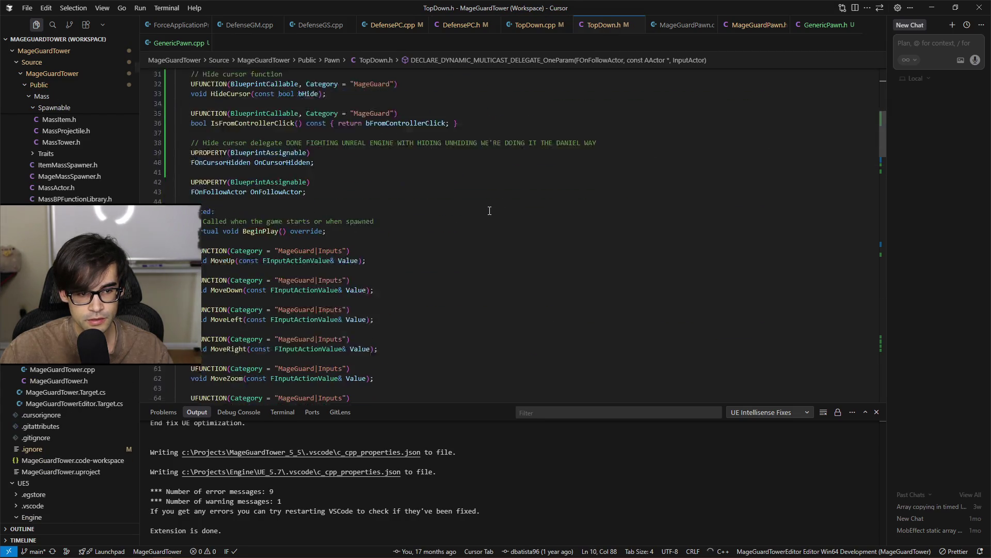
left_click(324, 197)
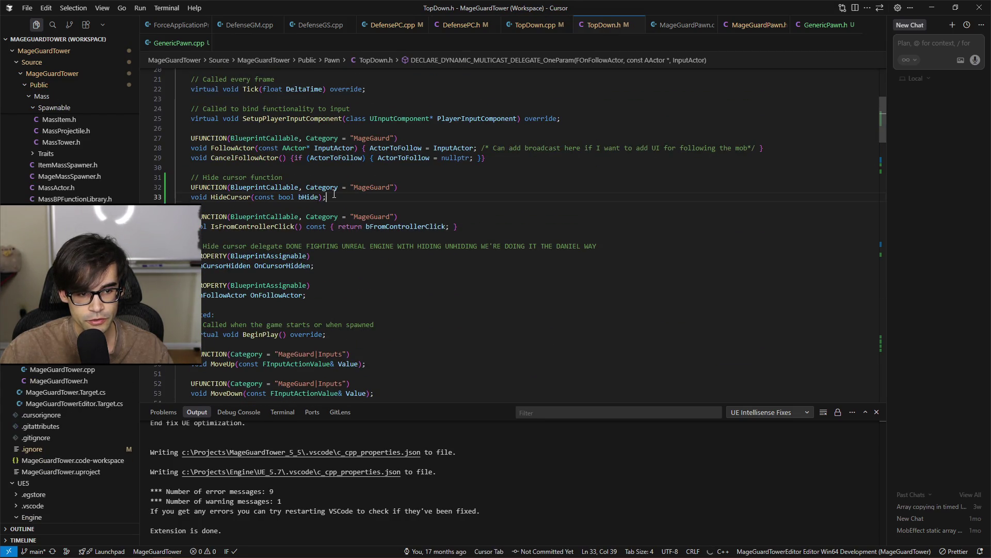
left_click(285, 226)
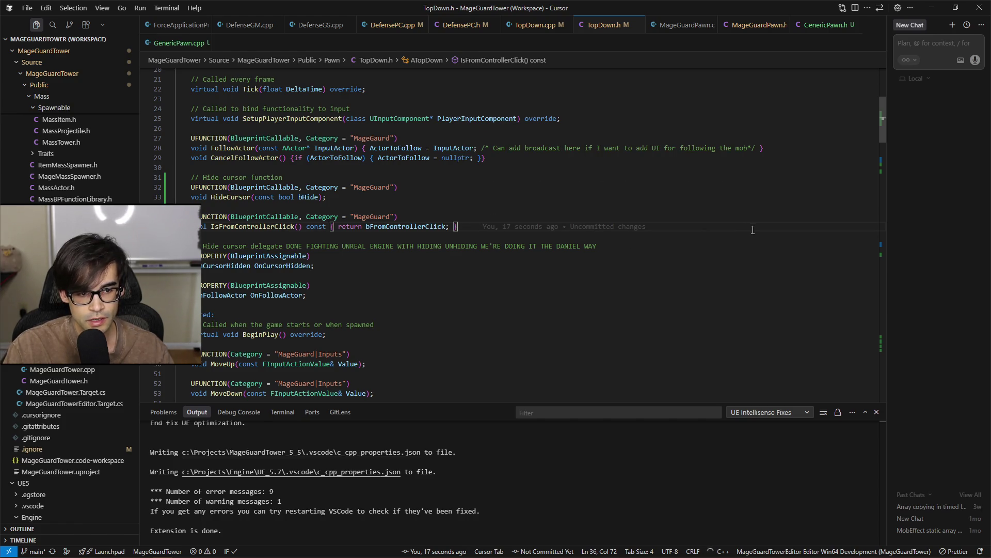
key("shift+Up")
key("shift+Up")
key("shift+Up")
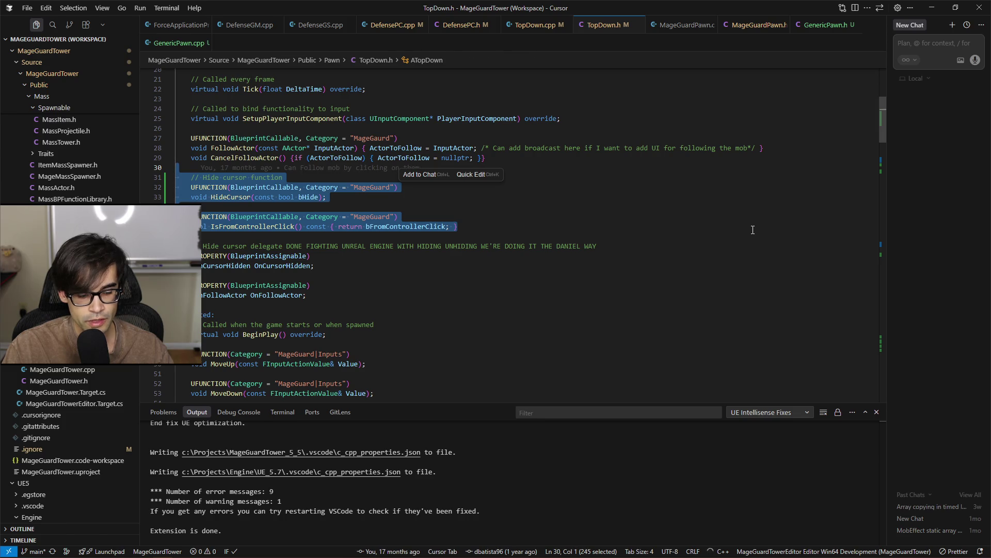
key("BackSpace")
key("BackSpace")
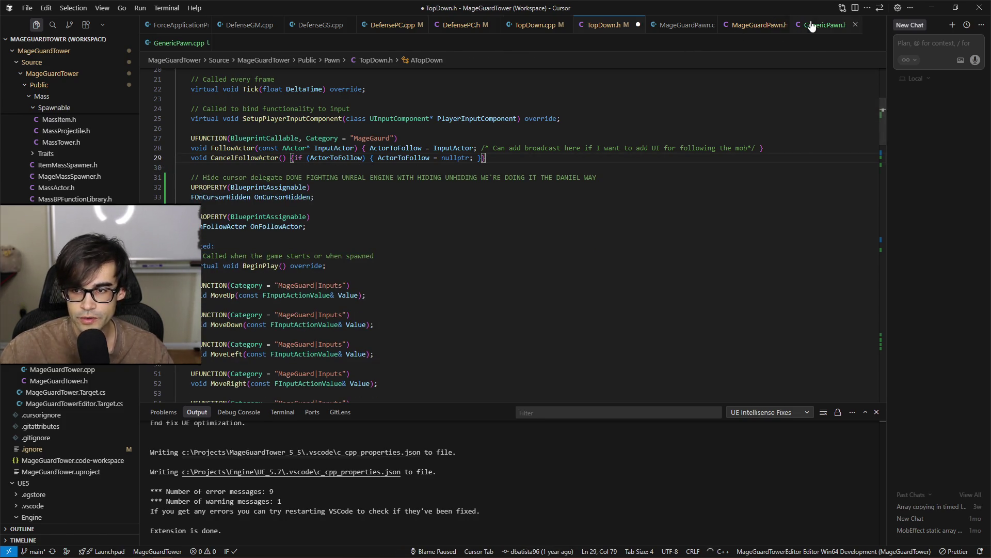
Paste HideCursor and IsFromControllerClick under the GenericPawn constructor and reposition the OnCursorHidden property
left_click(812, 26)
left_click(486, 244)
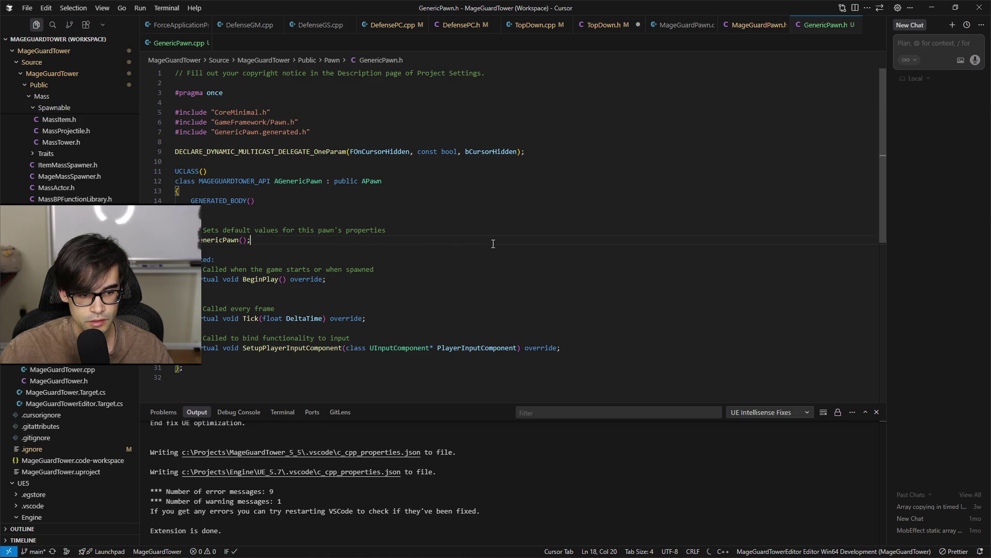
key("ctrl+v")
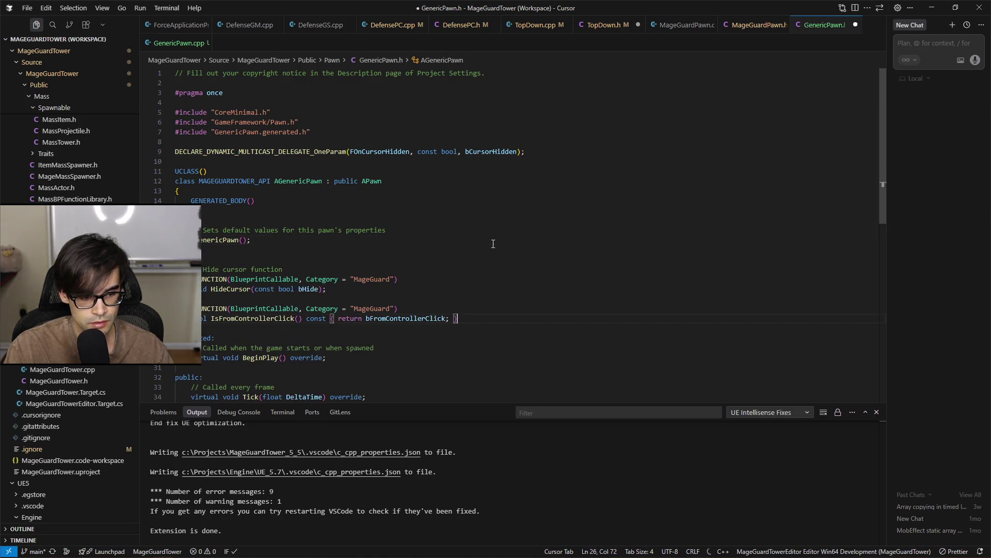
key("shift+Down")
key("shift+Down")
key("shift+Down")
key("ctrl+x")
key("Down")
key("Down")
key("Down")
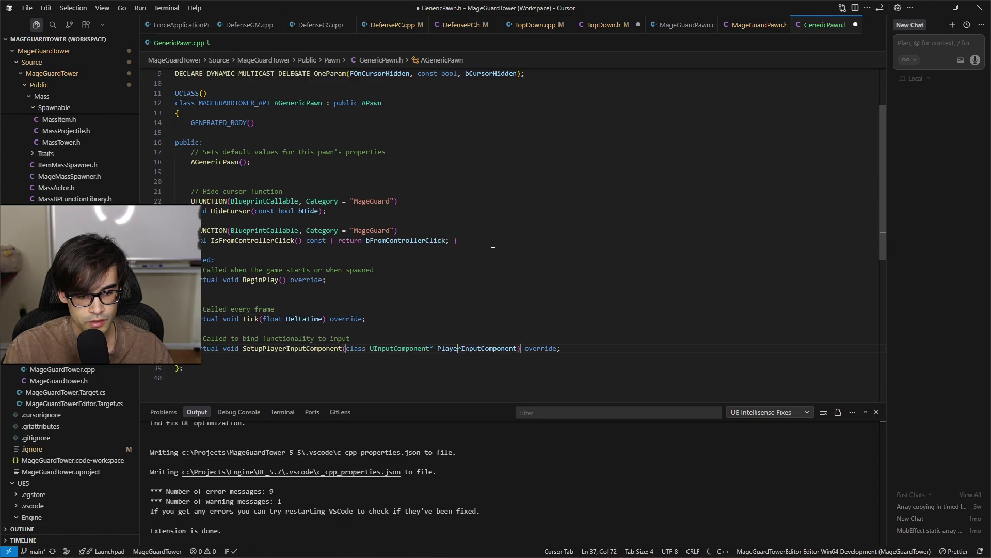
key("ctrl+v")
Move the Tick and SetupPlayerInputComponent declarations directly below the constructor
key("Left")
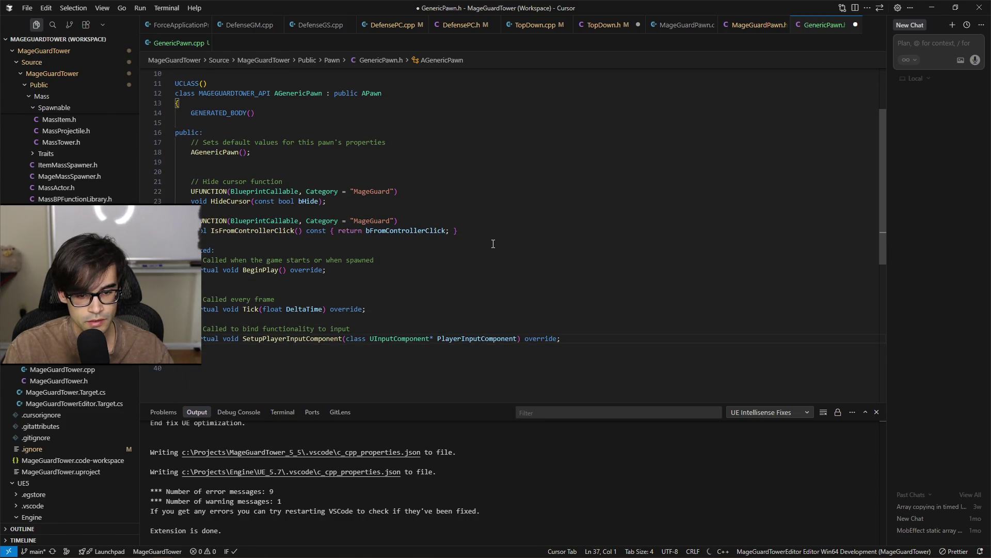
key("shift+Up")
key("shift+Up")
key("shift+Up")
key("shift+Up")
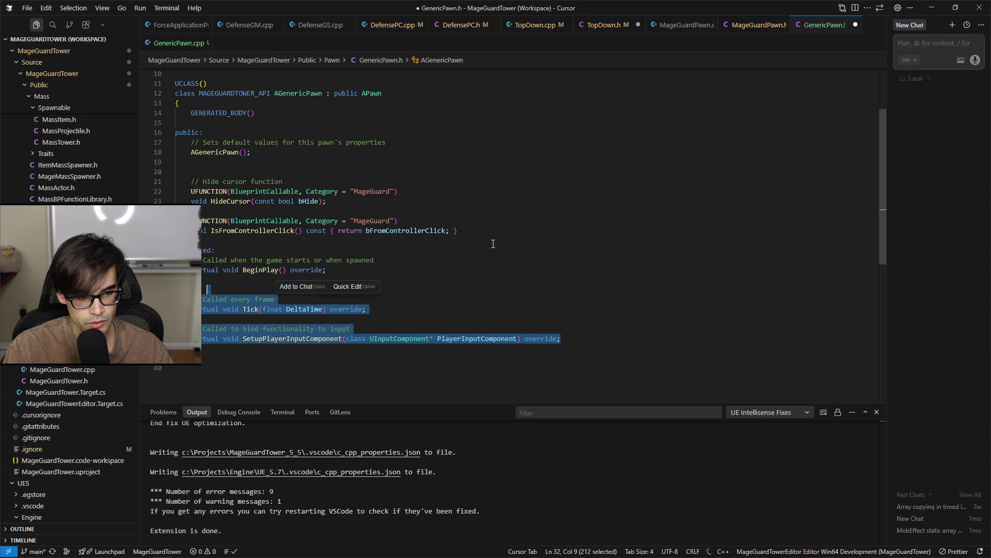
key("ctrl+x")
key("Up")
key("Up")
key("Up")
key("Up")
key("Up")
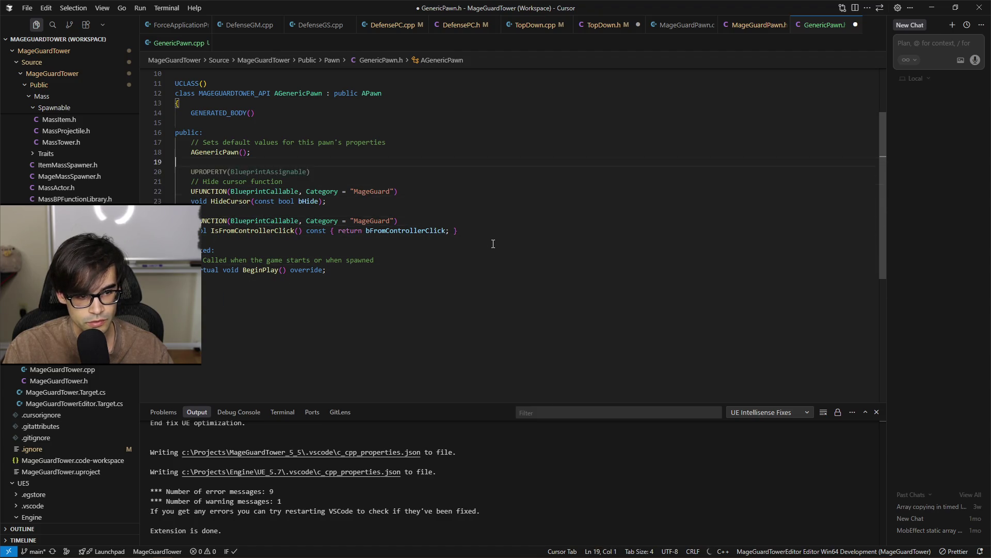
key("ctrl+v")
key("Up")
key("Up")
key("Up")
Delete the frame, input-binding and default-values comments plus an extra blank line, then save
key("shift+Up")
key("shift+Up")
key("BackSpace")
key("Down")
key("Down")
key("Down")
key("End")
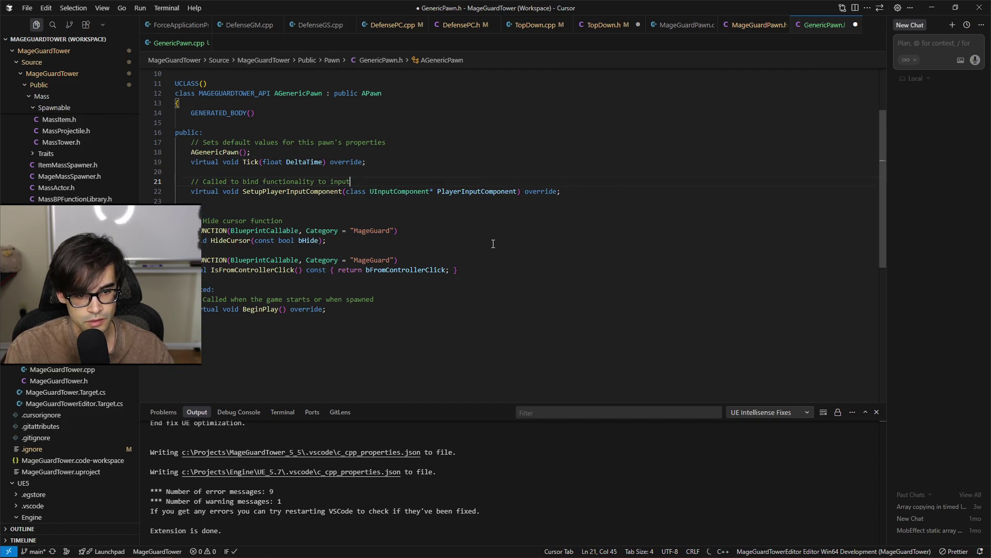
key("shift+Up")
key("shift+Up")
key("BackSpace")
key("Up")
key("Up")
key("End")
key("shift+Up")
key("BackSpace")
key("Down")
key("Down")
key("Down")
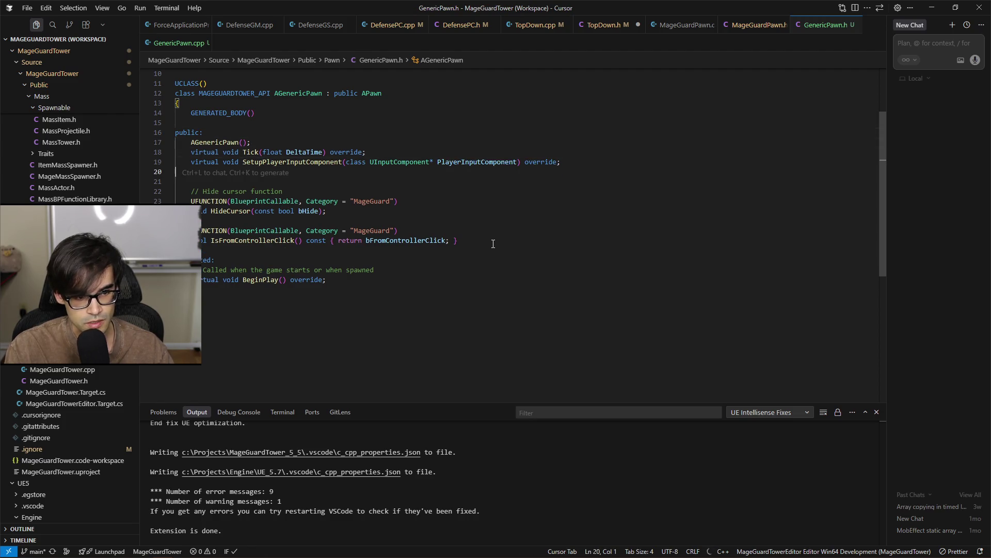
key("Delete")
key("ctrl+s")
Delete the comment above BeginPlay and add a blank line above the protected section
key("Down")
key("Down")
key("Down")
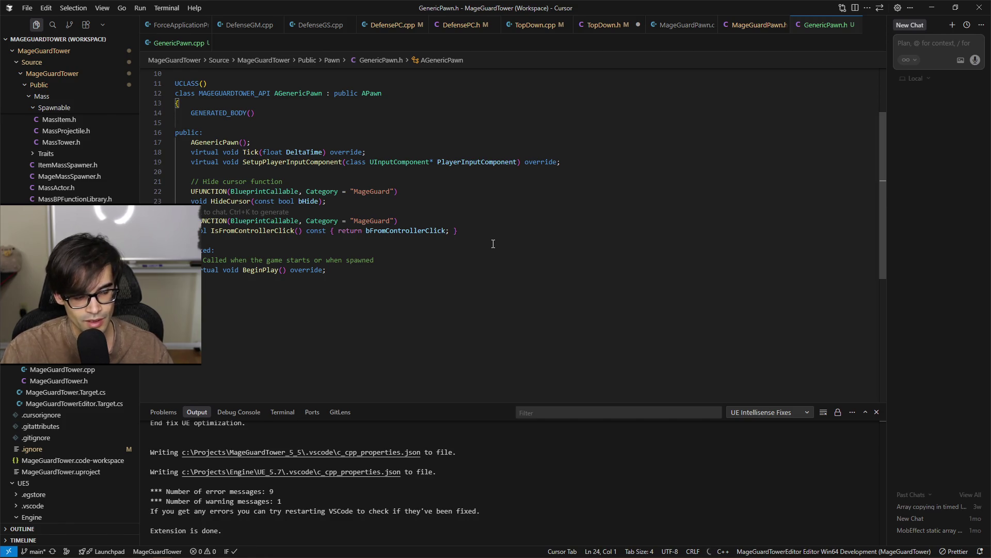
key("Up")
key("Up")
key("End")
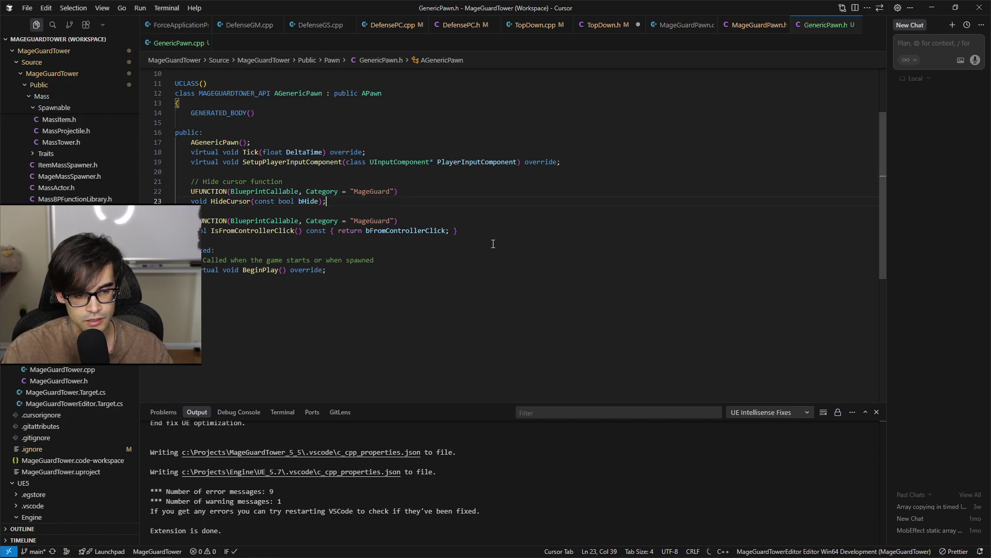
key("Down")
key("Down")
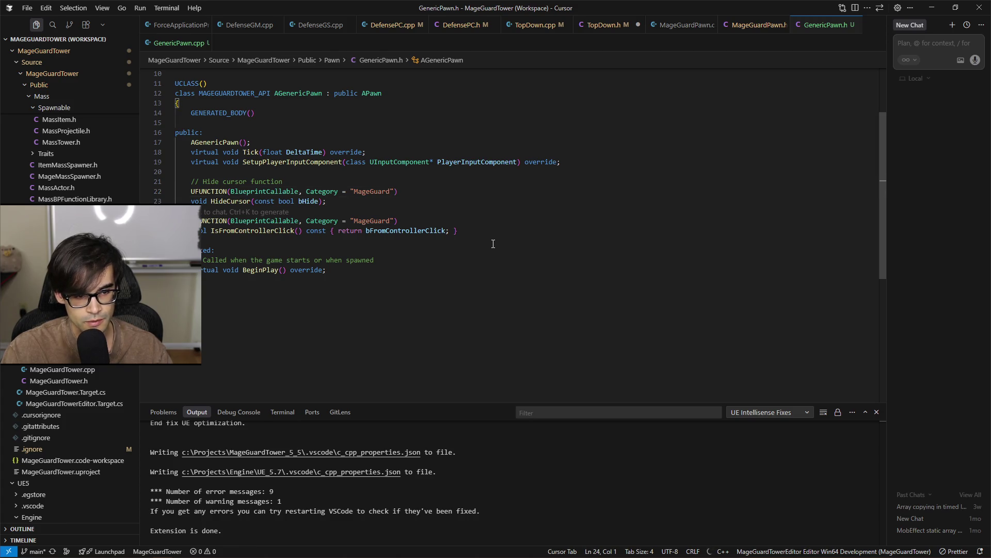
key("Down")
key("Down")
key("Down")
key("End")
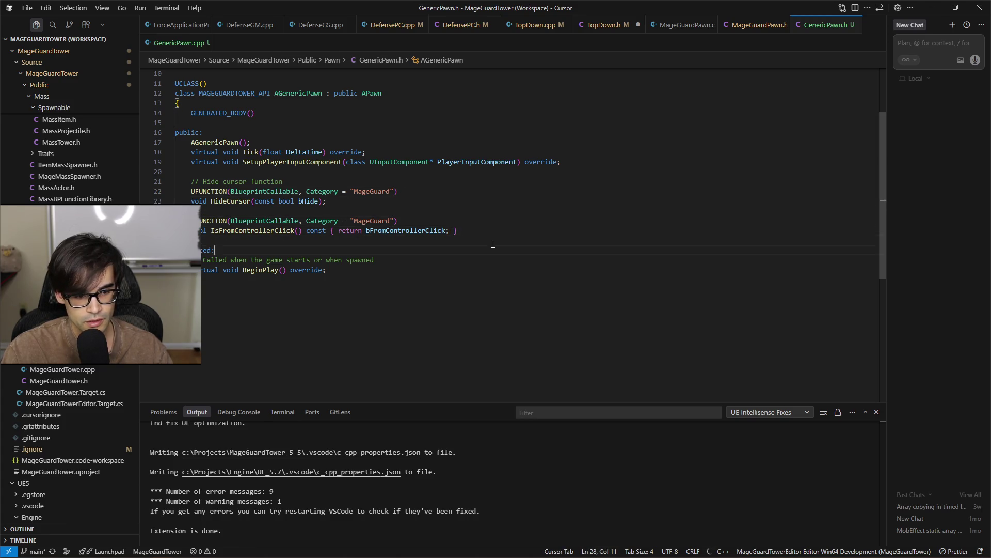
key("shift+Home")
key("ctrl+shift+k")
key("Down")
key("Down")
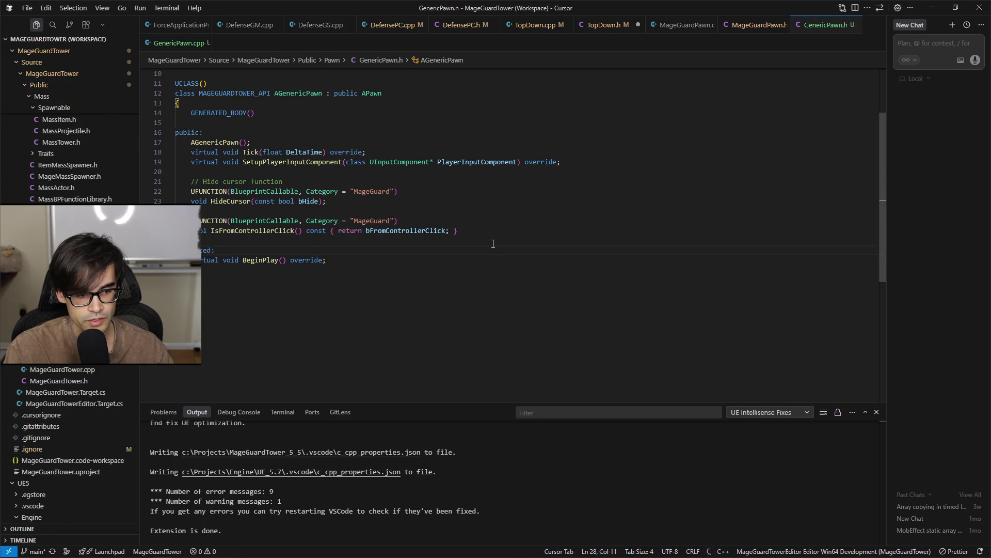
key("Up")
key("Up")
key("Up")
key("Return")
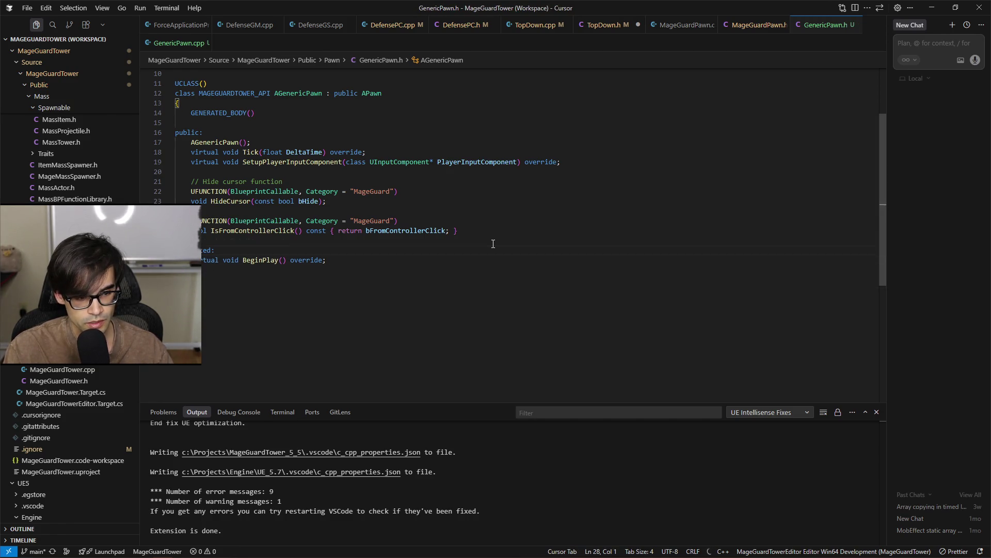
key("Down")
key("Down")
key("End")
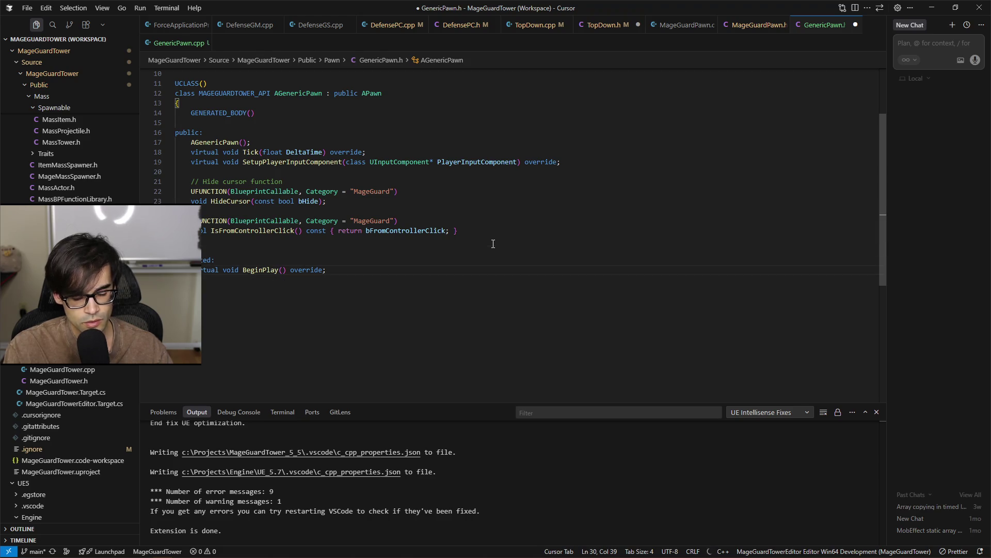
Save GenericPawn.h, check the hide-cursor and input setup lines, and switch to GenericPawn.cpp
key("ctrl+s")
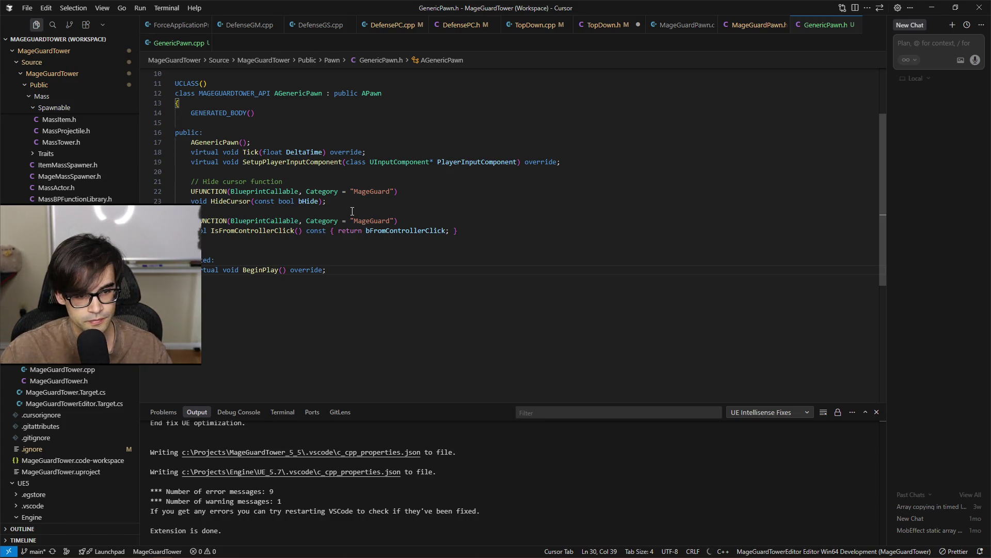
left_click(412, 180)
left_click(481, 171)
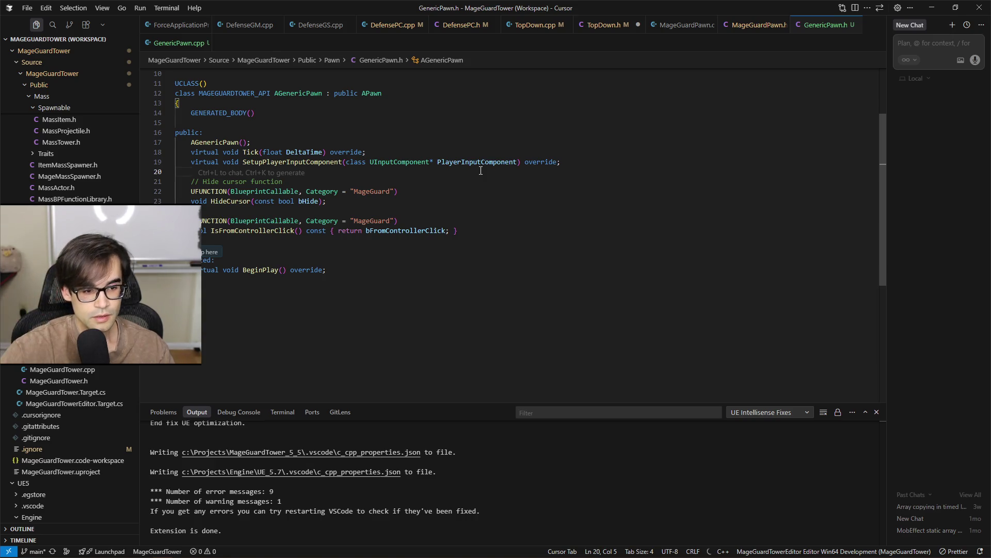
left_click(597, 161)
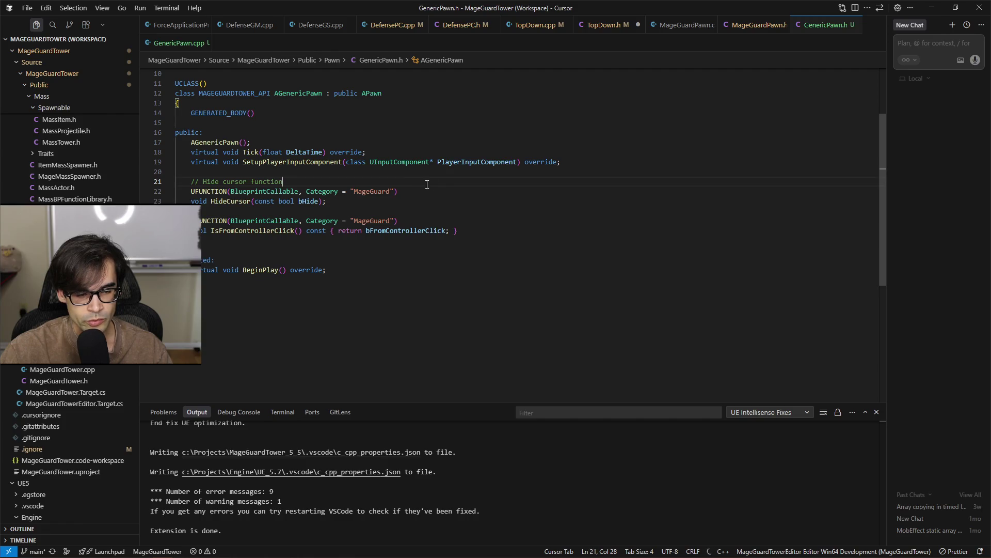
left_click(185, 44)
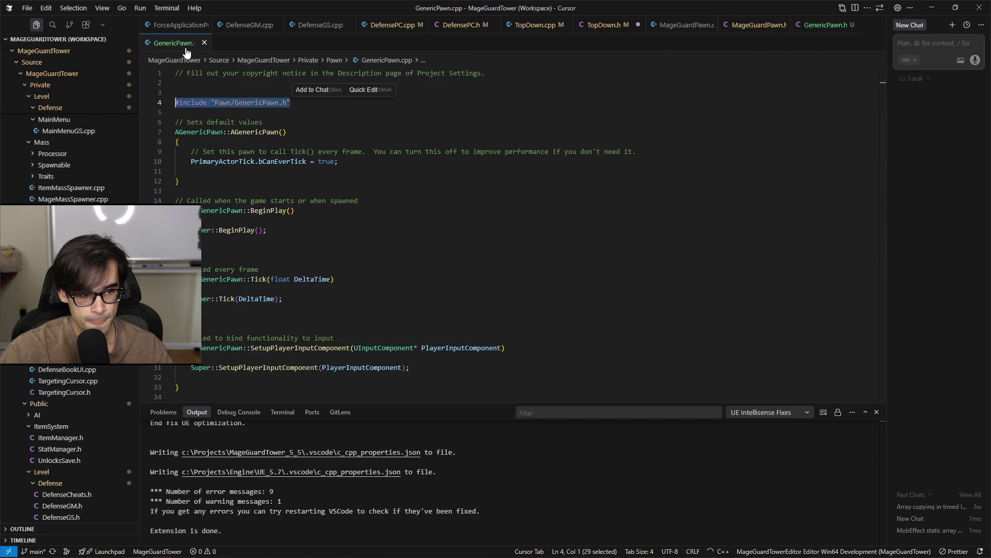
Select and cut the MoveCursor UFUNCTION declaration from TopDown.h
left_click(840, 25)
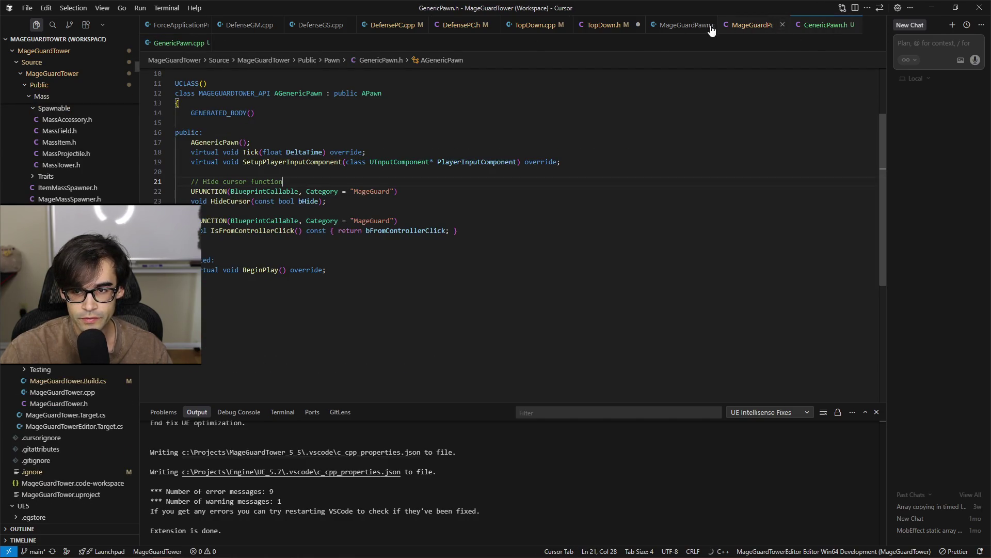
left_click(604, 26)
scroll(503, 268, "down", 10)
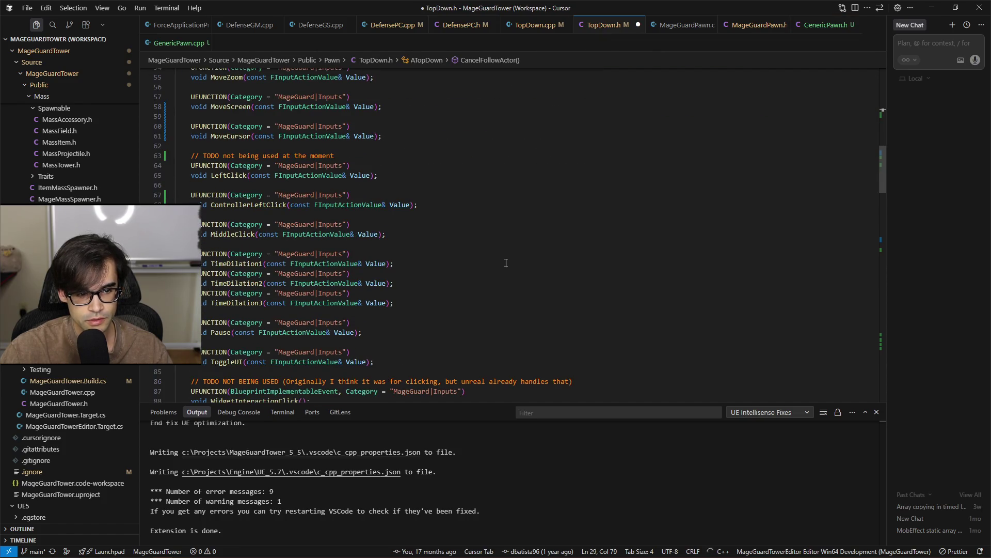
scroll(555, 263, "up", 4)
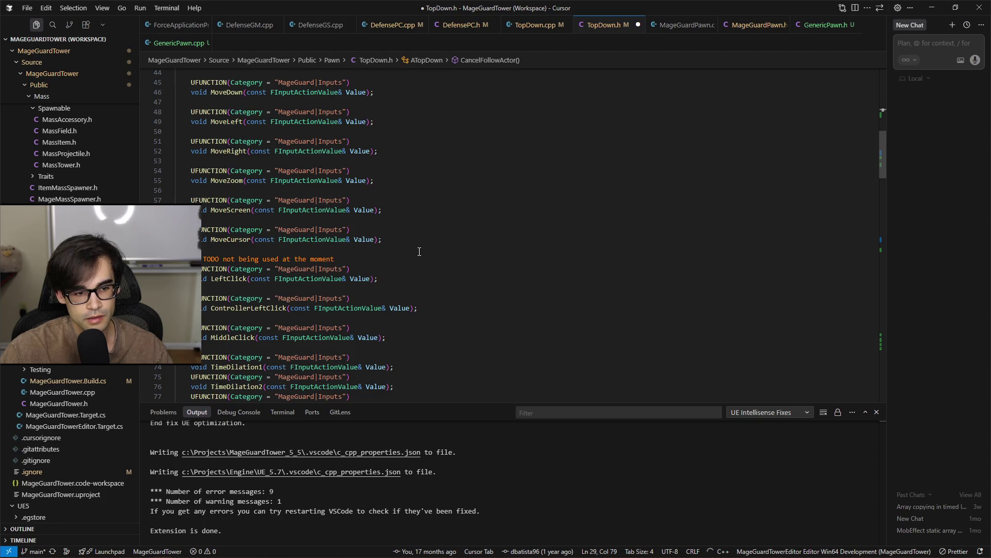
mouse_move(381, 239)
left_mouse_down()
mouse_move(405, 221)
mouse_move(383, 211)
left_mouse_up()
key("ctrl+c")
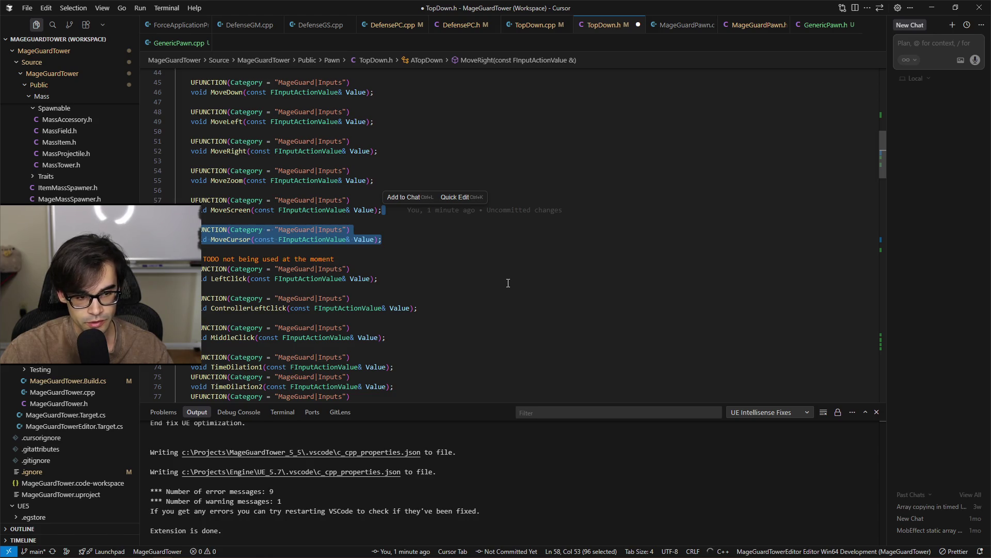
Glance over MageGuardPawn.h and MageGuardPawn.cpp, ending on the GenericPawn.h header
left_click(508, 283)
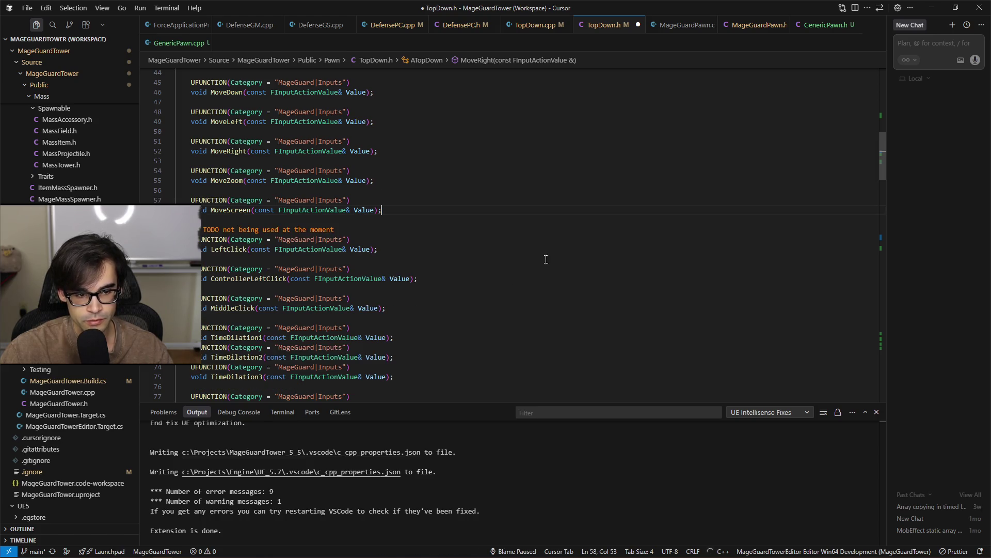
left_click(825, 25)
left_click(737, 25)
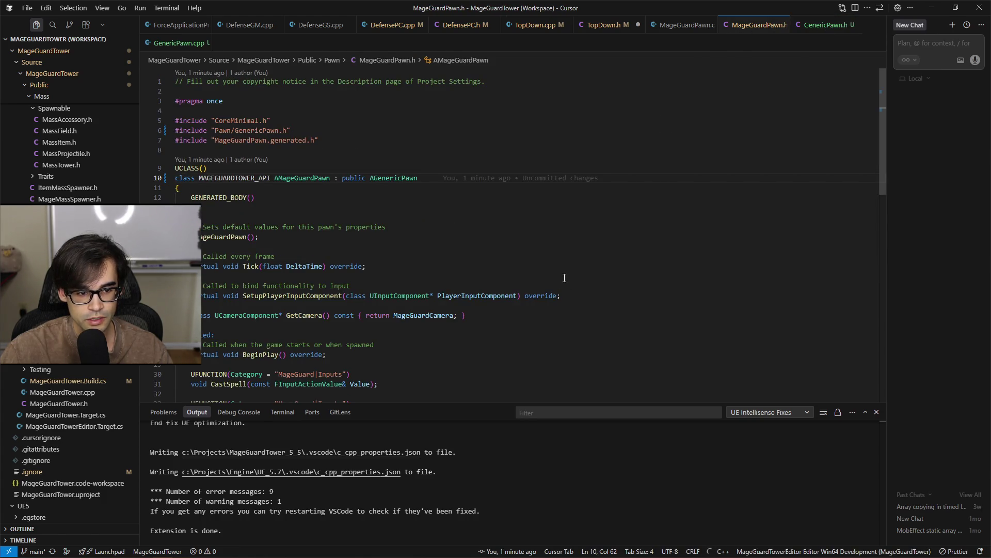
left_click(682, 25)
left_click(752, 25)
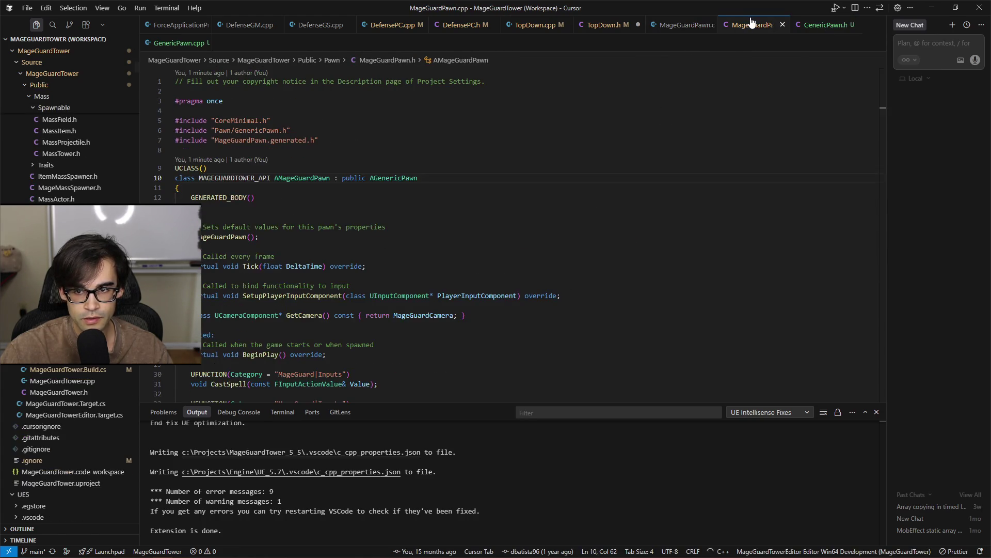
left_click(825, 25)
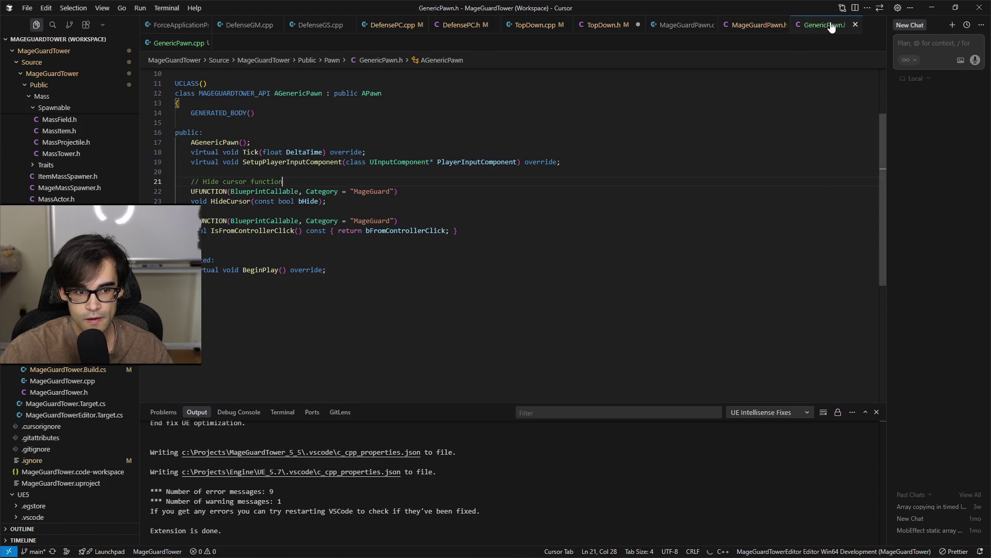
left_click(759, 24)
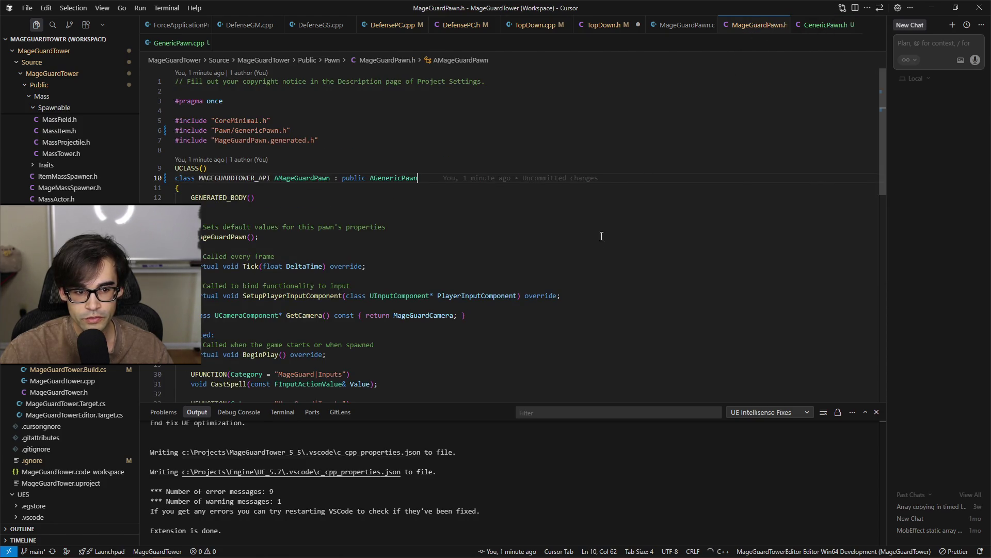
left_click(612, 27)
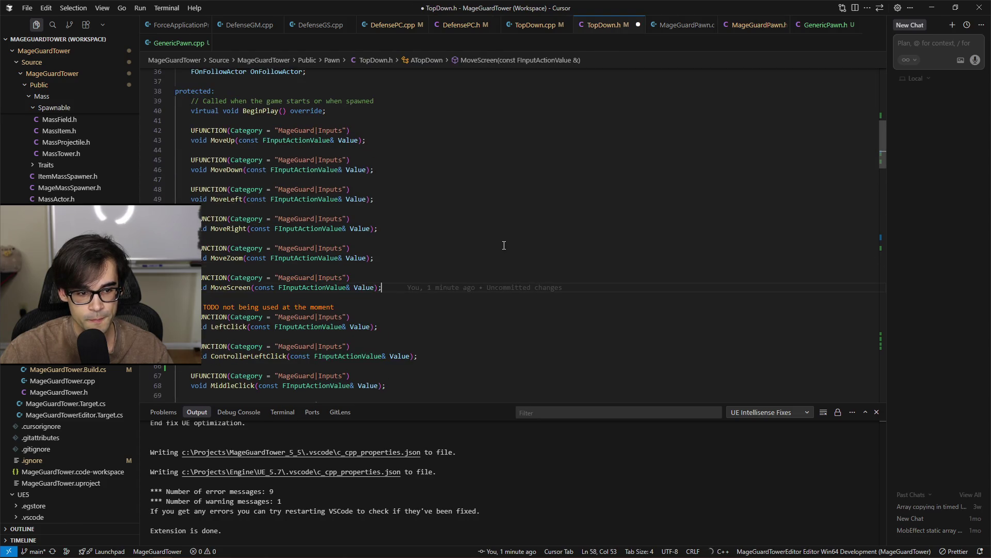
left_click(809, 27)
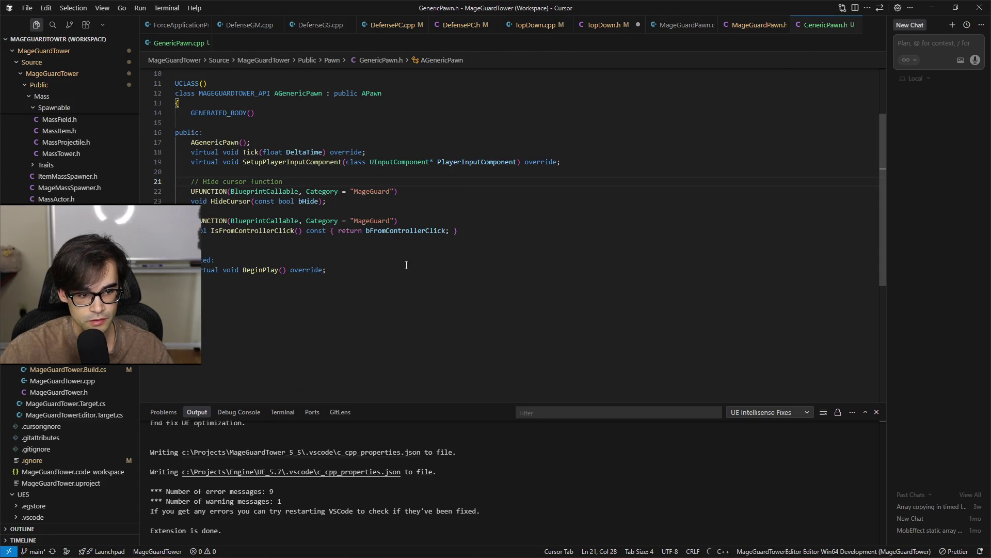
Paste the MoveCursor declaration below BeginPlay in GenericPawn.h and start a new line for another input function
left_click(522, 274)
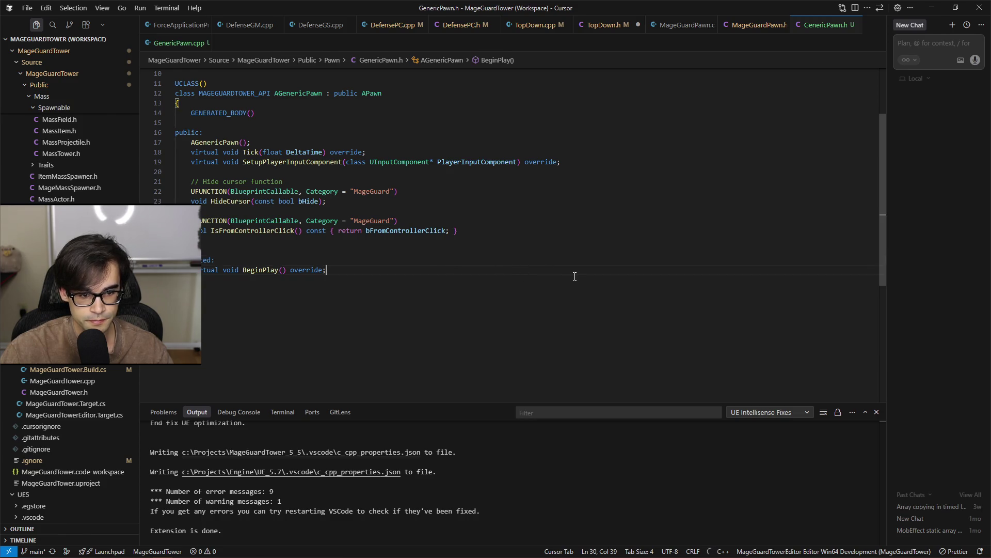
key("ctrl+v")
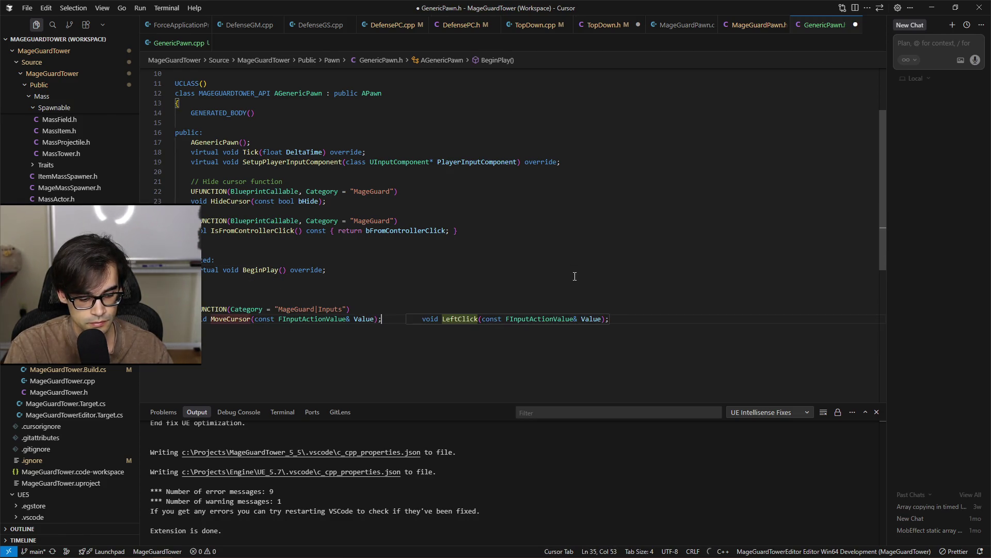
key("Up")
key("Up")
key("Up")
key("Delete")
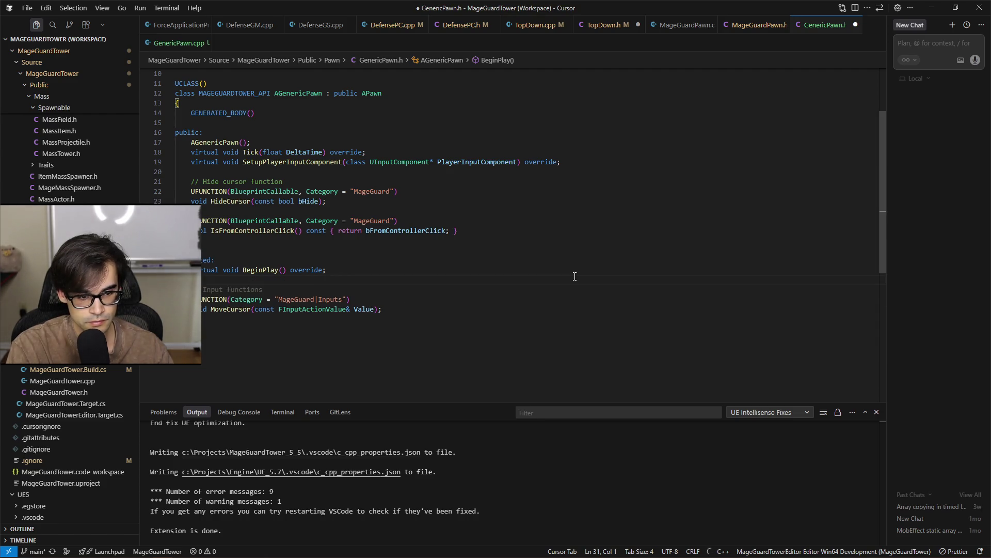
key("Down")
key("Down")
key("End")
key("Return")
key("Return")
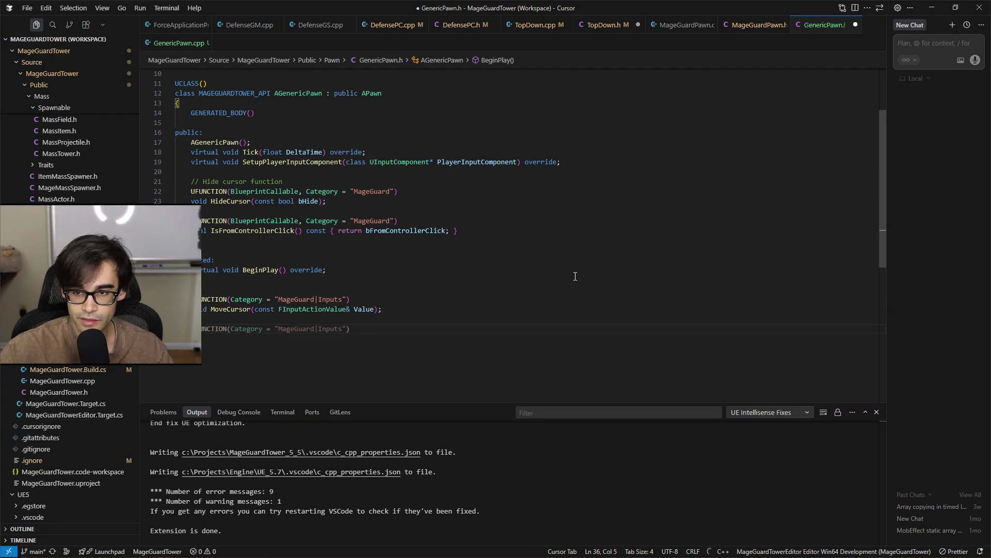
Scroll through MageGuardPawn.cpp's SetupPlayerInputComponent and CastSpell, then return to TopDown.h
left_click(749, 26)
left_click(676, 26)
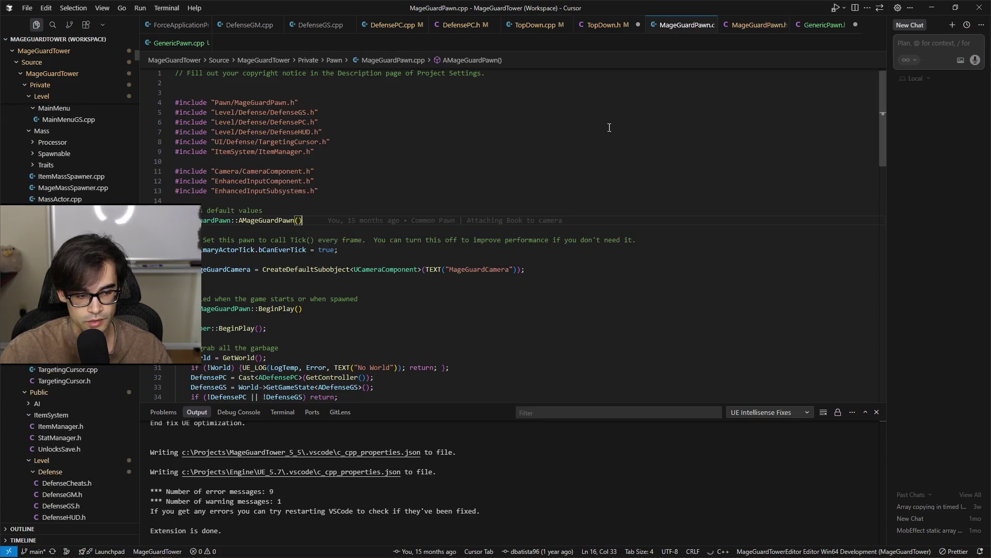
scroll(535, 253, "down", 20)
scroll(523, 249, "up", 4)
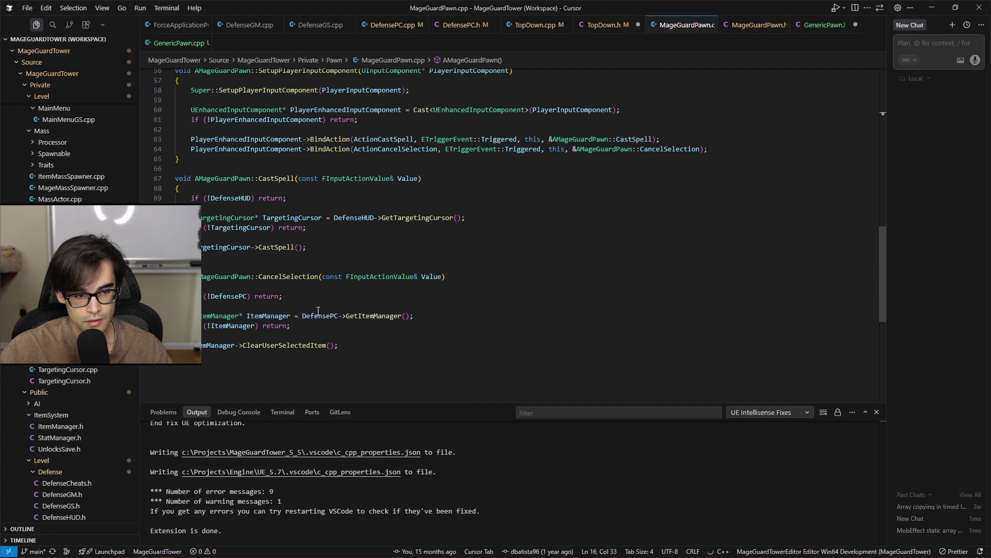
scroll(318, 311, "up", 1)
left_click(287, 204)
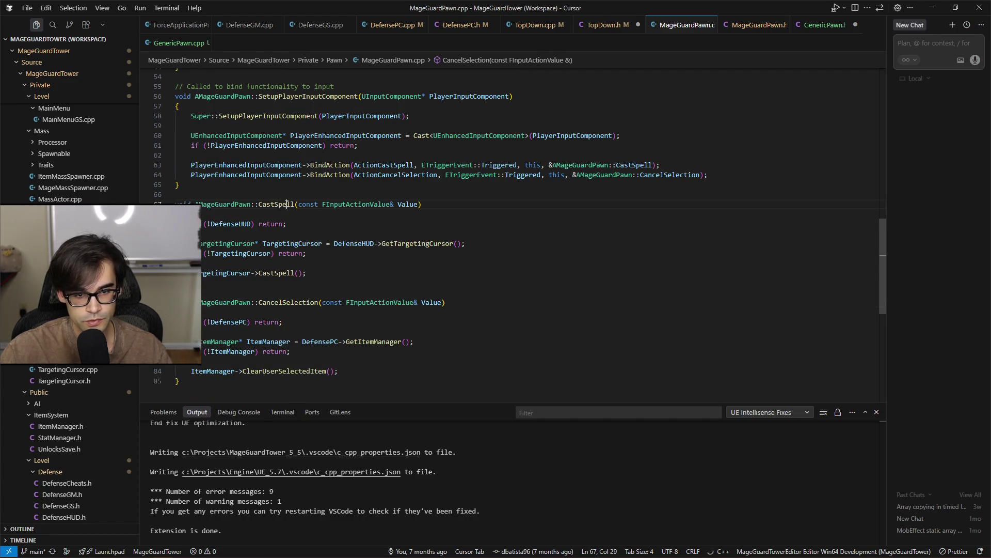
left_click(596, 24)
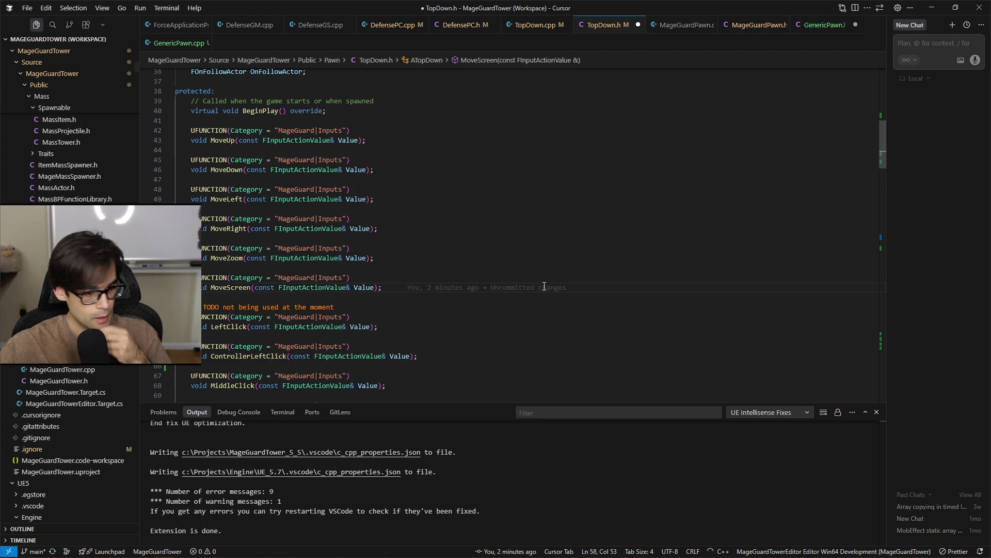
Cut the ControllerLeftClick UFUNCTION block from TopDown.h
left_click(416, 326)
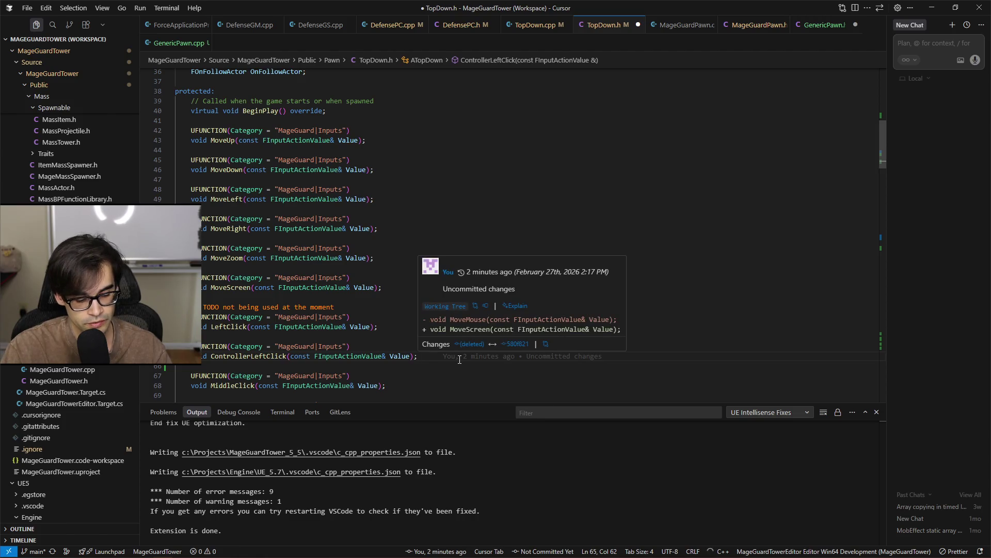
key("shift+Up")
key("shift+Up")
key("shift+Up")
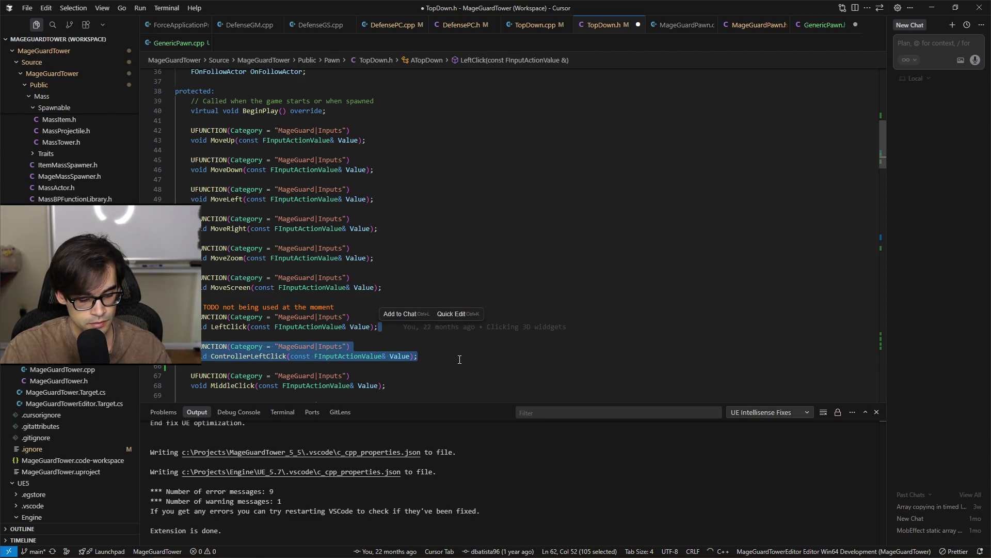
key("Delete")
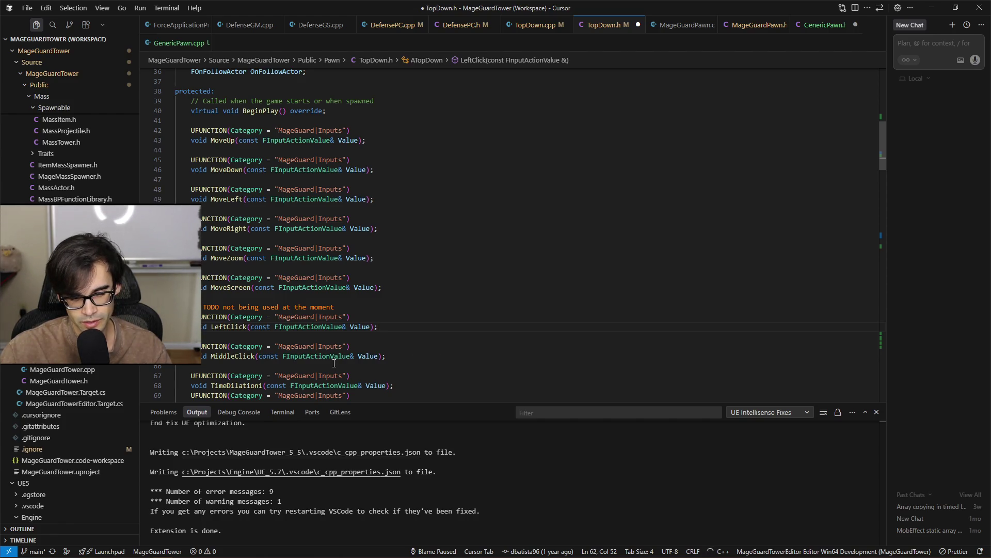
Insert ControllerLeftClick below MoveCursor in GenericPawn.h, remove extra blank lines, and save
left_click(821, 25)
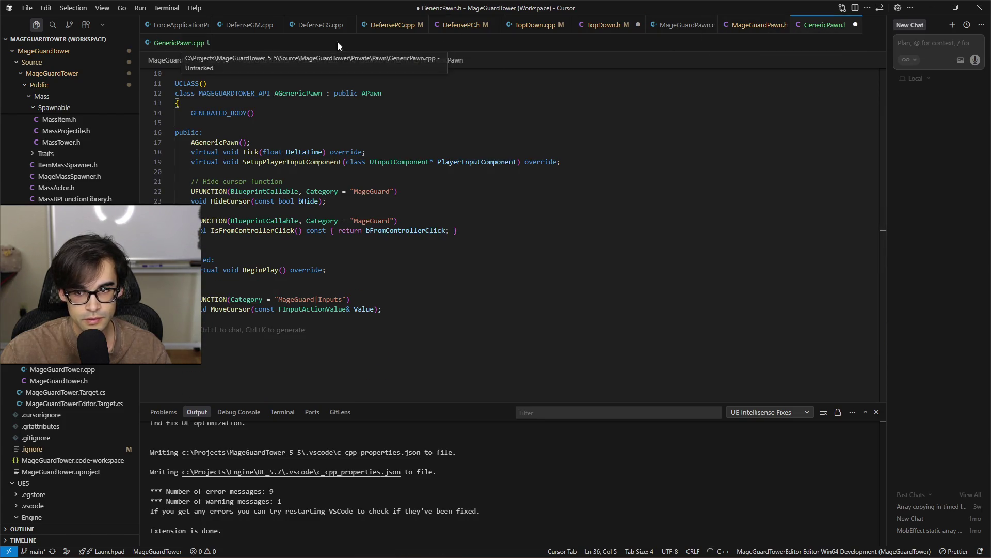
key("Tab")
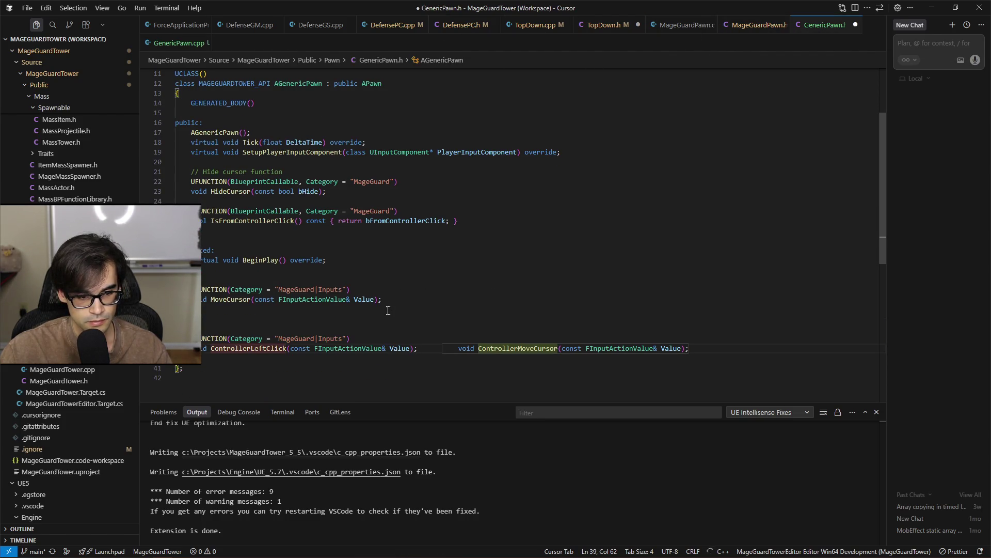
left_click(381, 324)
key("BackSpace")
key("BackSpace")
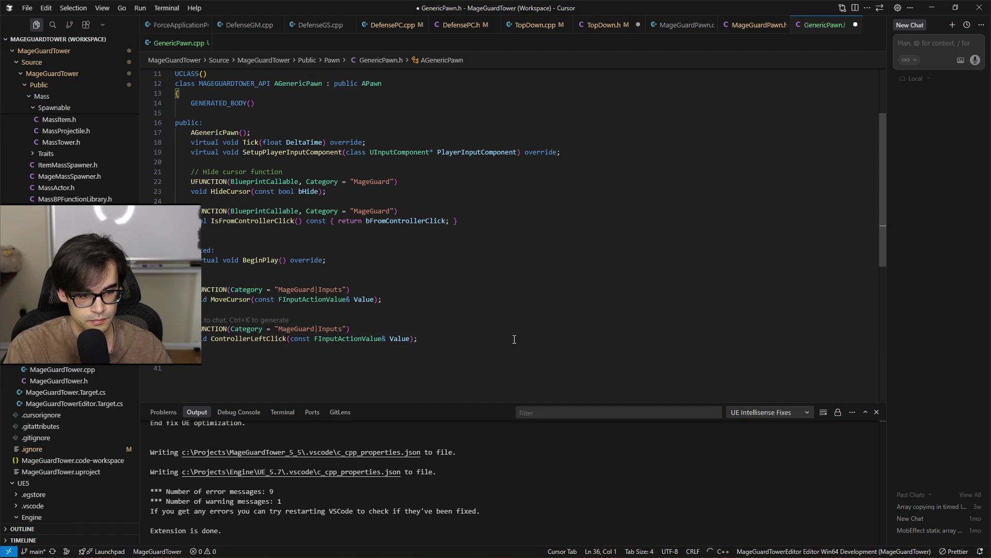
key("ctrl+s")
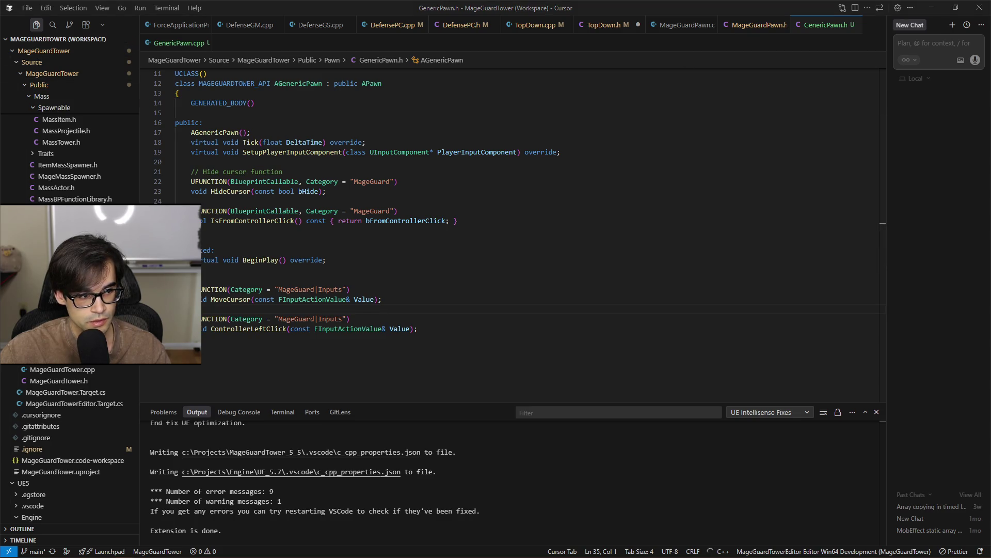
left_click(613, 24)
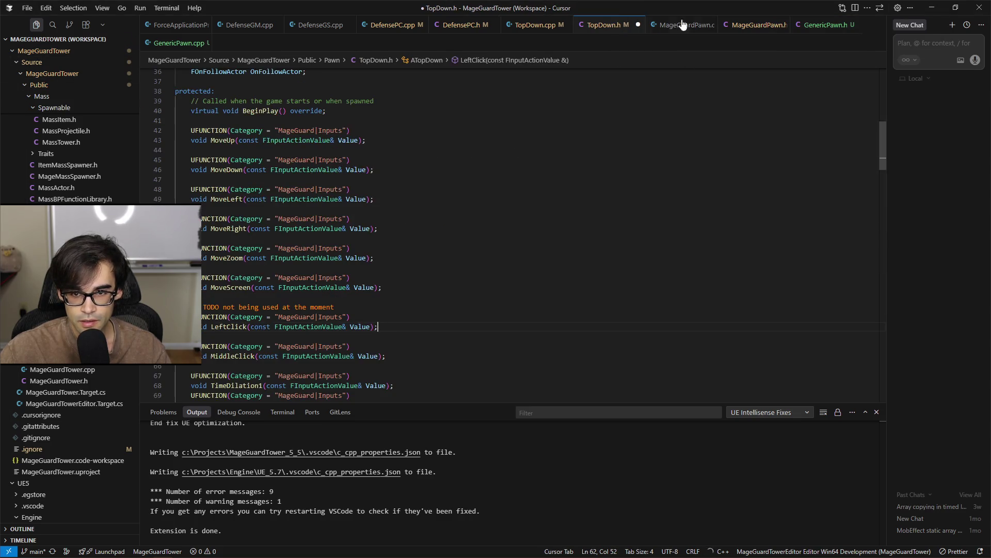
Scroll TopDown.h down past InitialConfiguration to the UInputAction property declarations
scroll(579, 278, "down", 3)
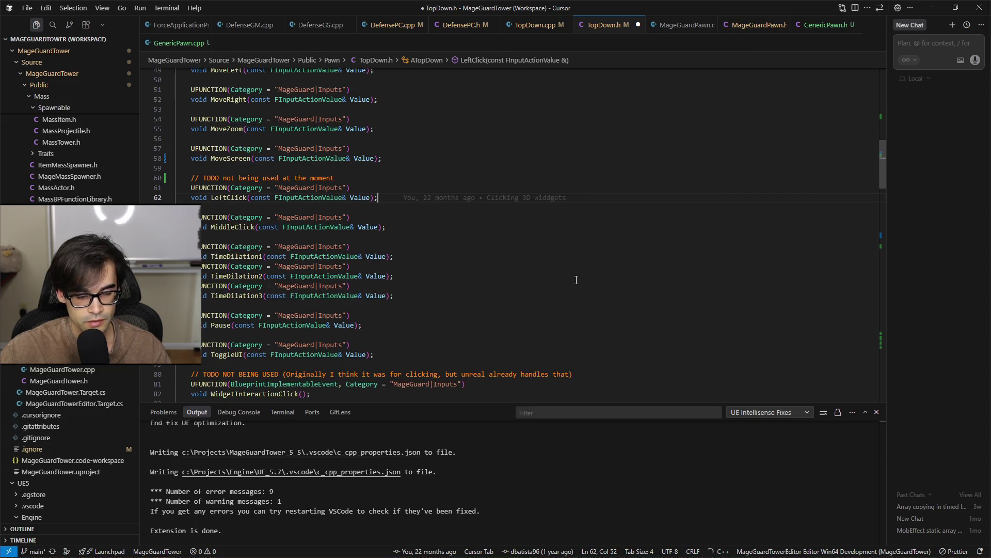
scroll(577, 279, "down", 4)
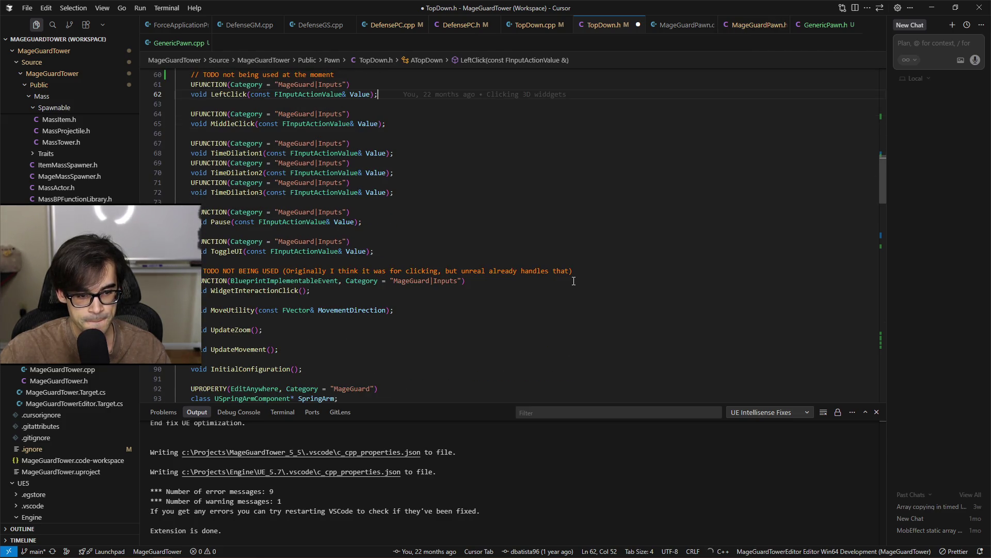
scroll(573, 281, "down", 2)
left_click(440, 269)
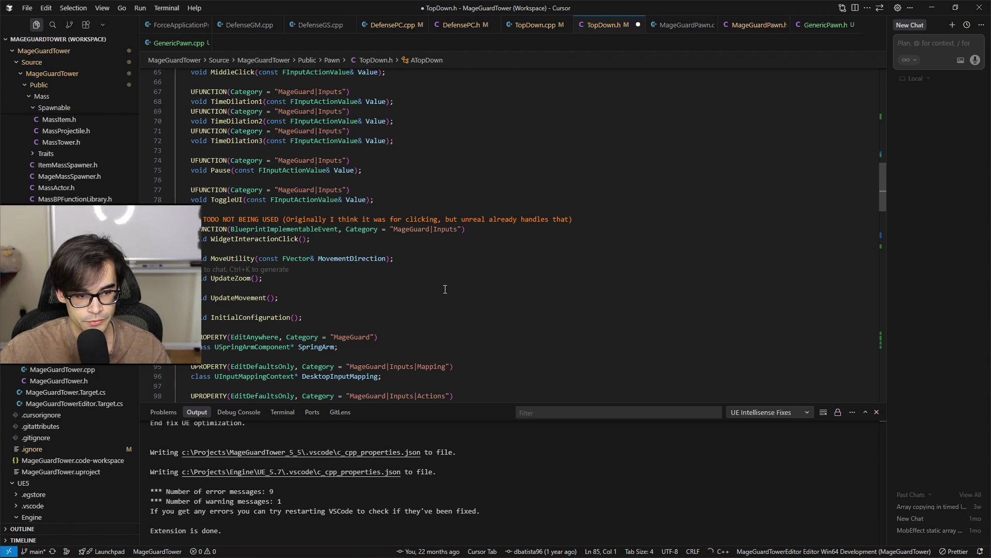
left_click(442, 319)
scroll(514, 324, "down", 8)
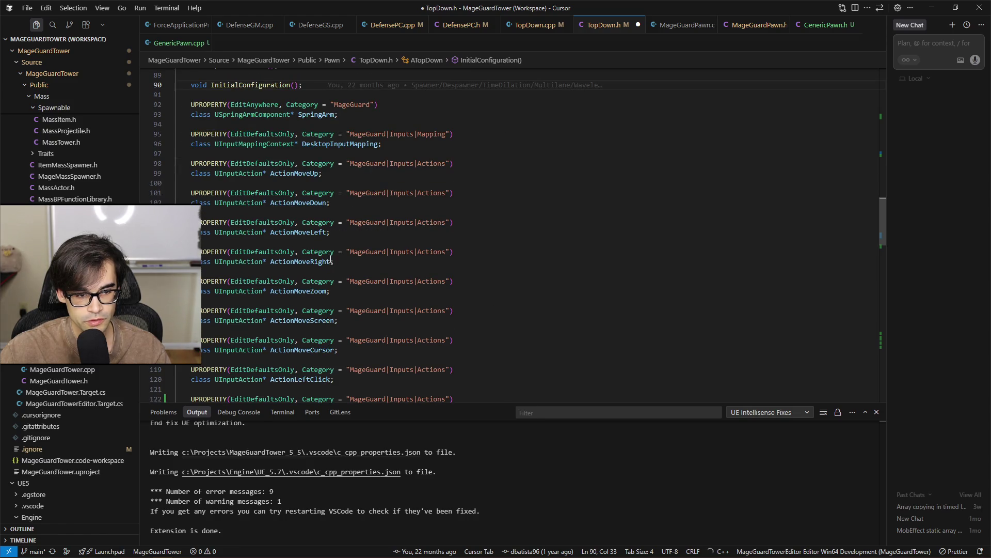
scroll(387, 263, "down", 3)
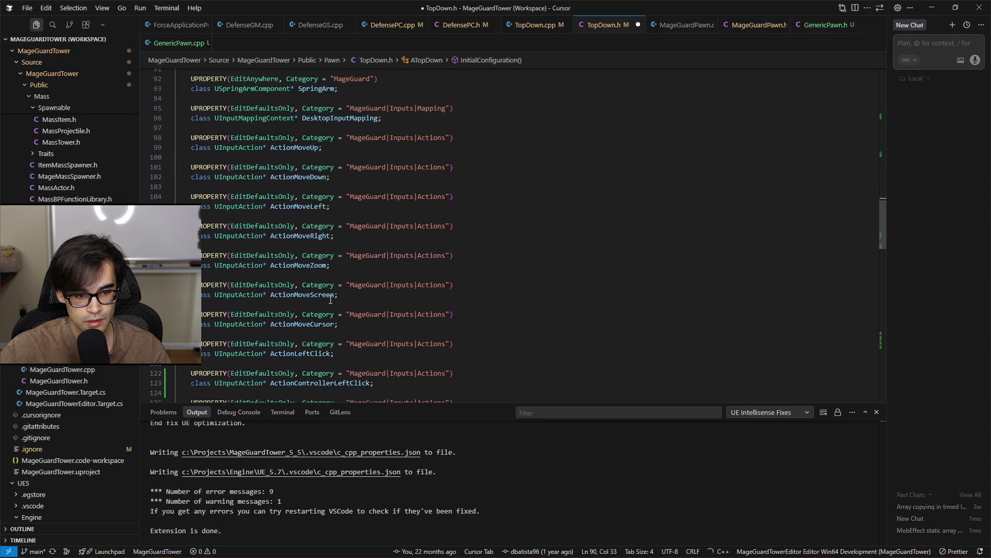
Cut the ActionControllerLeftClick UPROPERTY lines from TopDown.h and bring up GenericPawn.h
left_click_drag(357, 272, 186, 263)
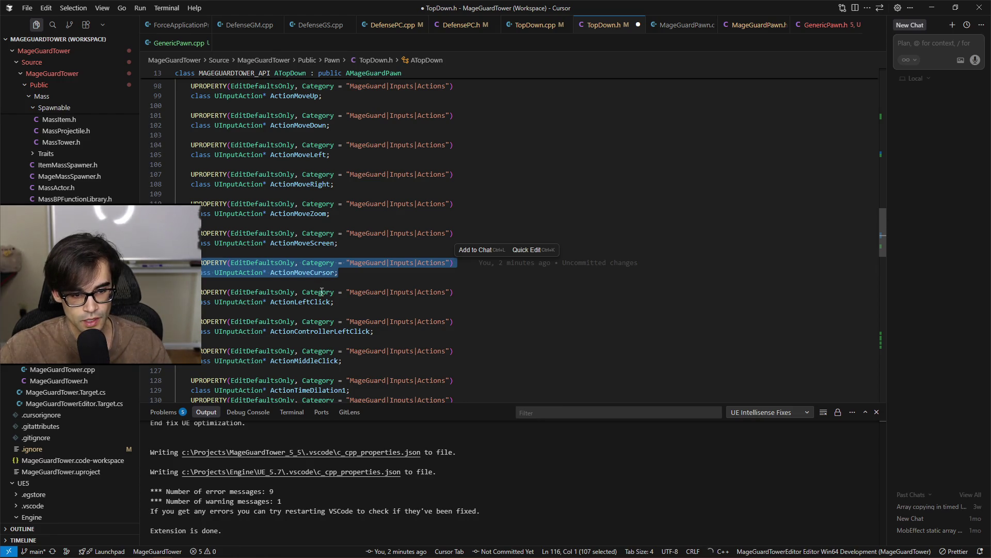
left_click_drag(335, 301, 186, 253)
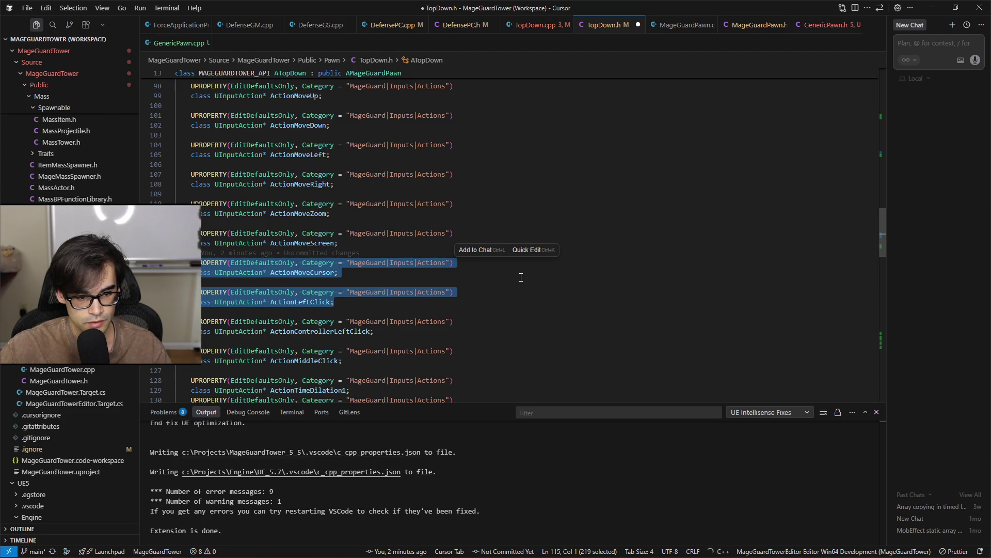
left_click_drag(393, 333, 187, 259)
left_click_drag(401, 330, 401, 299)
key("BackSpace")
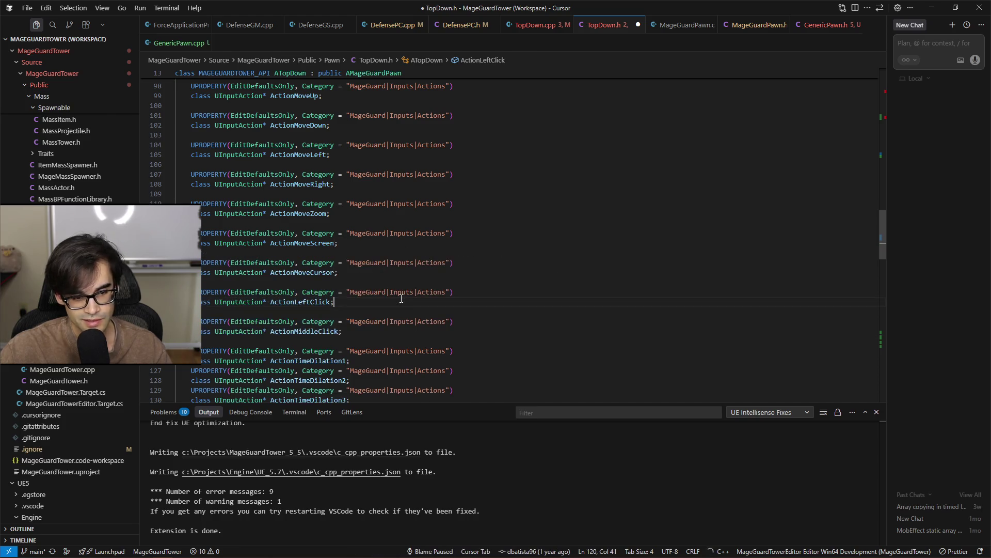
left_click(824, 27)
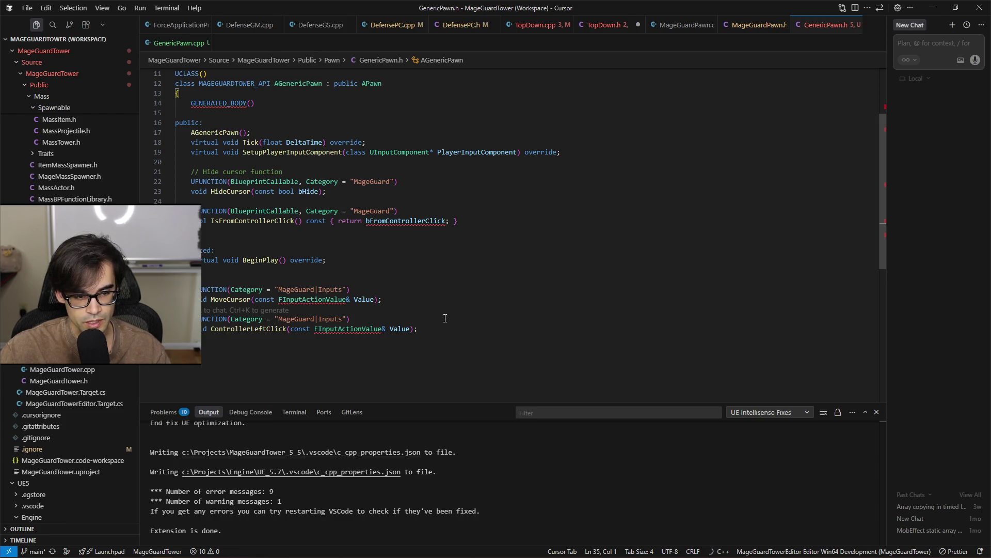
Paste the ActionControllerLeftClick input action property into GenericPawn.h and save it
left_click(464, 328)
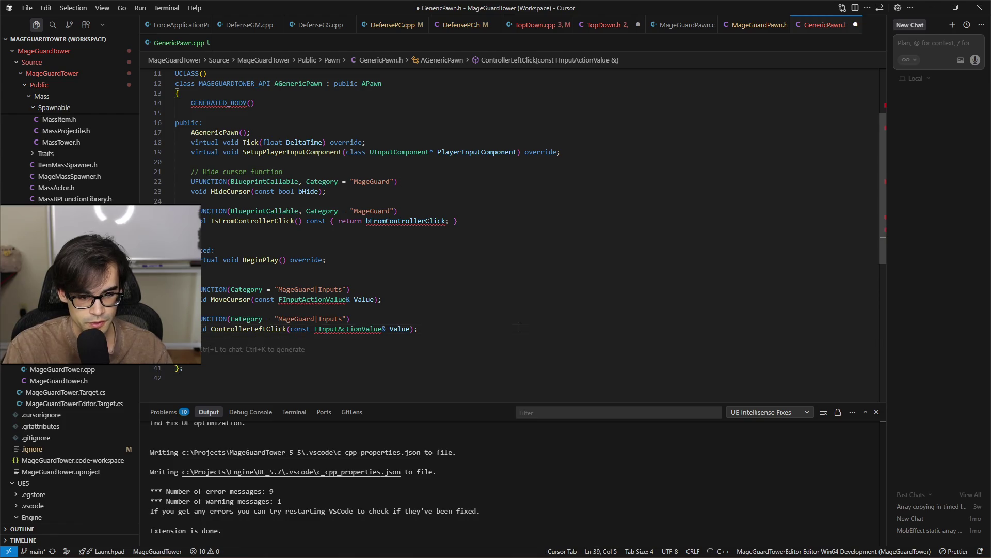
type("UPROPERTY(EditDefaultsOnly, Category = \"MageGuard|Inputs|Actions\") \tclass UInputAction* ActionControllerLeftClick;")
key("ctrl+s")
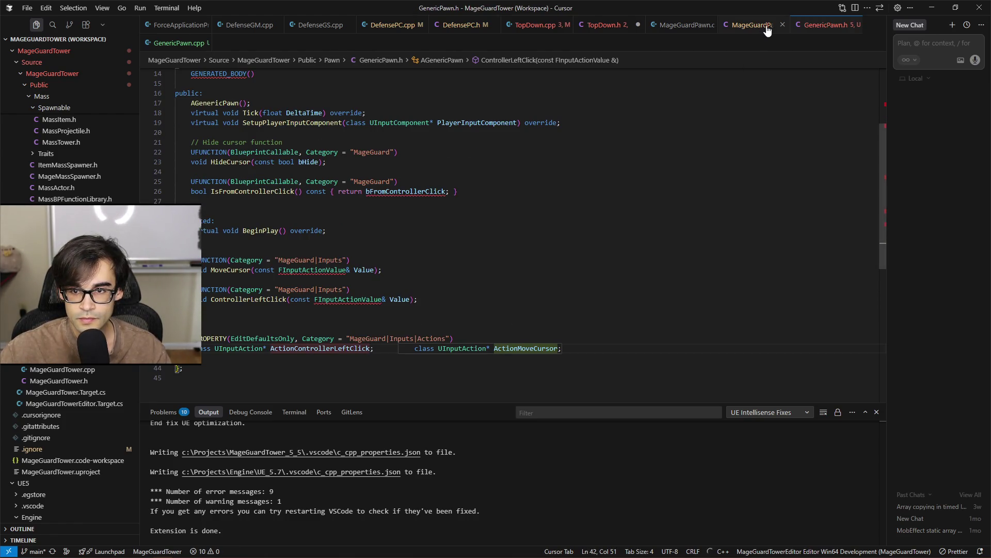
left_click(733, 25)
left_click(672, 26)
Copy the ActionMoveCursor UPROPERTY from TopDown.h into GenericPawn.h above ActionControllerLeftClick and save
left_click(600, 26)
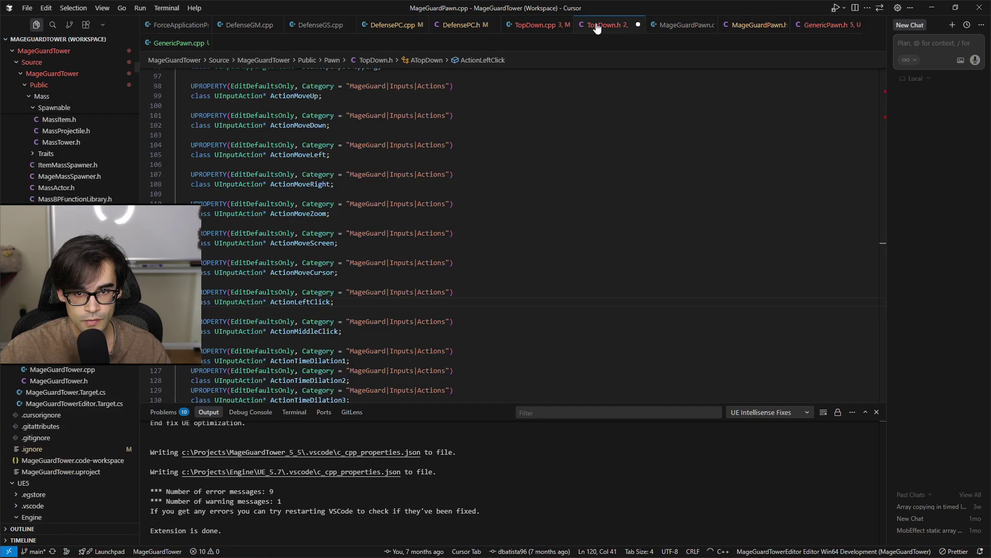
left_click(405, 304)
left_click(373, 272)
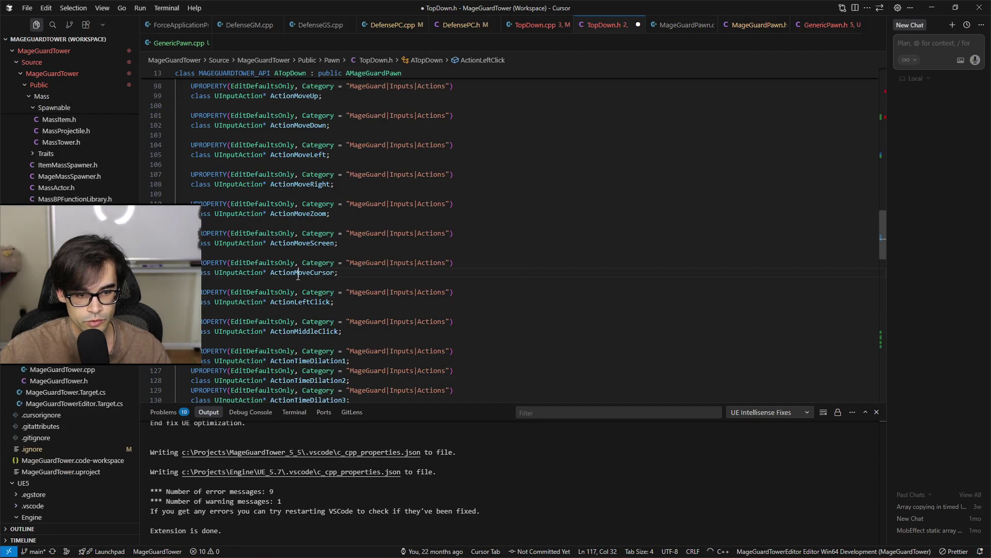
left_click_drag(373, 272, 402, 245)
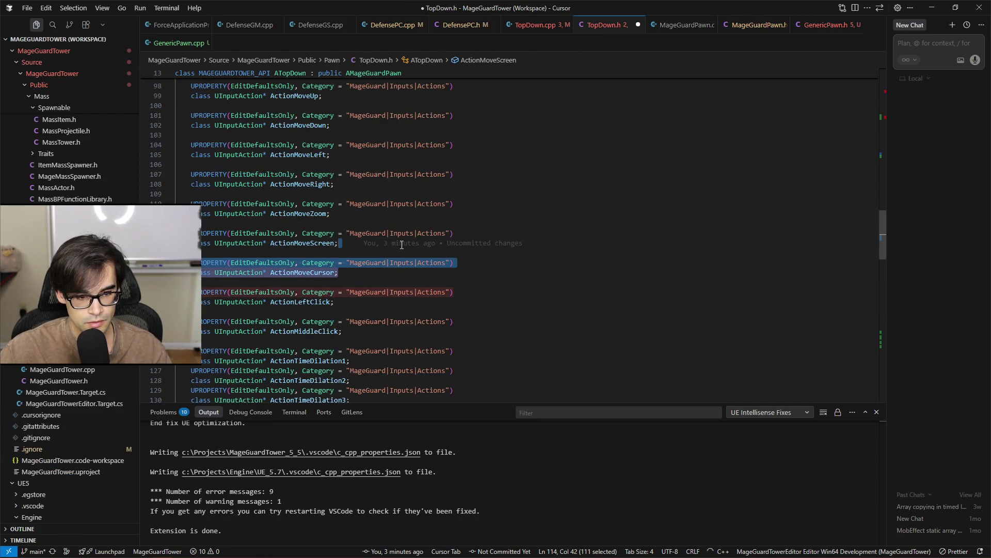
left_click(826, 25)
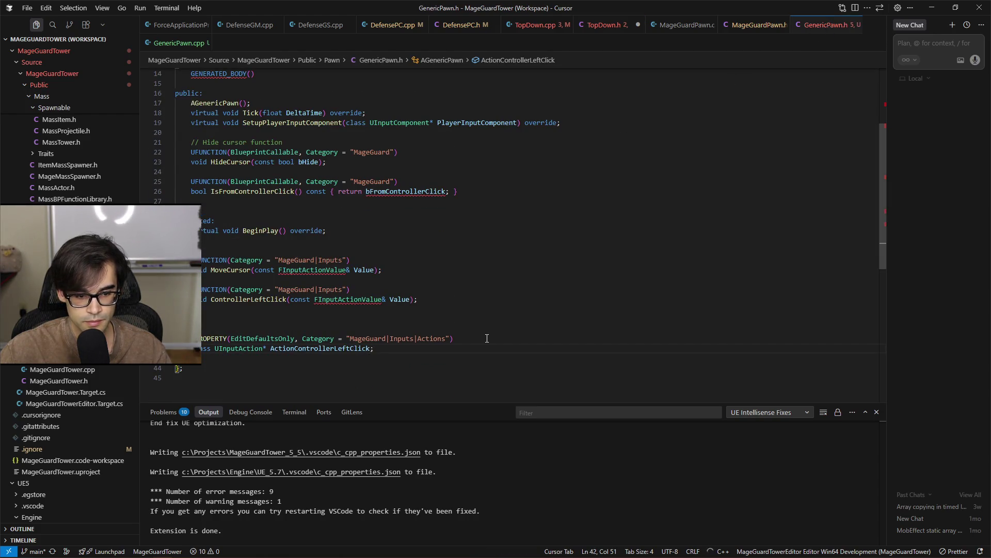
key("Up")
key("Tab")
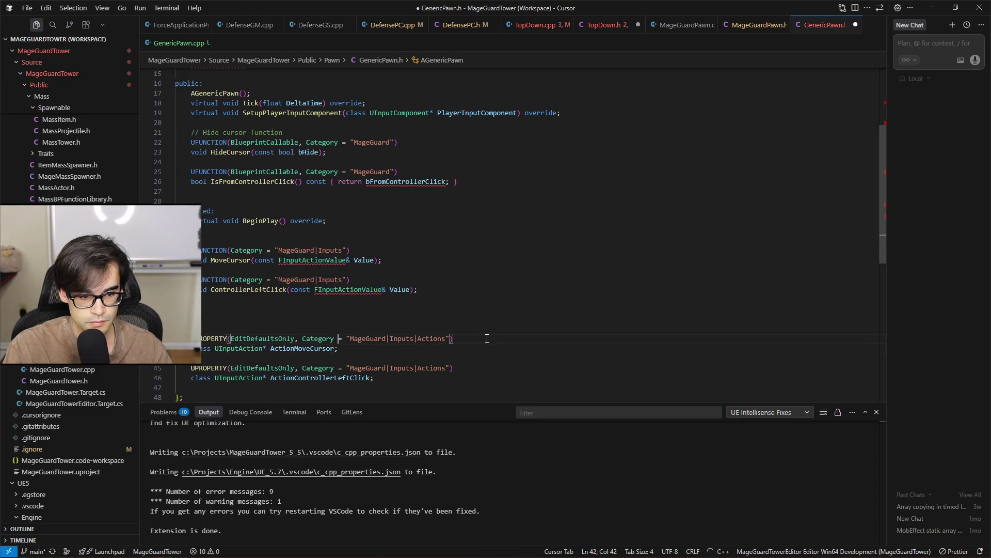
key("BackSpace")
key("BackSpace")
key("ctrl+s")
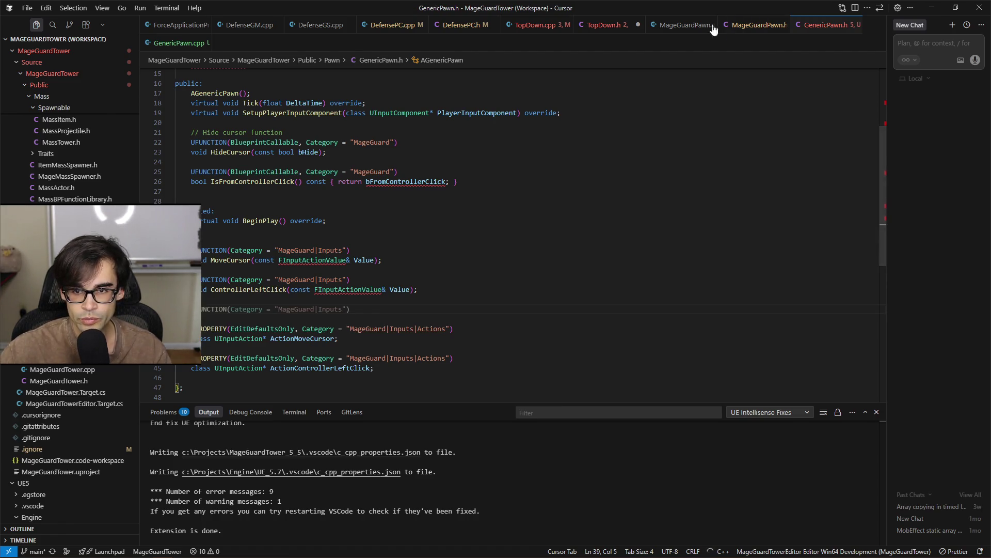
left_click(603, 24)
scroll(628, 270, "up", 20)
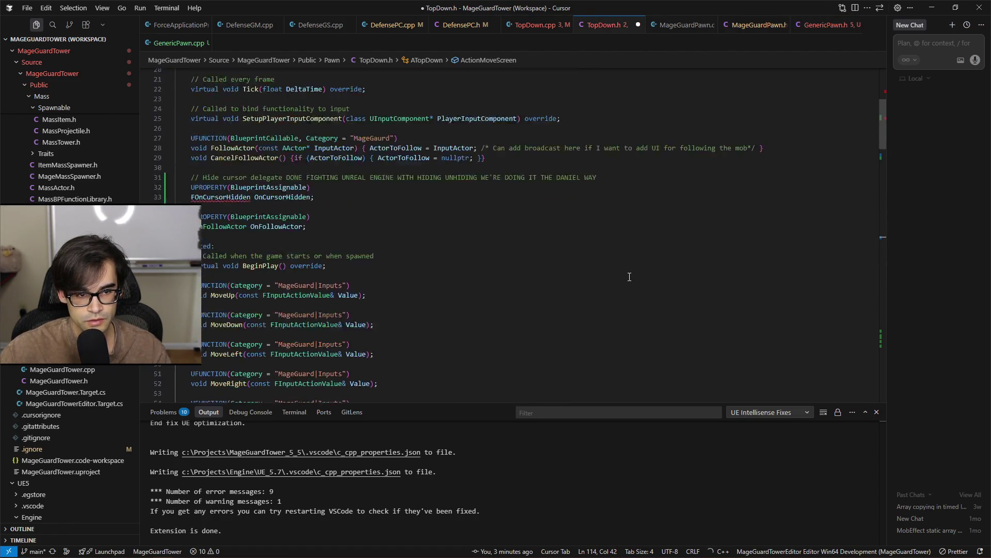
left_click(315, 141)
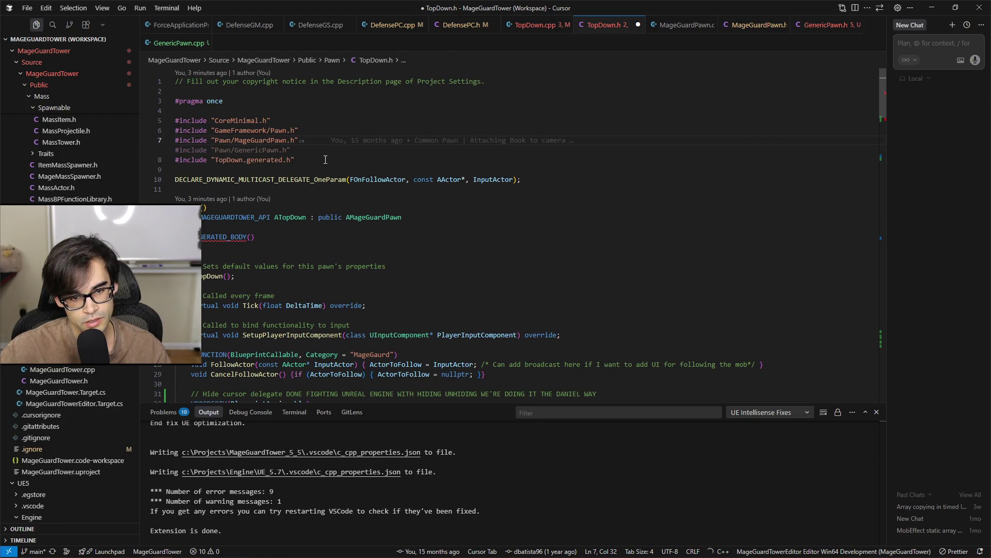
left_click(341, 130)
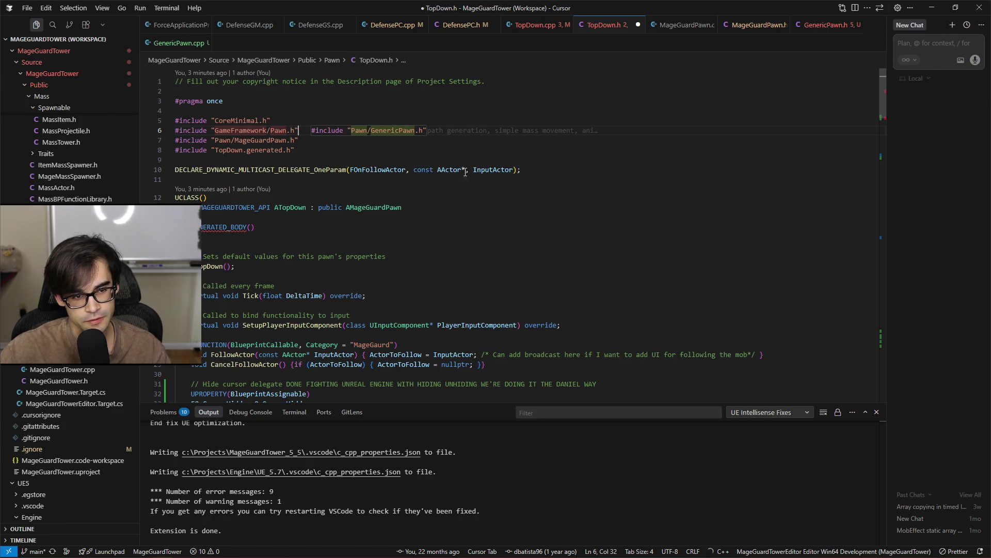
left_click(480, 242)
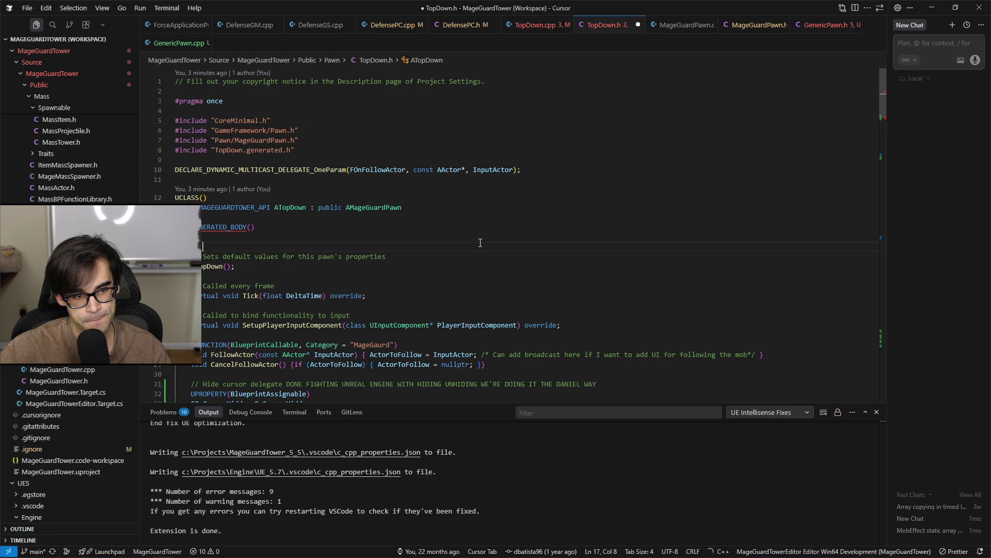
Cut the three commented cursor-state bools at the end of TopDown.h and save the file
key("ctrl+s")
scroll(504, 242, "down", 15)
scroll(503, 242, "down", 20)
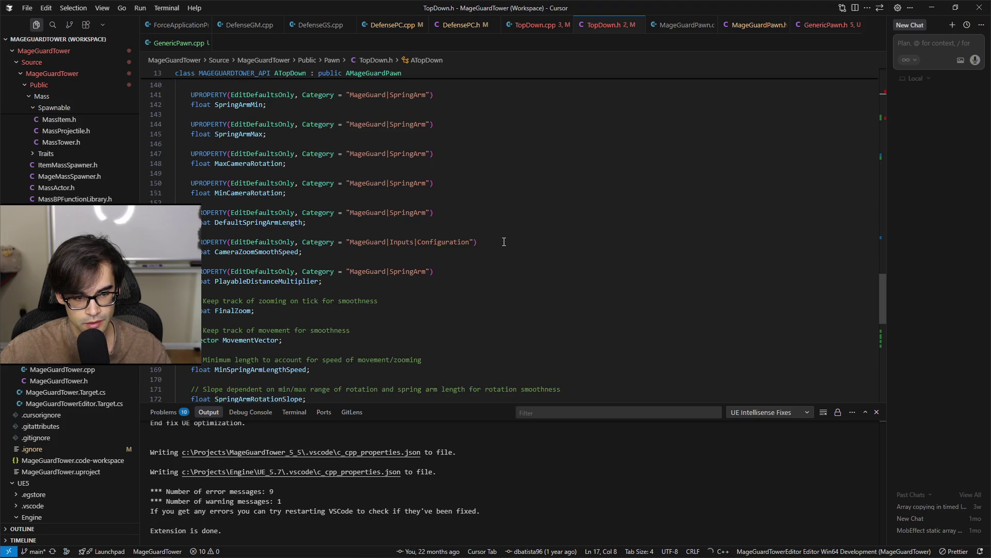
scroll(504, 242, "down", 6)
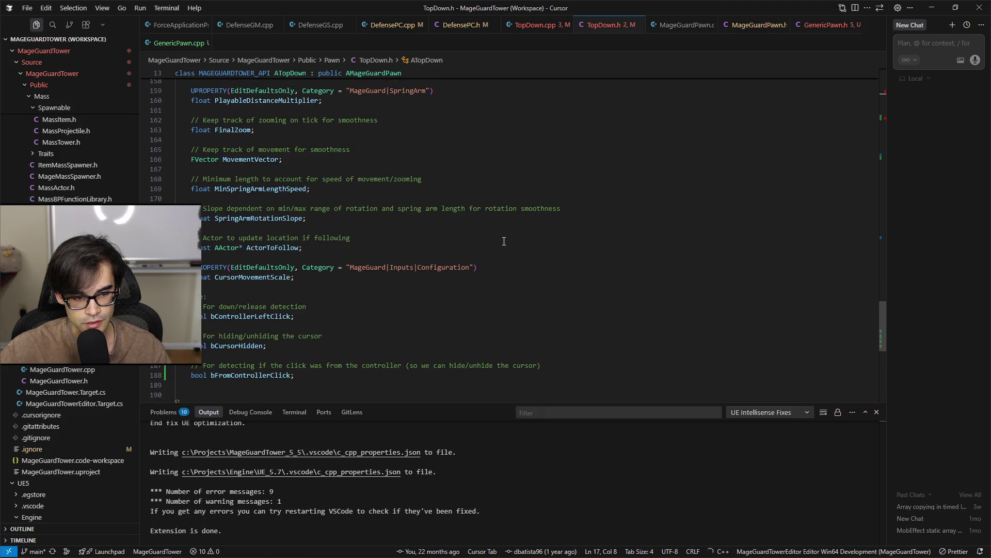
scroll(504, 241, "down", 1)
left_click(273, 317)
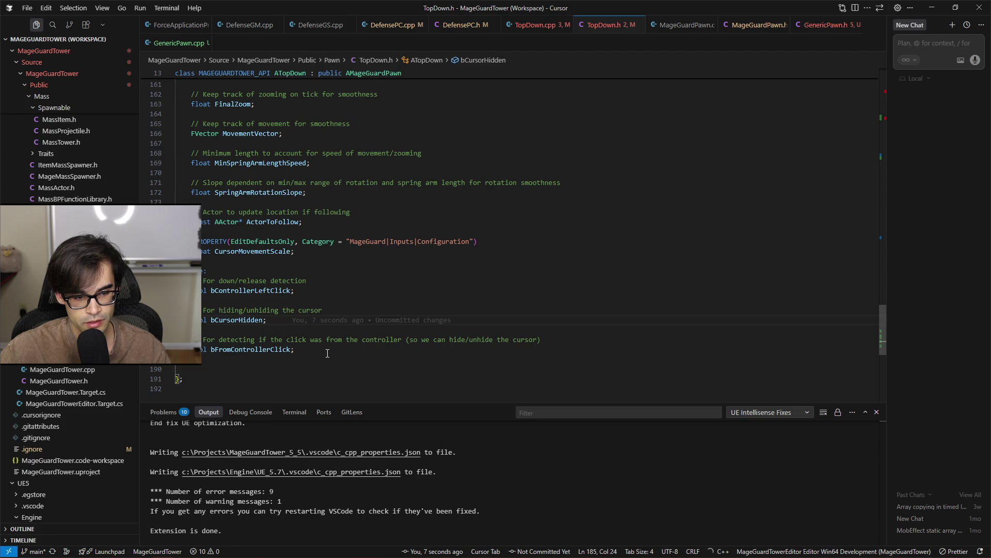
mouse_move(336, 347)
left_mouse_down()
mouse_move(487, 300)
mouse_move(504, 269)
left_mouse_up()
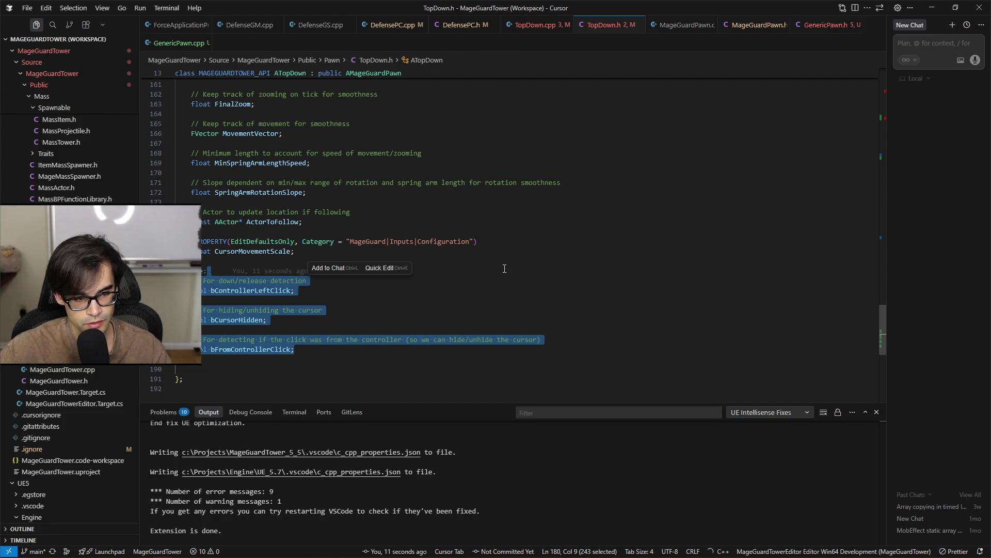
key("Delete")
key("ctrl+s")
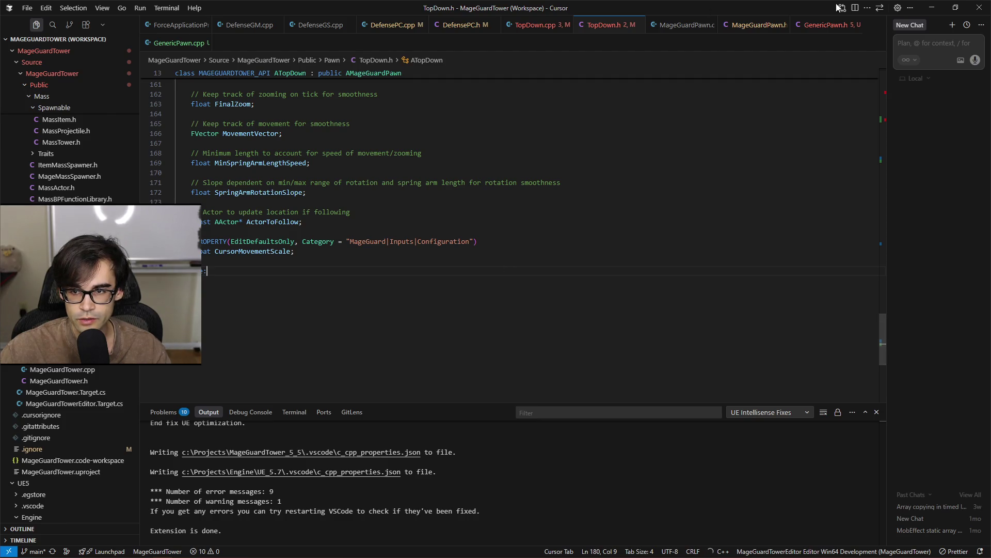
left_click(826, 25)
Paste bControllerLeftClick, bCursorHidden and bFromControllerClick below ActionControllerLeftClick in GenericPawn.h and save
left_click(443, 213)
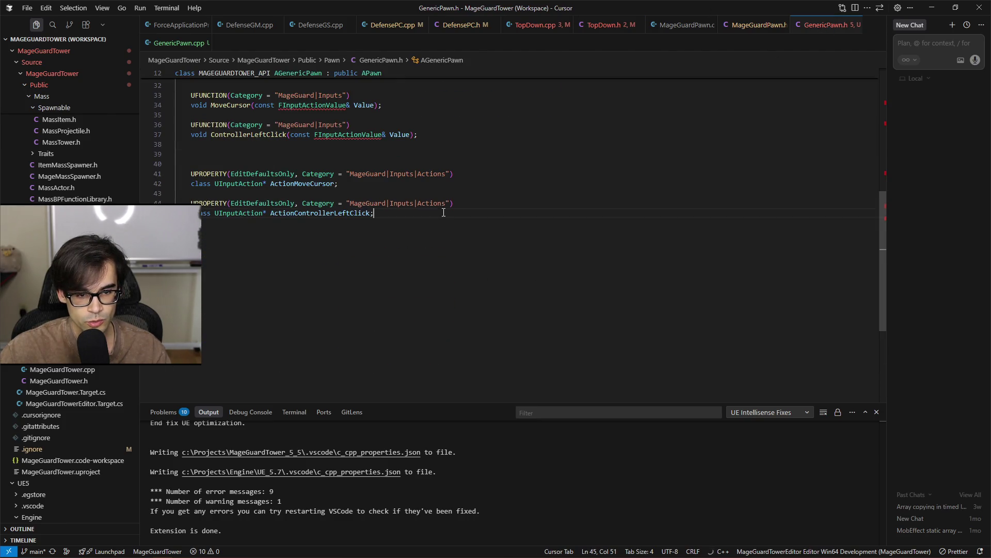
key("Return")
key("Return")
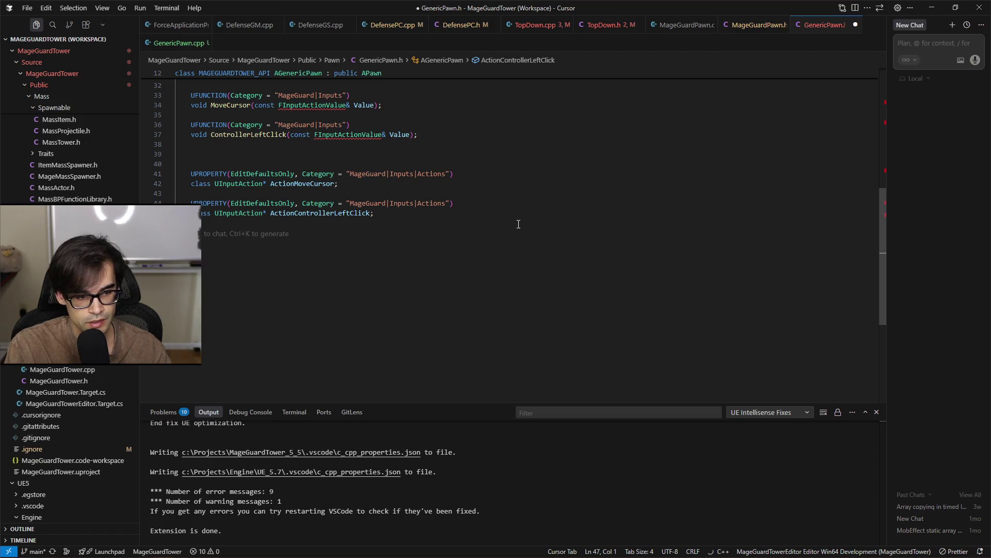
key("Return")
key("Return")
key("Tab")
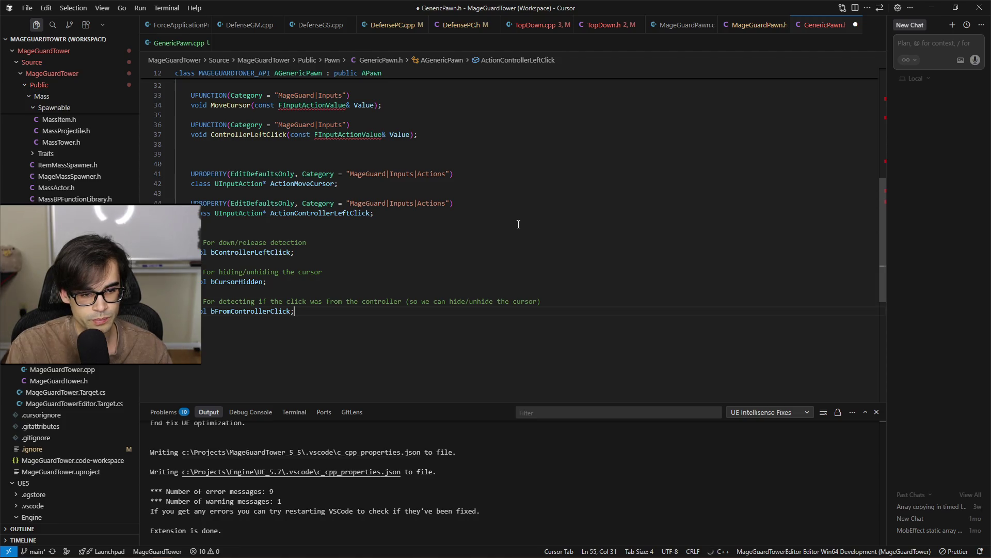
left_click(519, 224)
key("ctrl+s")
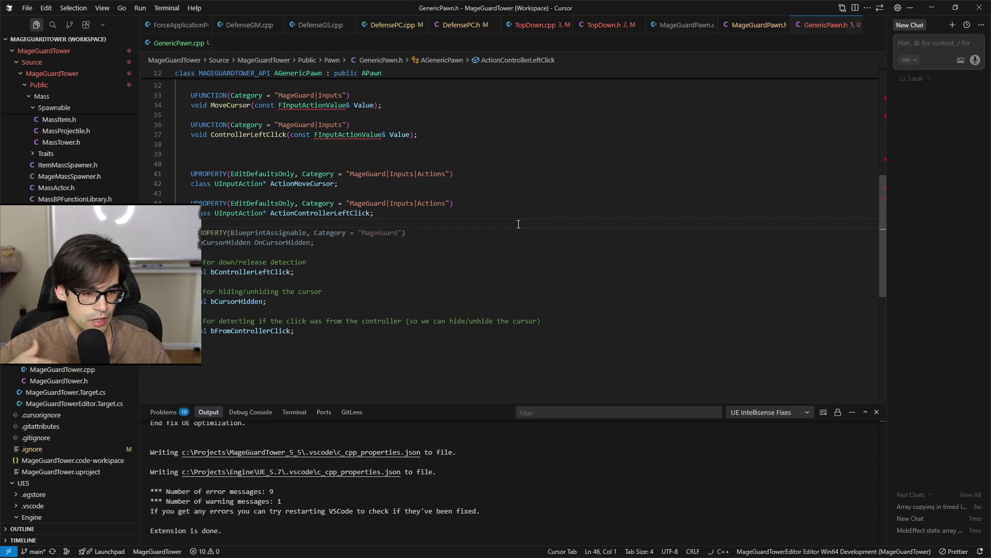
left_click(434, 282)
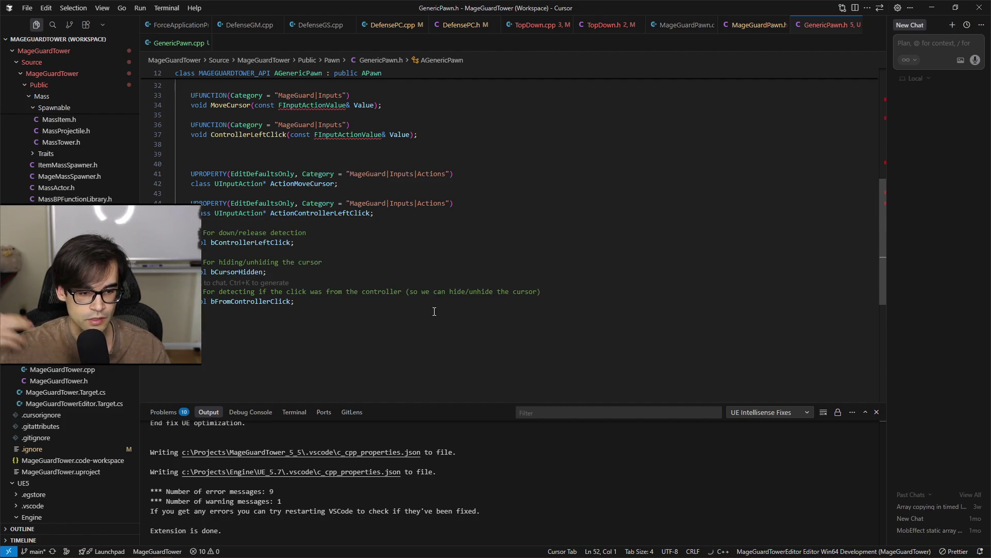
Remove the extra blank lines after ActionControllerLeftClick in GenericPawn.h and save again
left_click(466, 298)
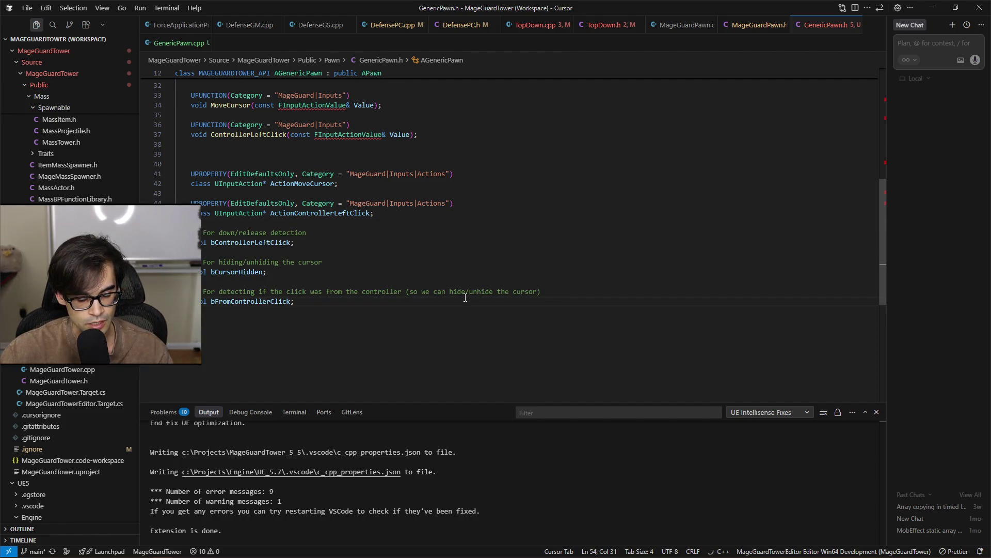
scroll(518, 325, "up", 3)
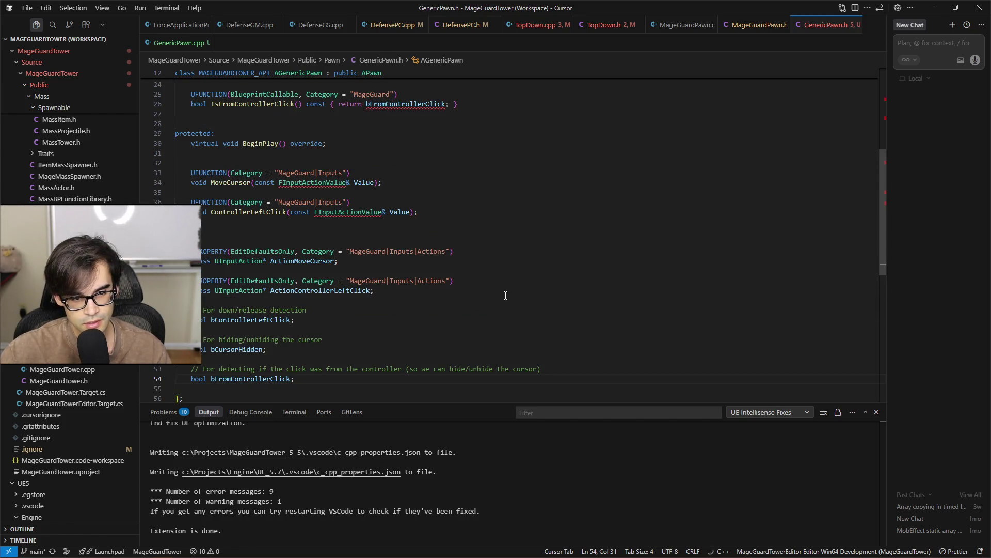
left_click(524, 228)
key("BackSpace")
key("BackSpace")
key("BackSpace")
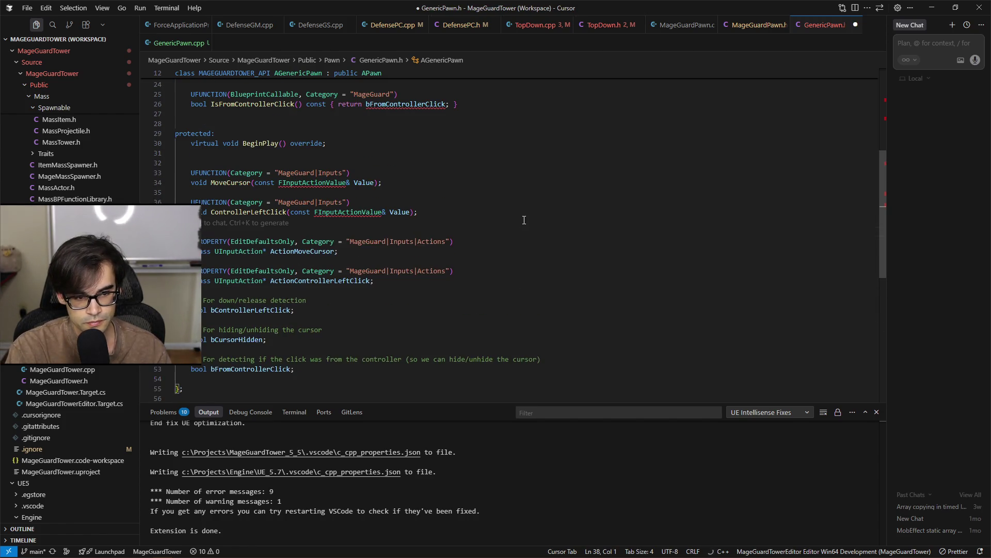
key("ctrl+s")
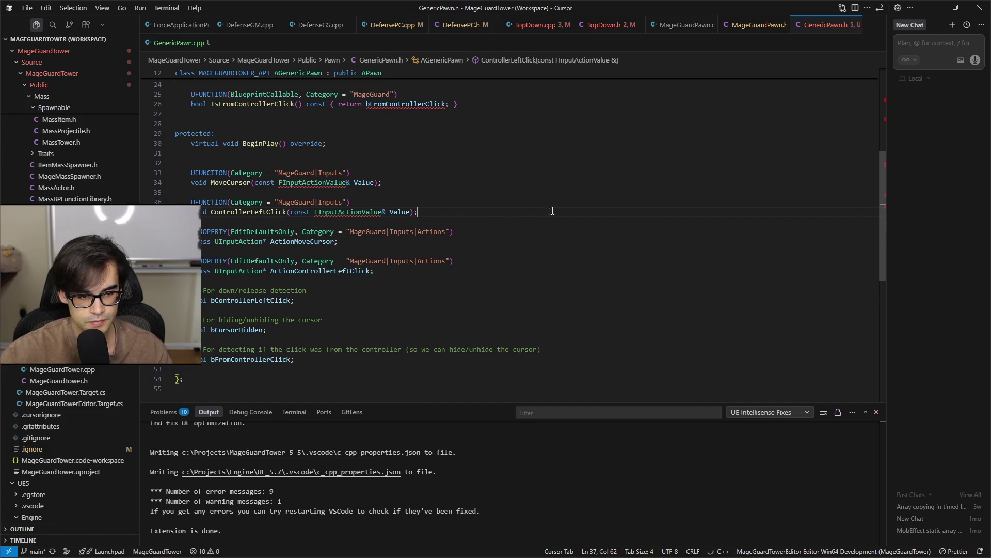
left_click(627, 230)
scroll(568, 237, "up", 5)
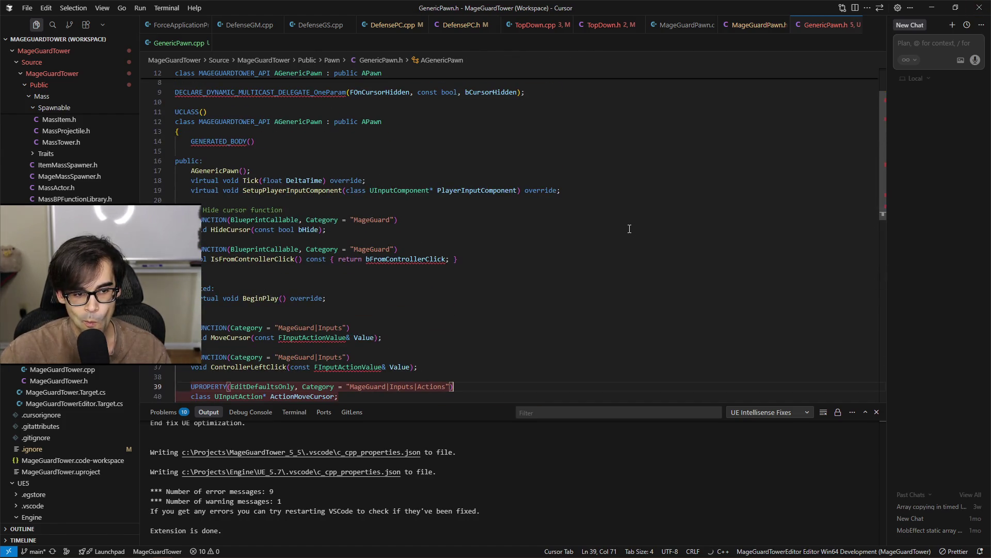
left_click_drag(460, 259, 178, 219)
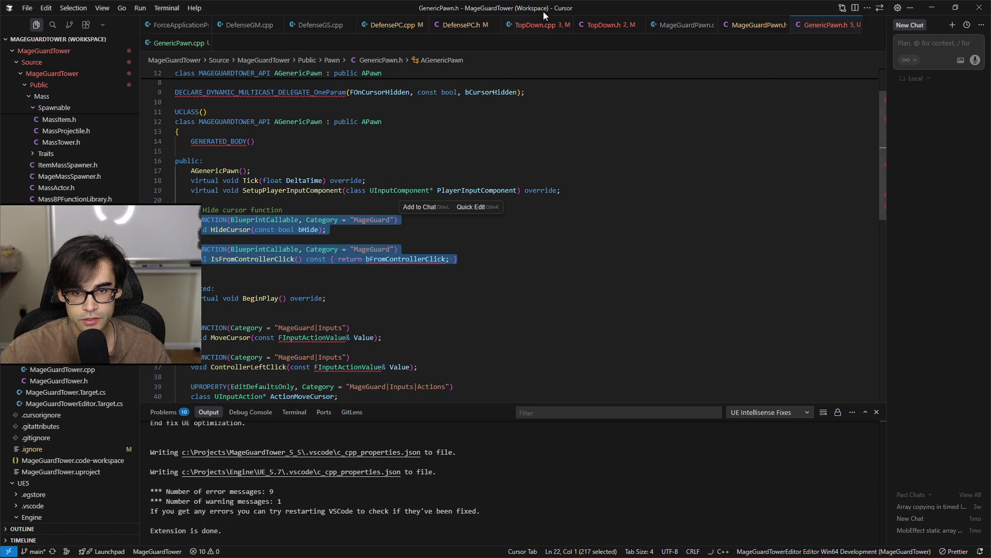
left_click(521, 26)
Cut the ControllerLeftClick function out of TopDown.cpp
left_click(673, 241)
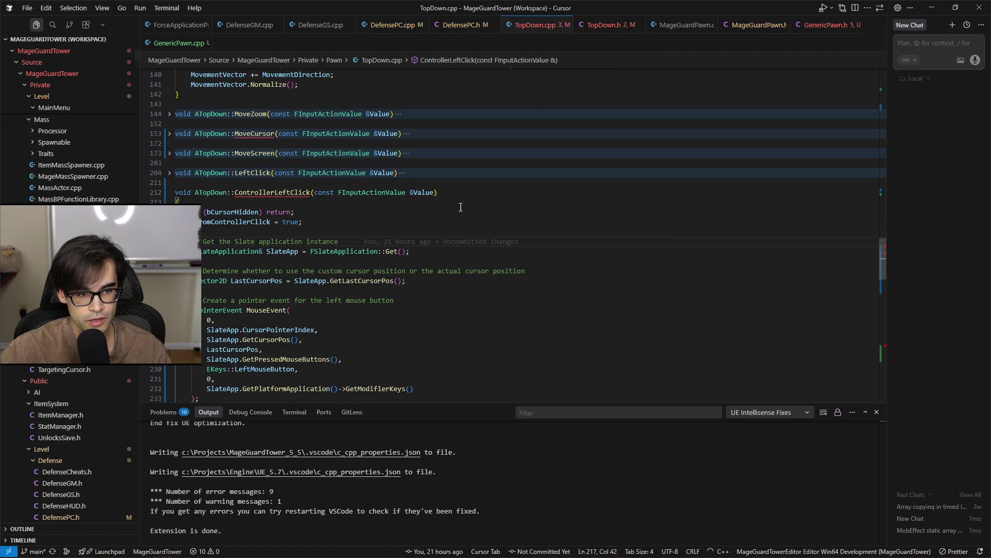
left_click(171, 138)
scroll(444, 336, "down", 10)
scroll(443, 336, "down", 5)
scroll(239, 261, "up", 3)
mouse_move(238, 238)
left_mouse_down()
mouse_move(454, 176)
mouse_move(476, 153)
left_mouse_up()
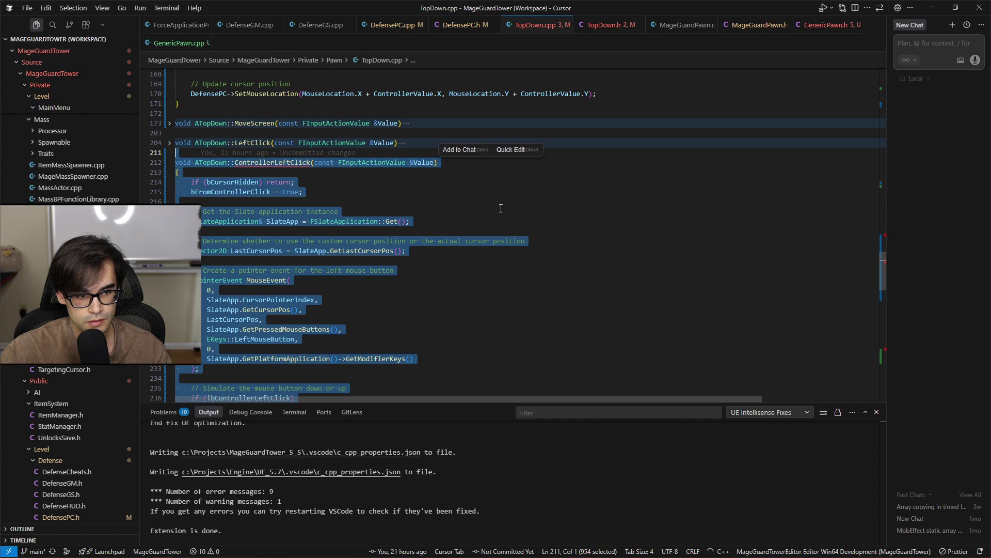
key("Delete")
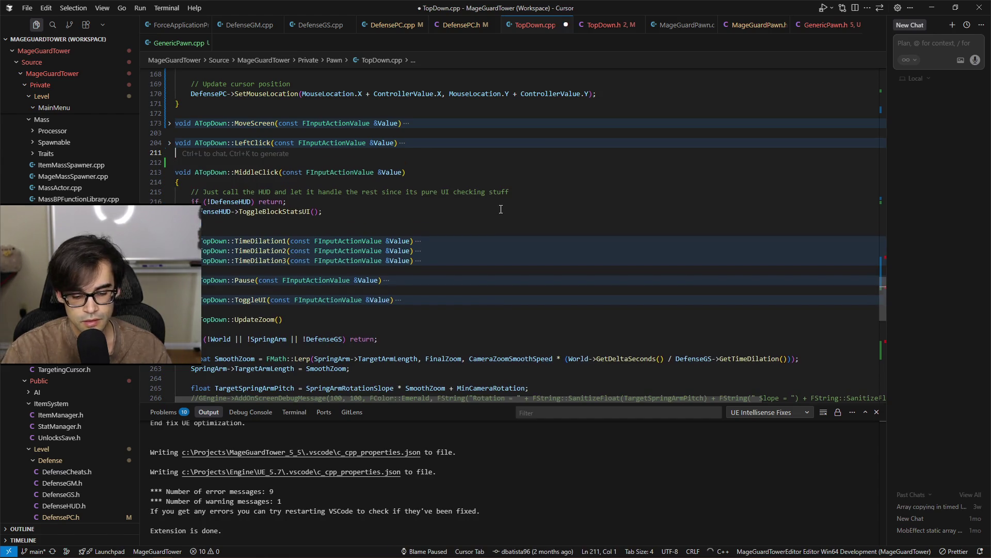
key("BackSpace")
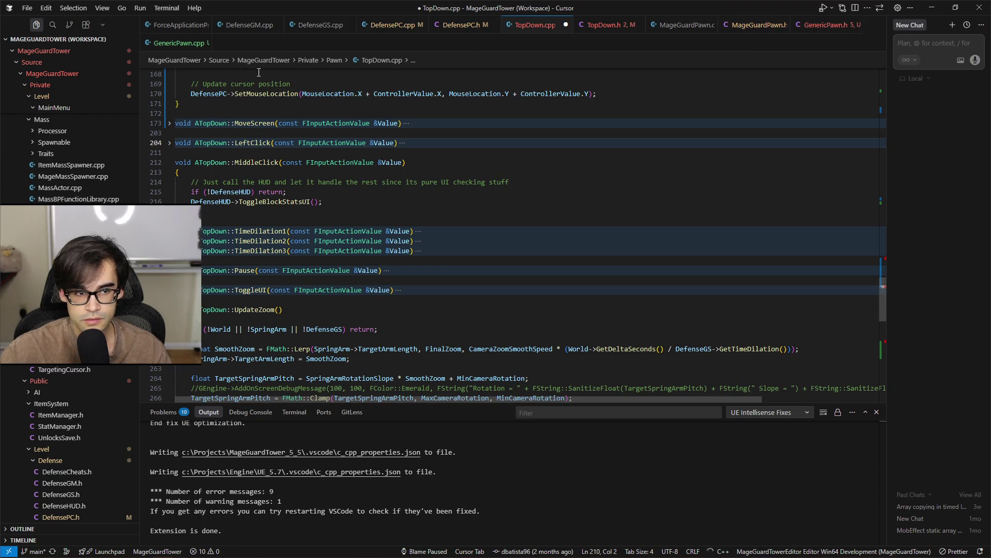
Paste ControllerLeftClick below SetupPlayerInputComponent in GenericPawn.cpp, save, and tidy the blank lines above it
left_click(178, 43)
scroll(345, 252, "down", 4)
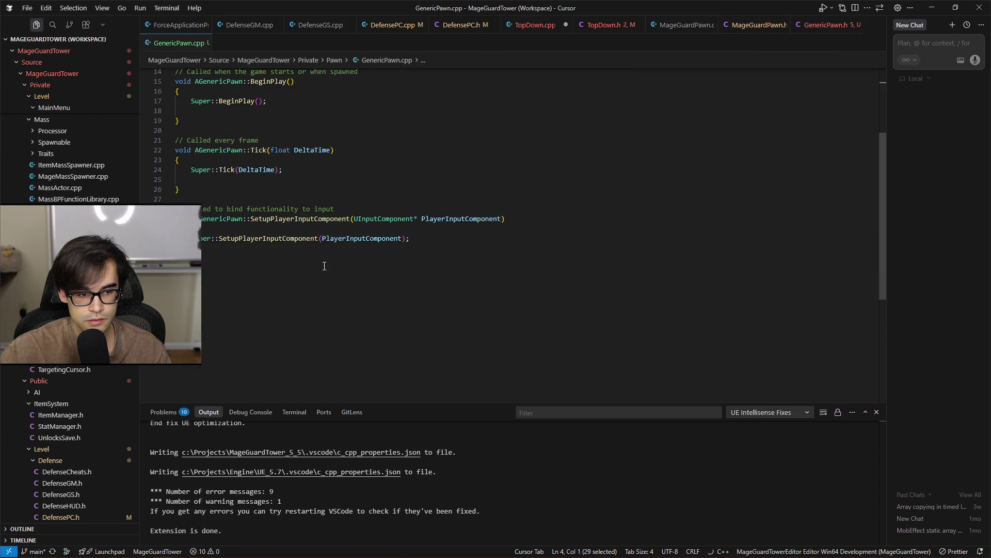
left_click(324, 265)
key("ctrl+v")
key("ctrl+s")
scroll(331, 272, "up", 8)
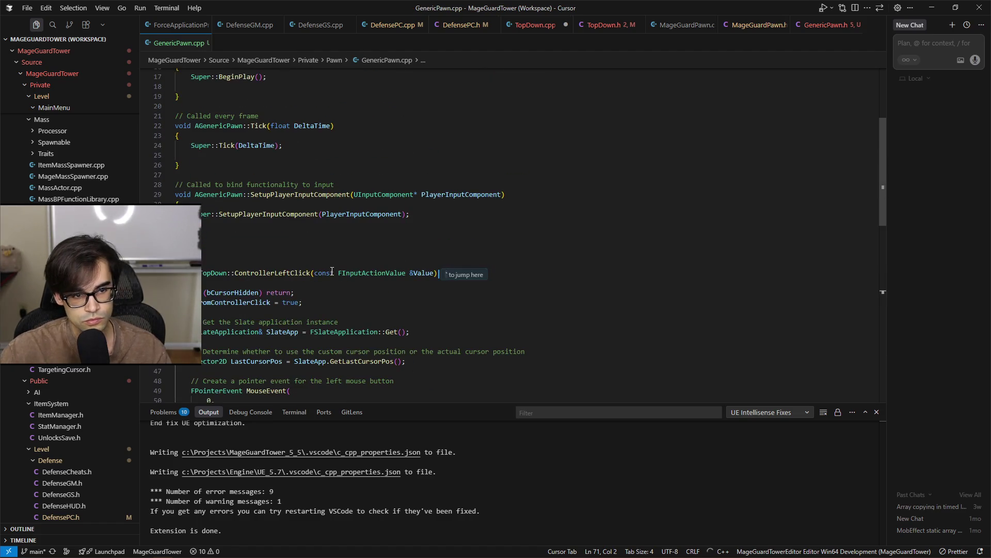
left_click(210, 253)
key("Tab")
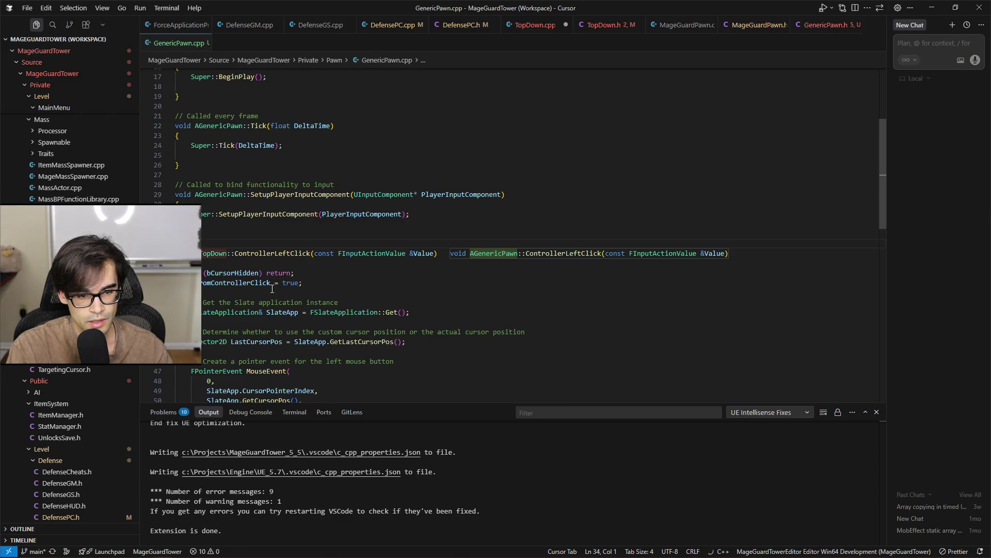
key("Up")
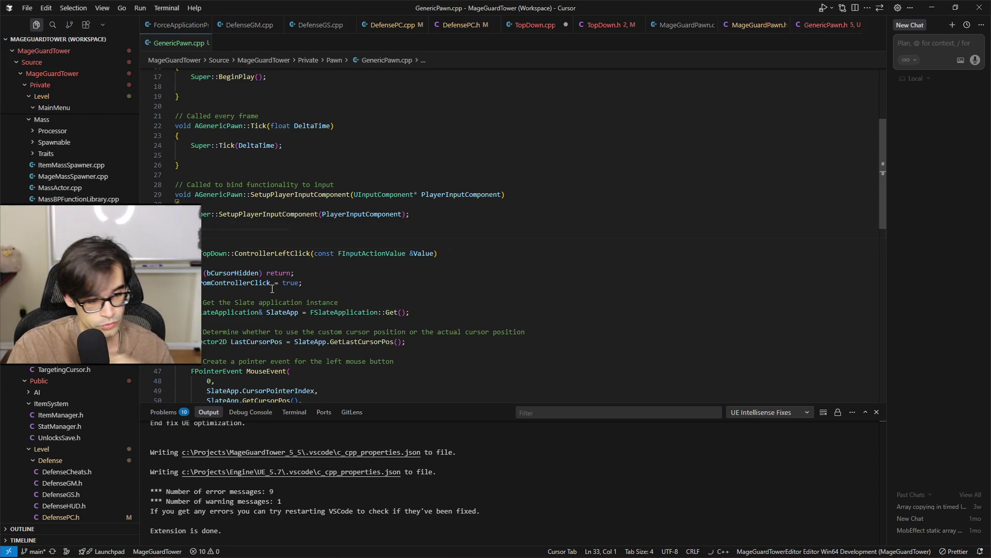
key("End")
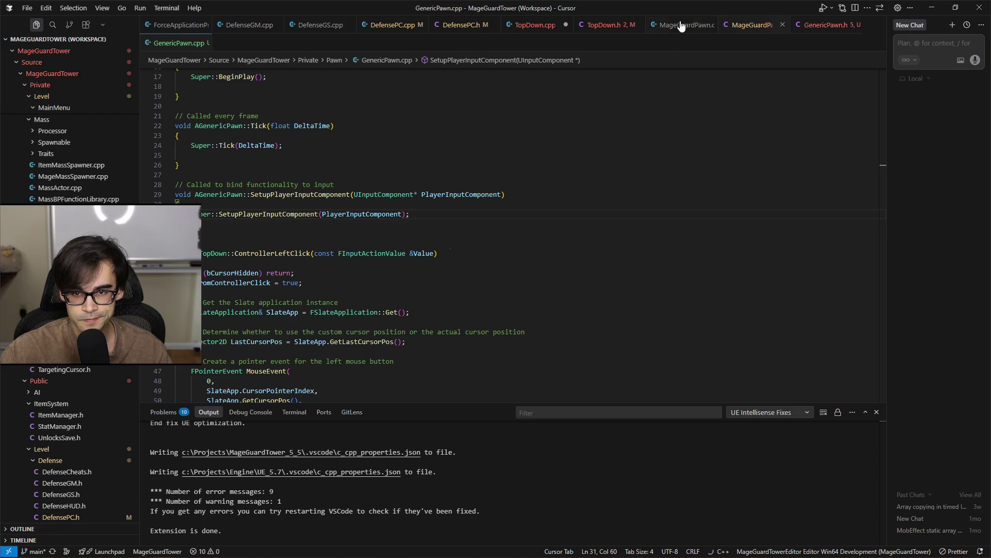
In MageGuardPawn.cpp's SetupPlayerInputComponent, reject the suggested extra bindings, keeping only CastSpell and CancelSelection
left_click(519, 26)
scroll(504, 210, "up", 10)
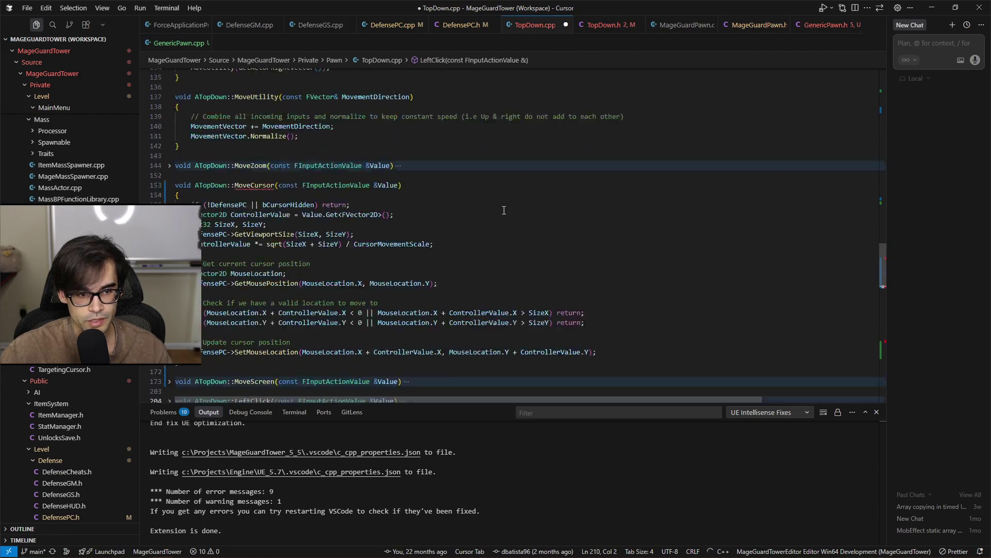
scroll(504, 211, "up", 5)
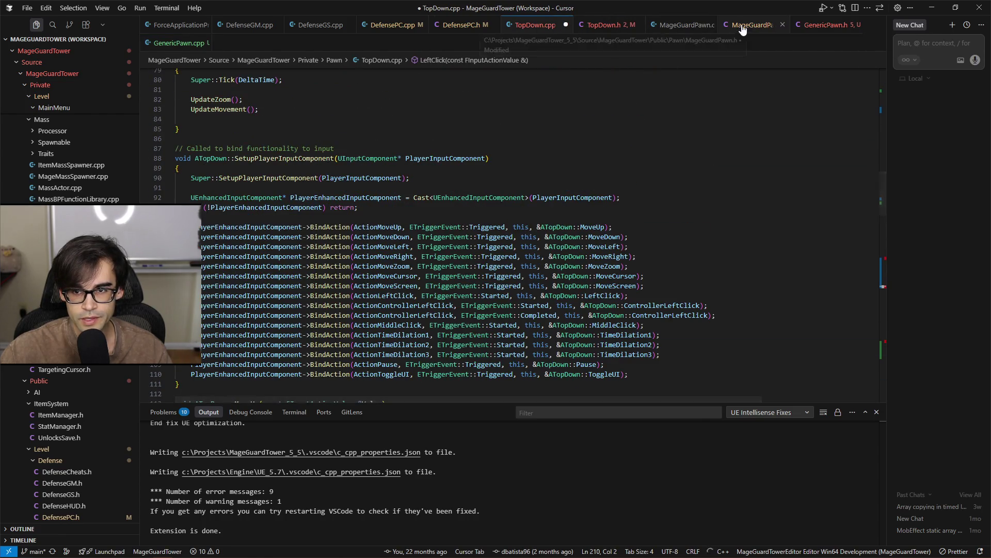
left_click(755, 24)
left_click(668, 24)
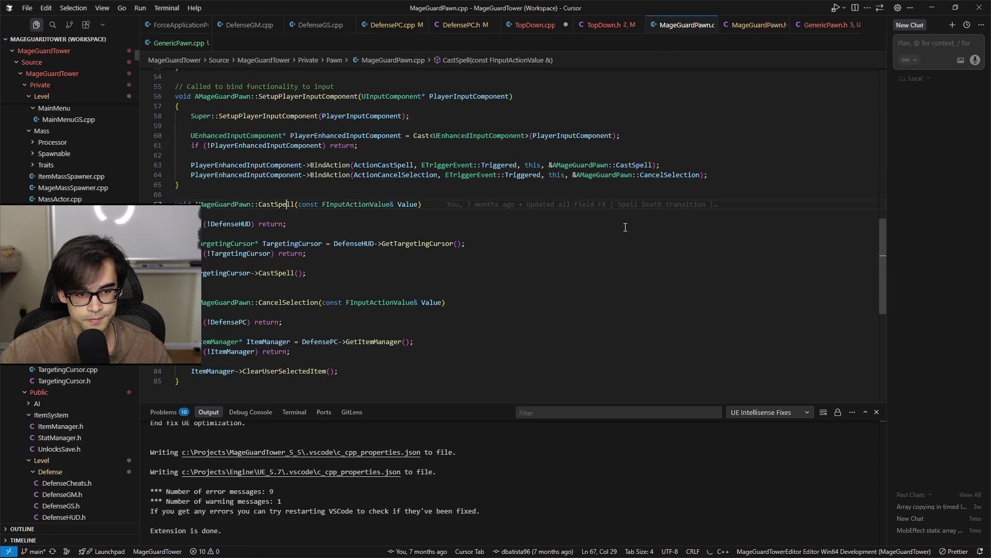
scroll(619, 229, "up", 5)
left_click(363, 264)
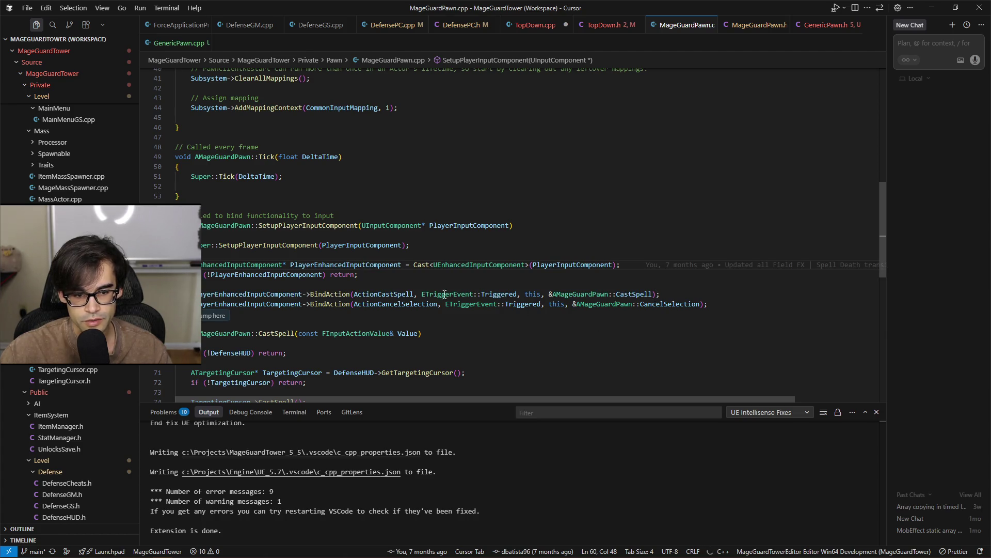
left_click(655, 295)
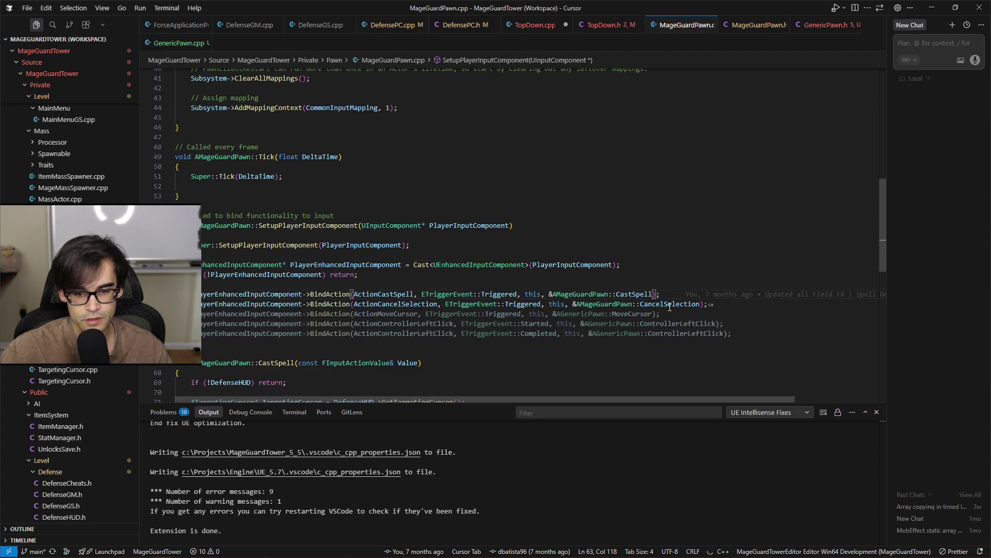
left_click(380, 264)
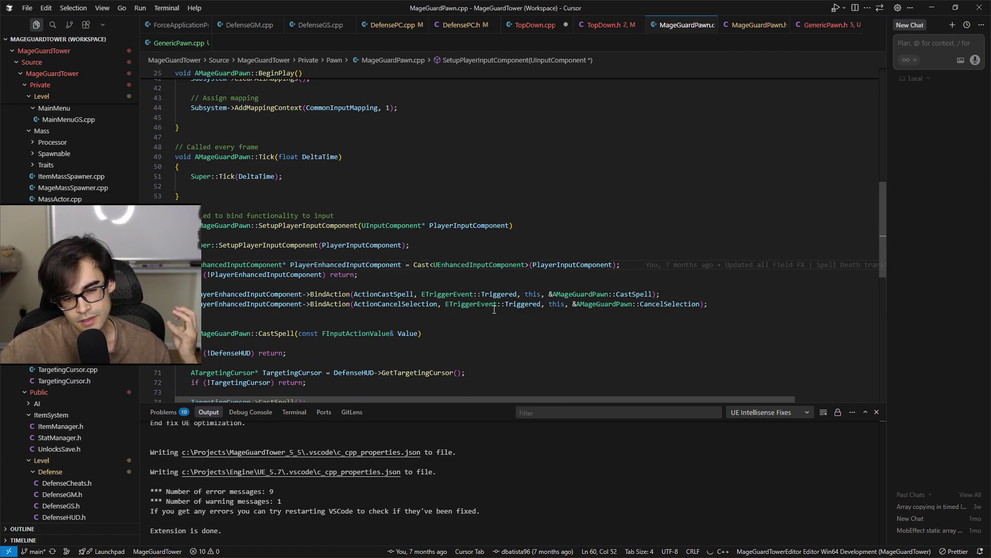
Select the input setup block from the Super call to the CancelSelection binding for copying
left_click(721, 304)
left_click_drag(721, 304, 733, 265)
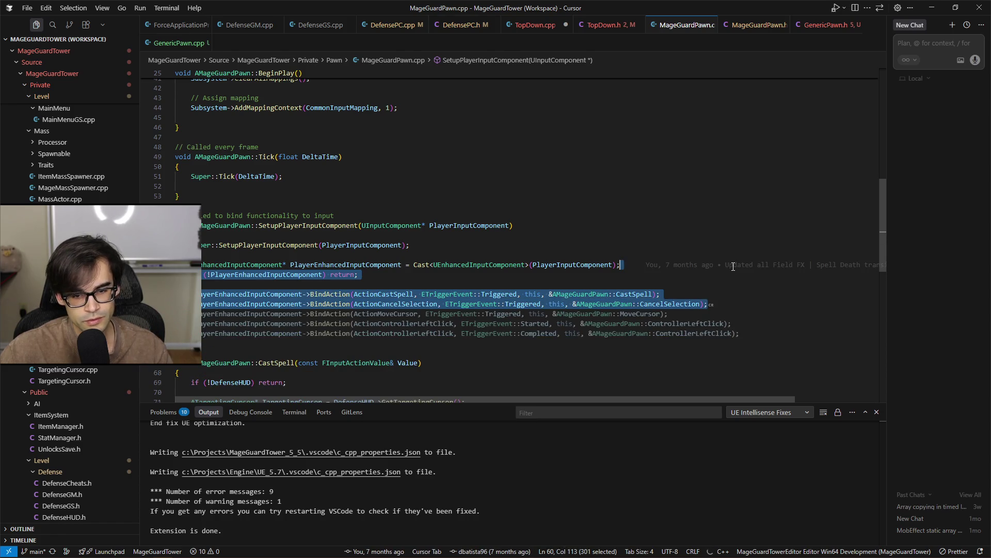
left_click(747, 305)
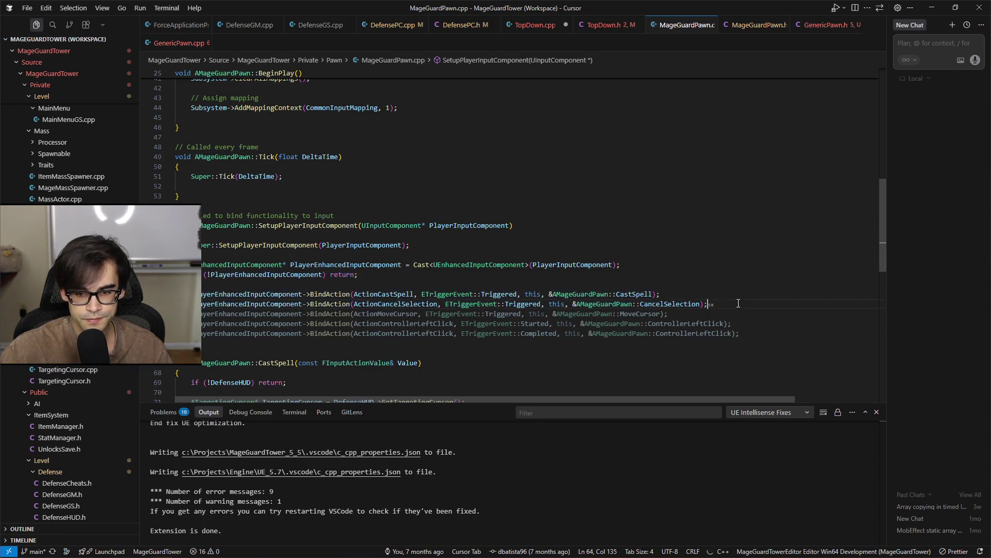
key("shift+Up")
key("shift+Up")
key("shift+Up")
key("shift+Home")
key("ctrl+c")
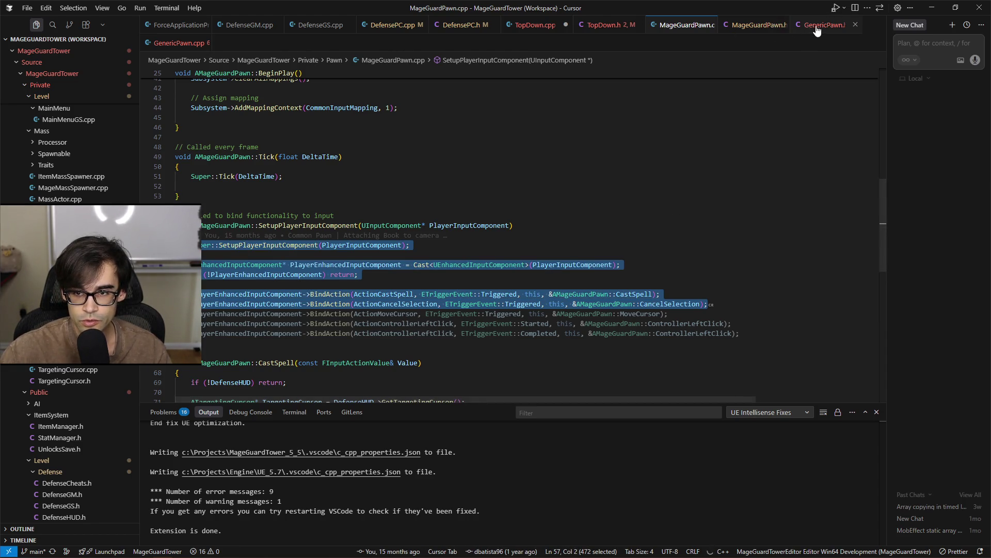
left_click(754, 24)
left_click(687, 24)
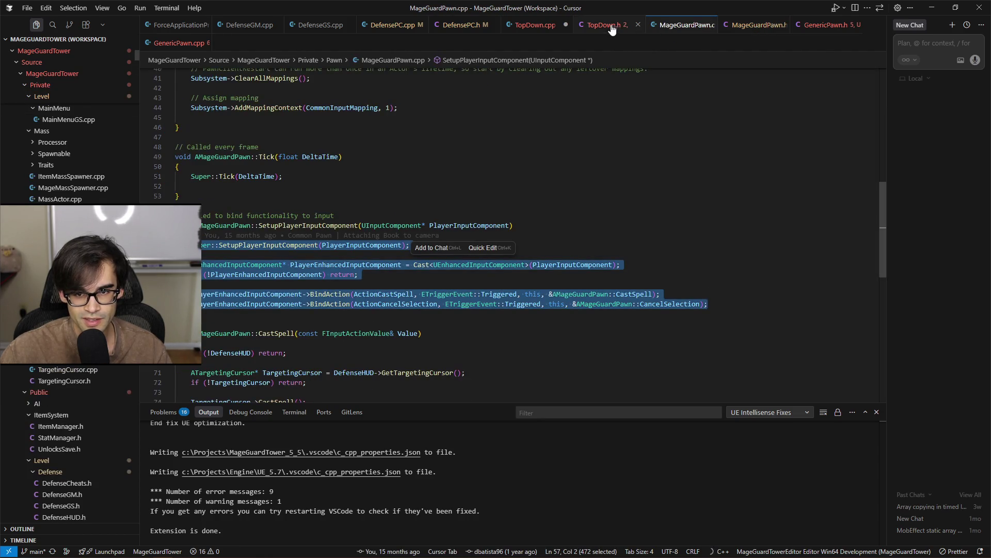
Paste the input setup into GenericPawn.cpp's SetupPlayerInputComponent, delete the duplicate Super line, and save
left_click(175, 42)
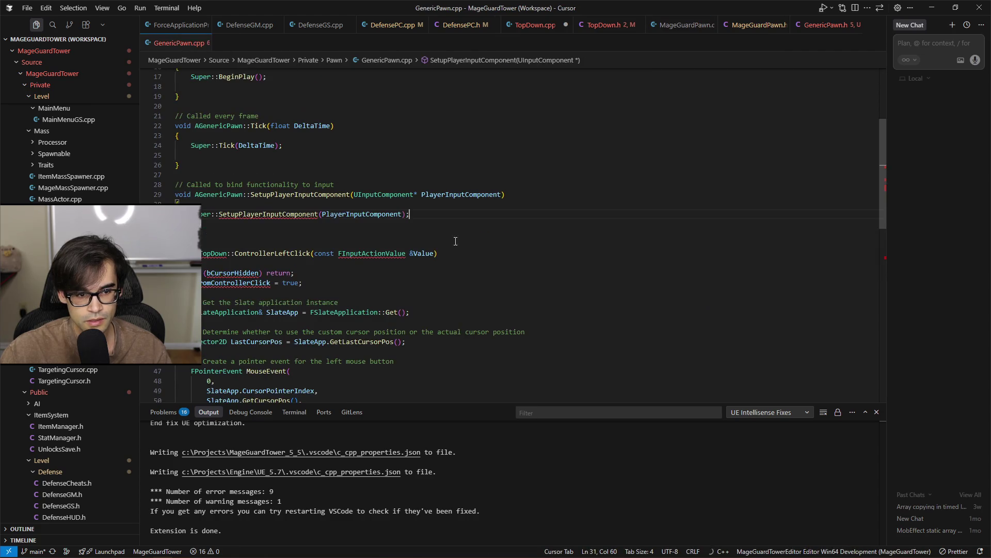
key("ctrl+v")
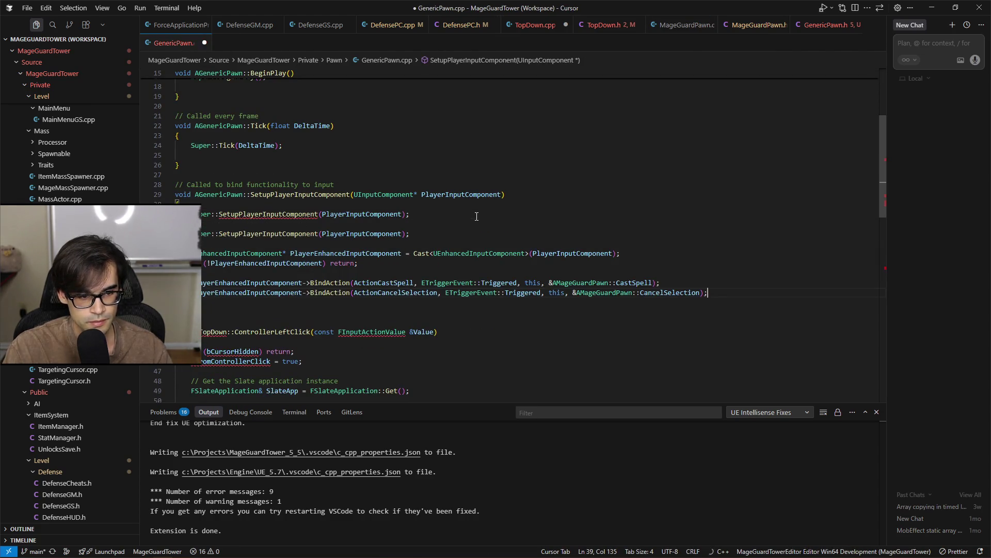
left_click(476, 216)
key("shift+Up")
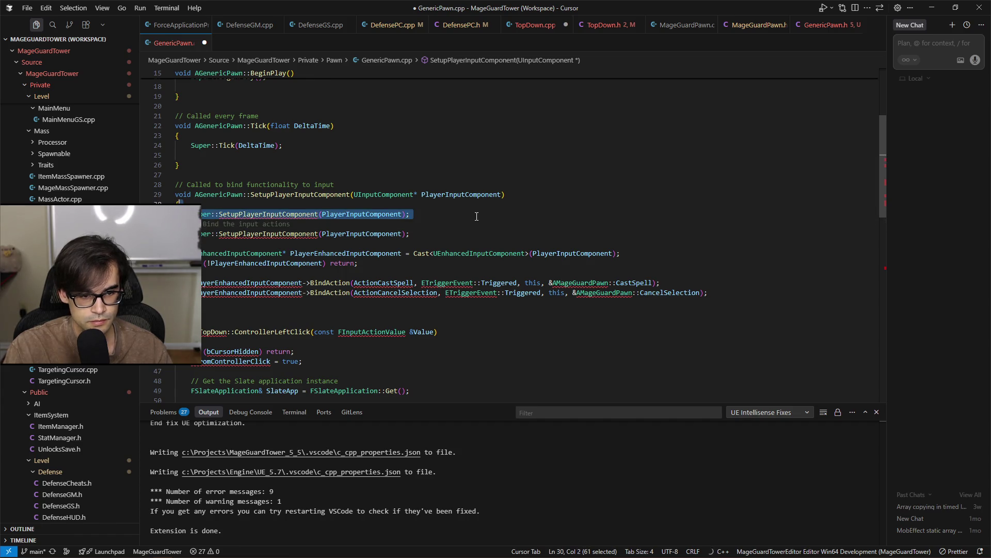
key("BackSpace")
key("ctrl+s")
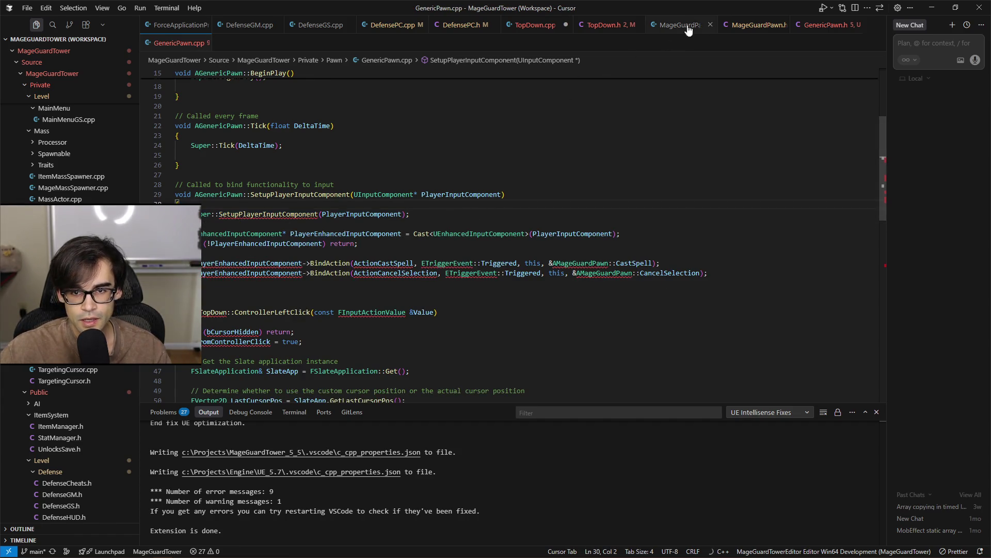
Copy the EnhancedInputComponent.h and EnhancedInputSubsystems.h includes from MageGuardPawn.cpp below GenericPawn.cpp's GenericPawn.h include
left_click(687, 24)
scroll(651, 237, "up", 10)
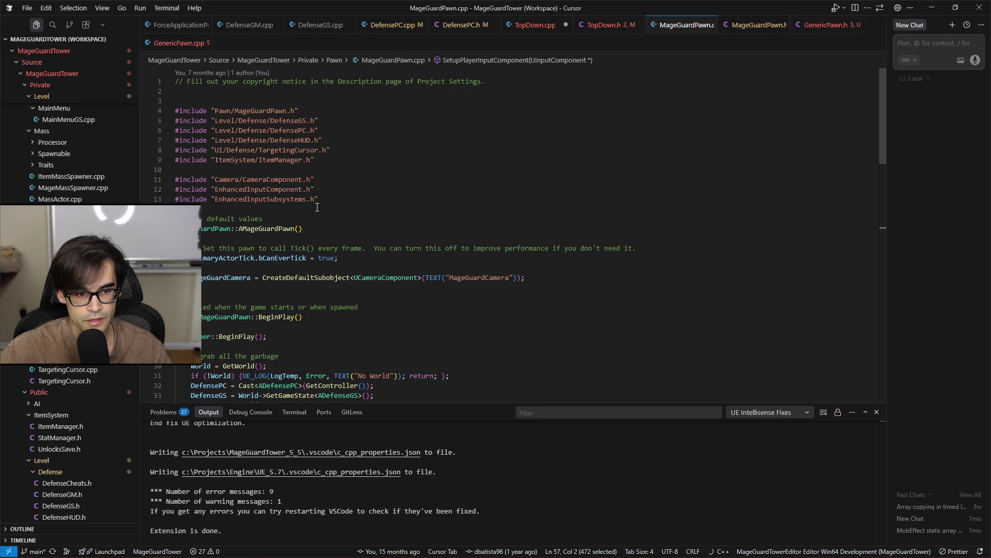
left_click_drag(353, 203, 403, 177)
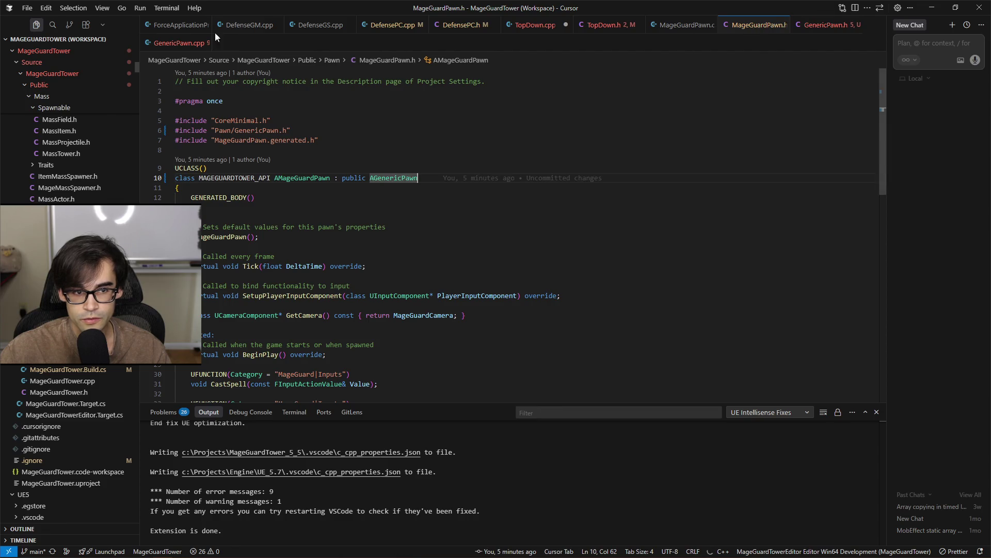
left_click(178, 43)
scroll(391, 184, "up", 5)
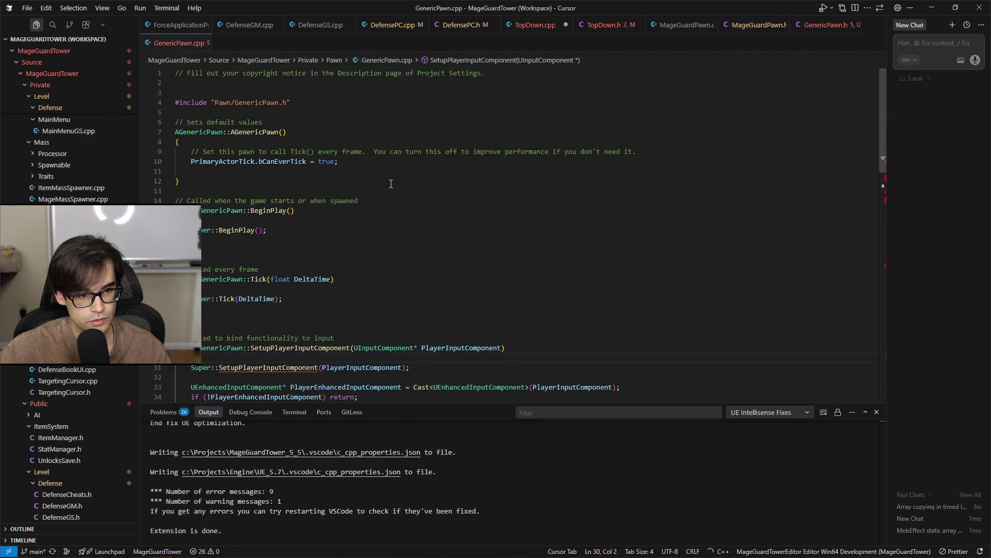
left_click(316, 110)
key("Return")
key("Tab")
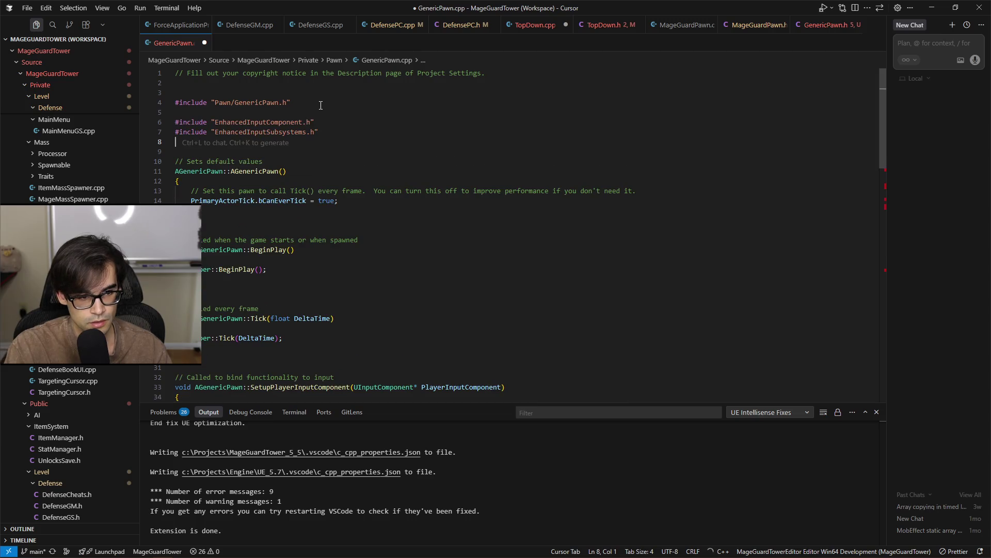
scroll(321, 106, "down", 9)
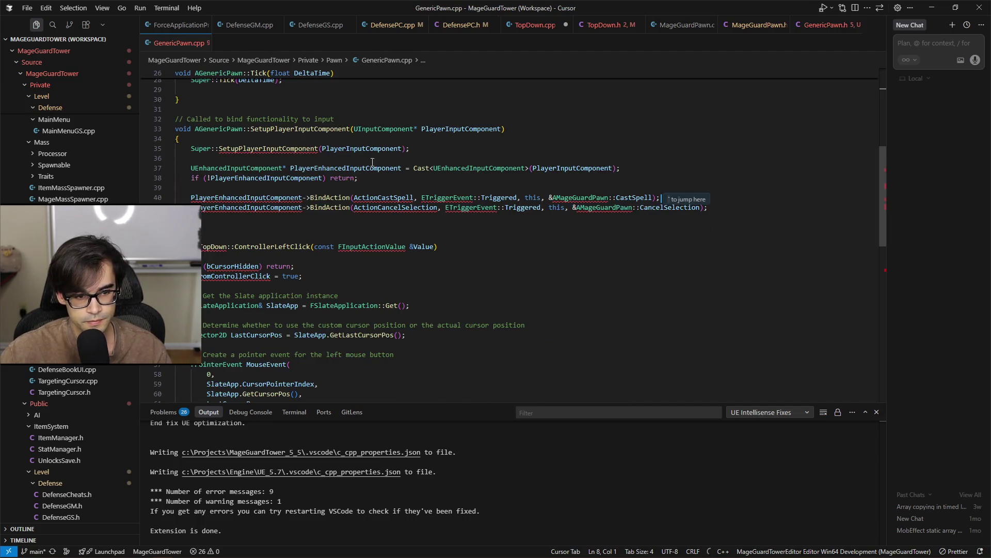
left_click(539, 27)
Delete the whole MoveCursor function and its leftover blank line from TopDown.cpp and save
scroll(477, 236, "down", 15)
scroll(478, 236, "down", 5)
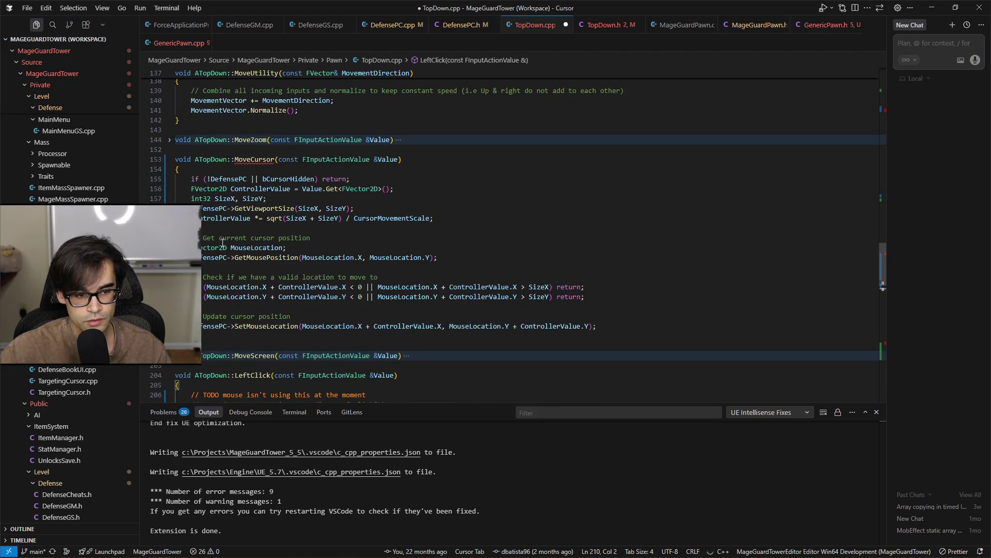
left_click(220, 252)
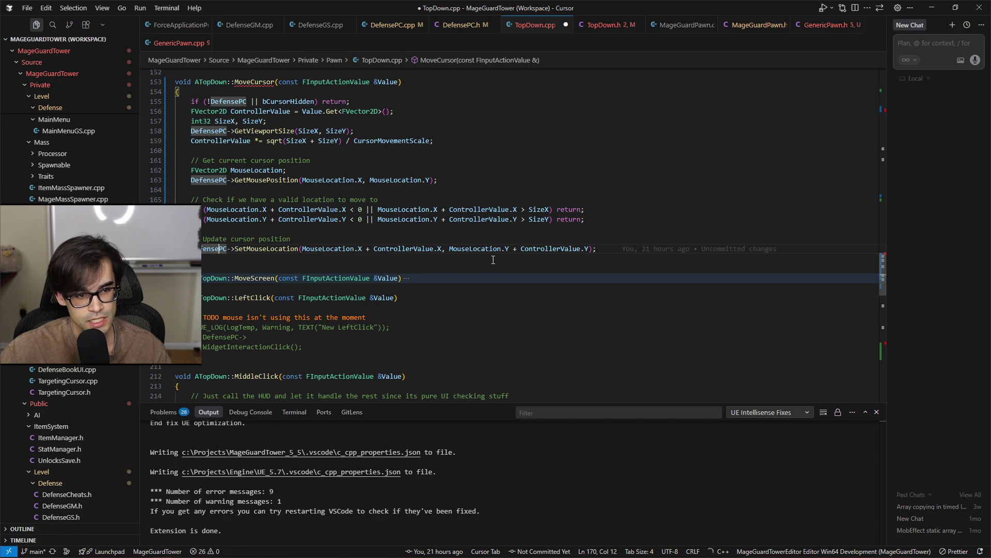
scroll(365, 214, "up", 2)
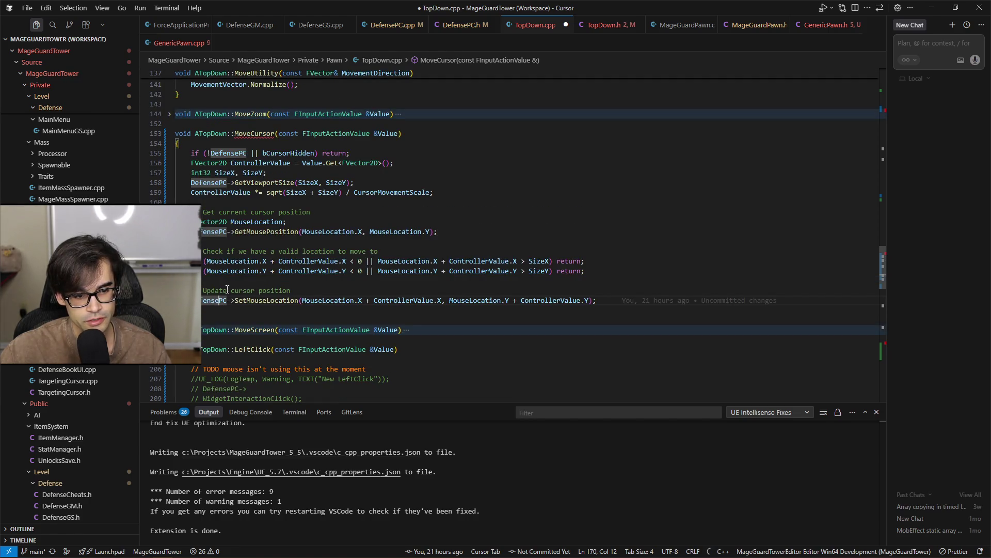
left_click_drag(211, 309, 421, 178)
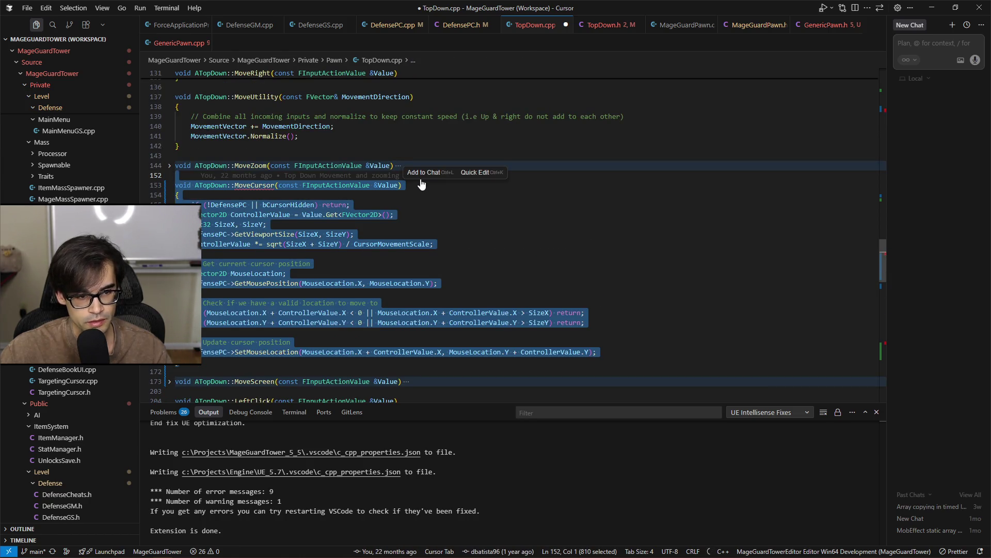
key("BackSpace")
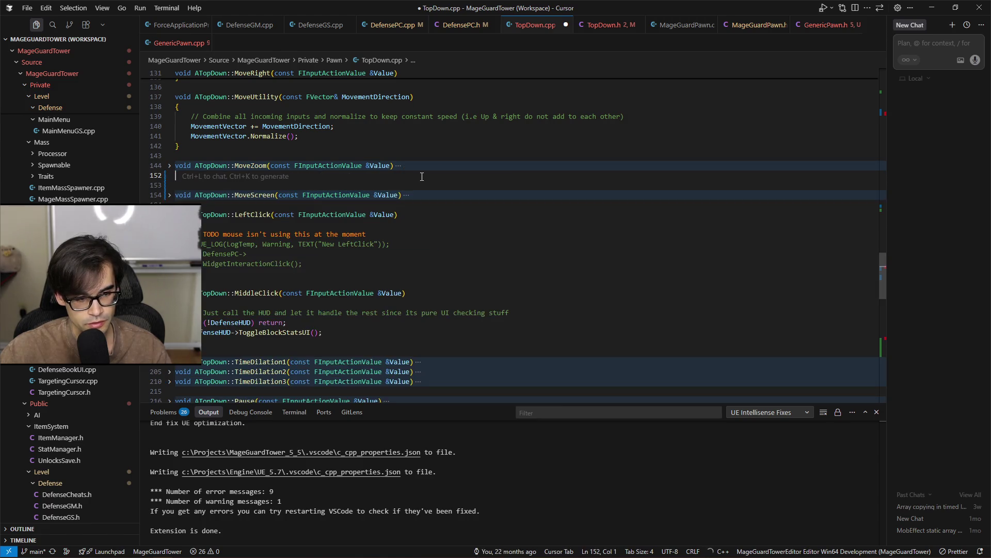
key("BackSpace")
key("ctrl+s")
left_click(750, 25)
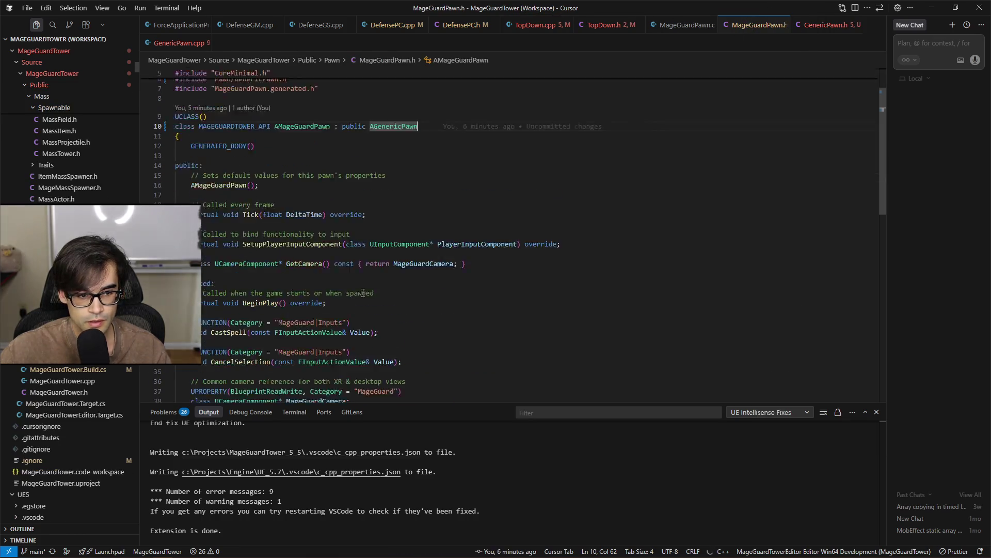
left_click(187, 44)
Add the MoveCursor function to GenericPawn.cpp, comment out the old two bindings, and save
scroll(236, 254, "up", 5)
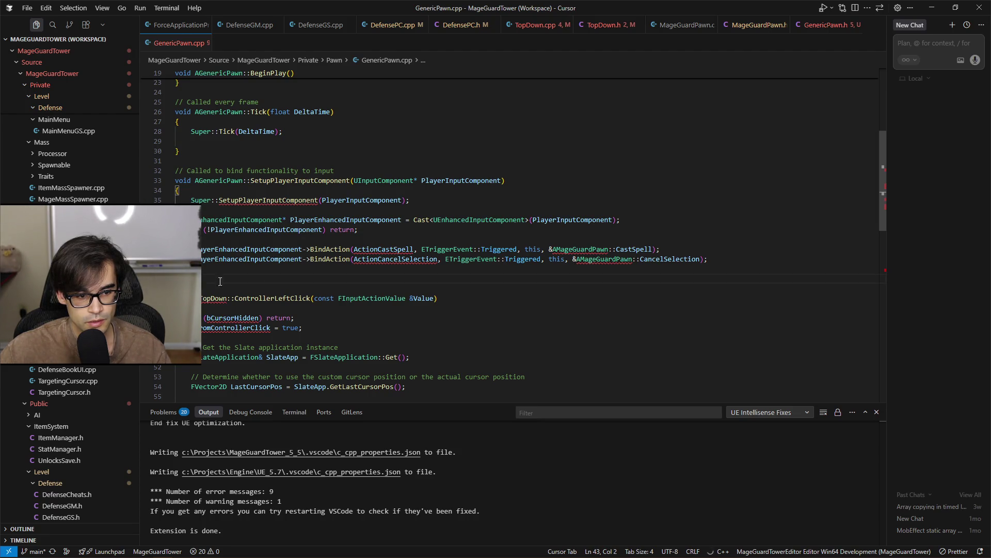
key("Tab")
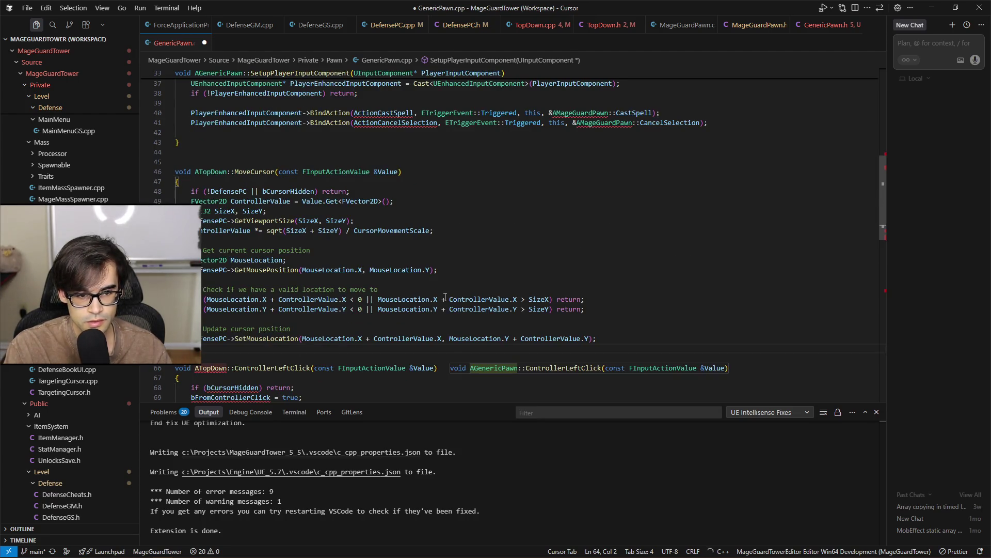
key("Tab")
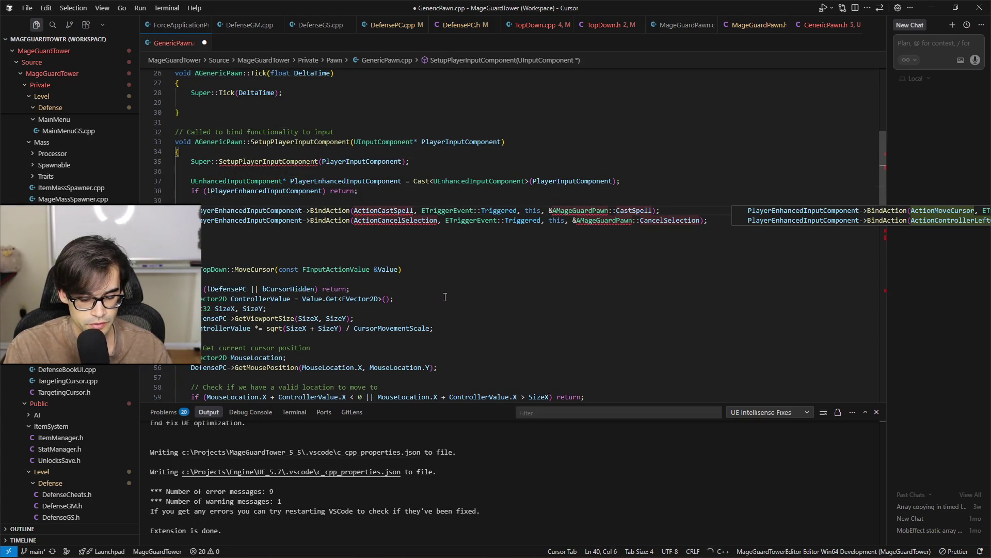
key("Tab")
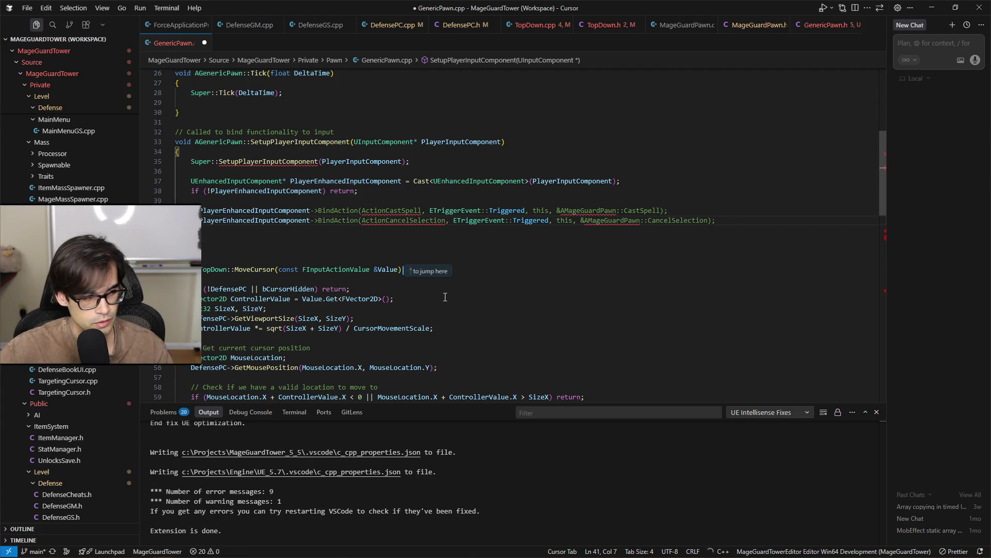
key("ctrl+s")
Requalify MoveCursor and ControllerLeftClick as AGenericPawn methods and save GenericPawn.cpp
scroll(535, 294, "down", 3)
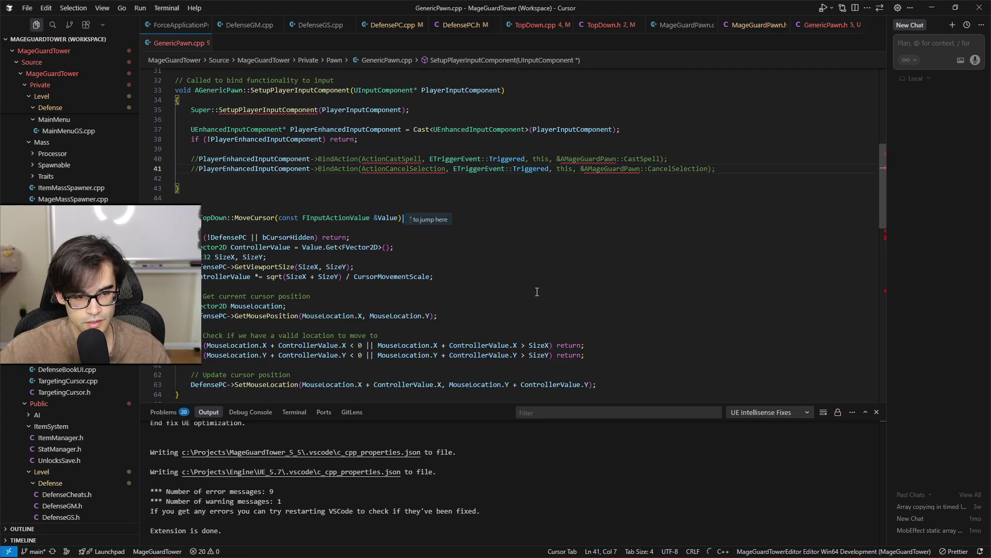
scroll(536, 278, "up", 3)
key("Tab")
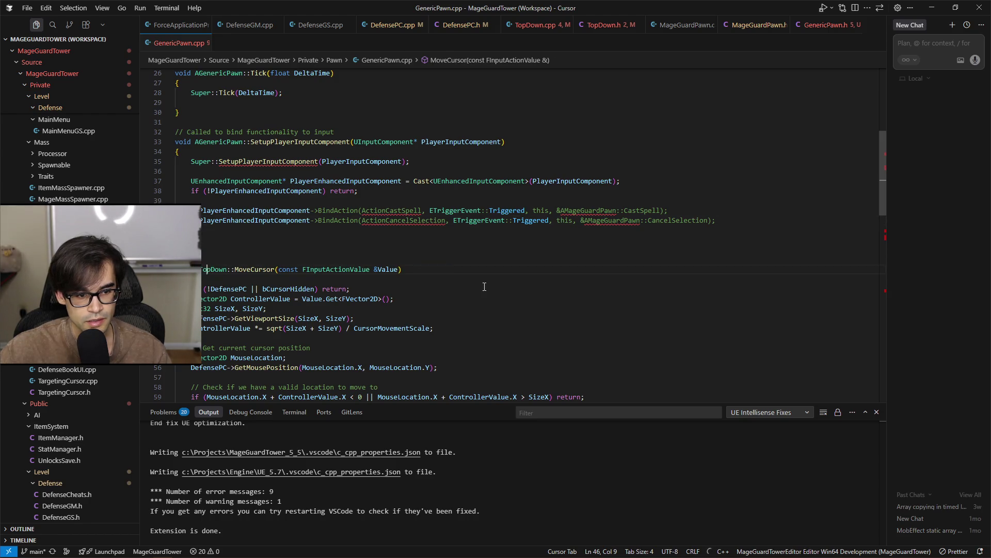
key("Tab")
scroll(397, 228, "down", 4)
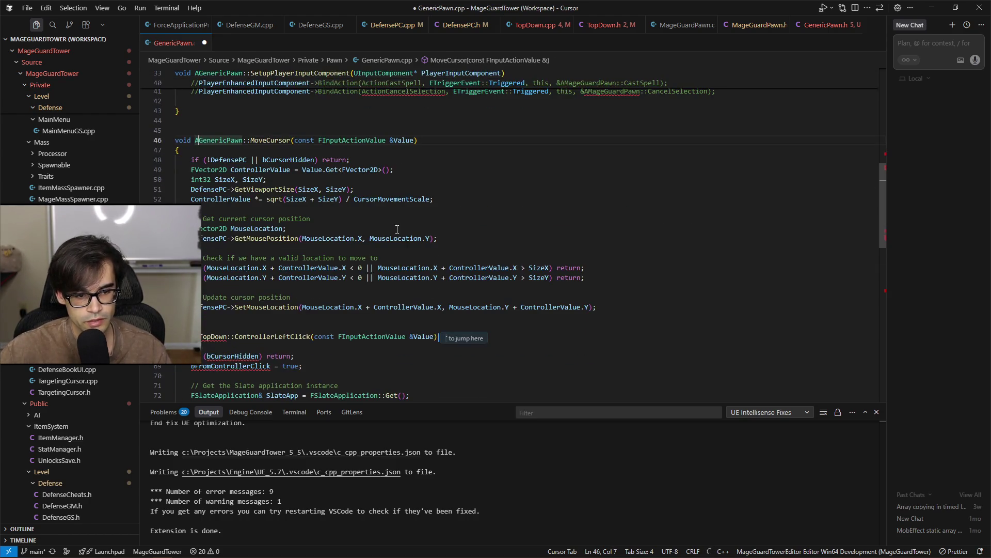
key("Tab")
scroll(310, 325, "down", 10)
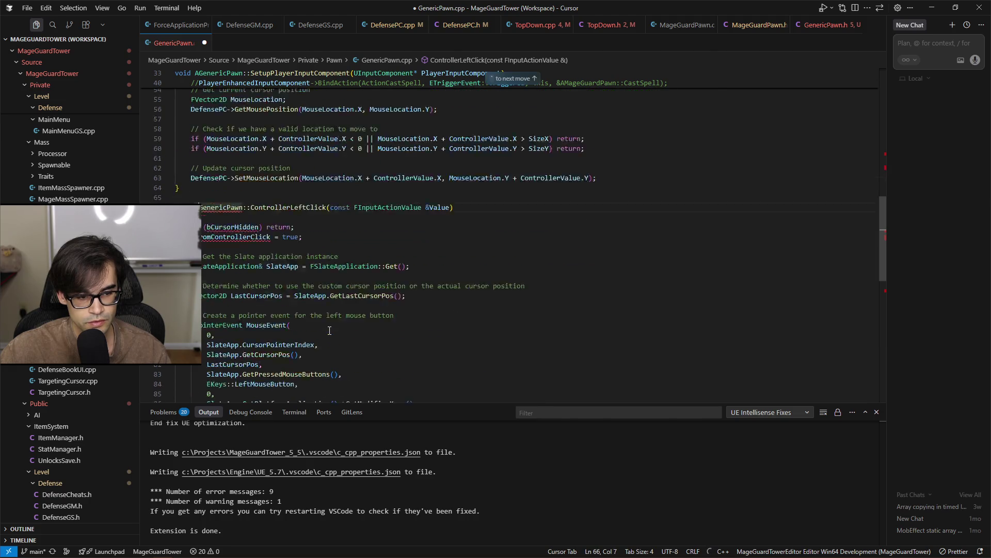
scroll(310, 315, "up", 20)
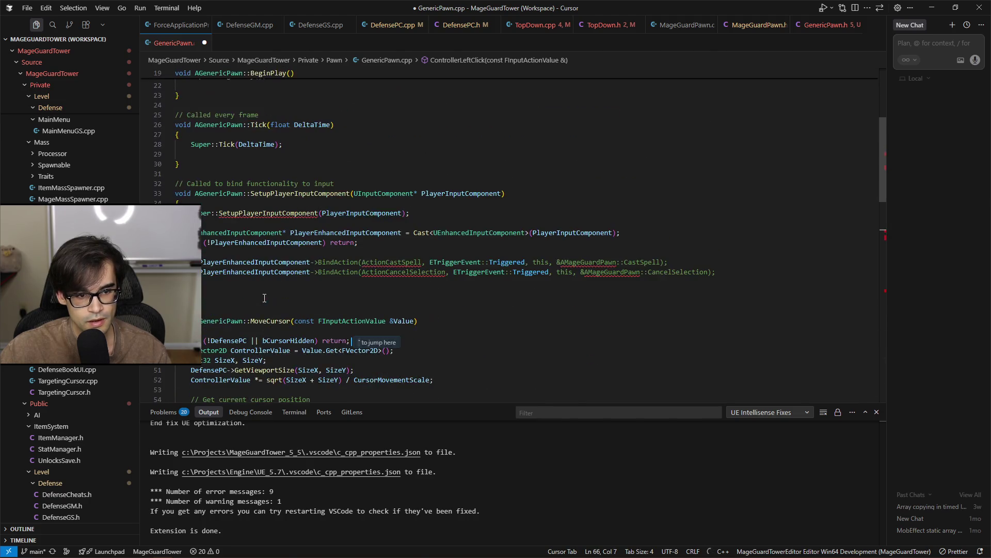
scroll(264, 298, "up", 3)
scroll(309, 294, "down", 10)
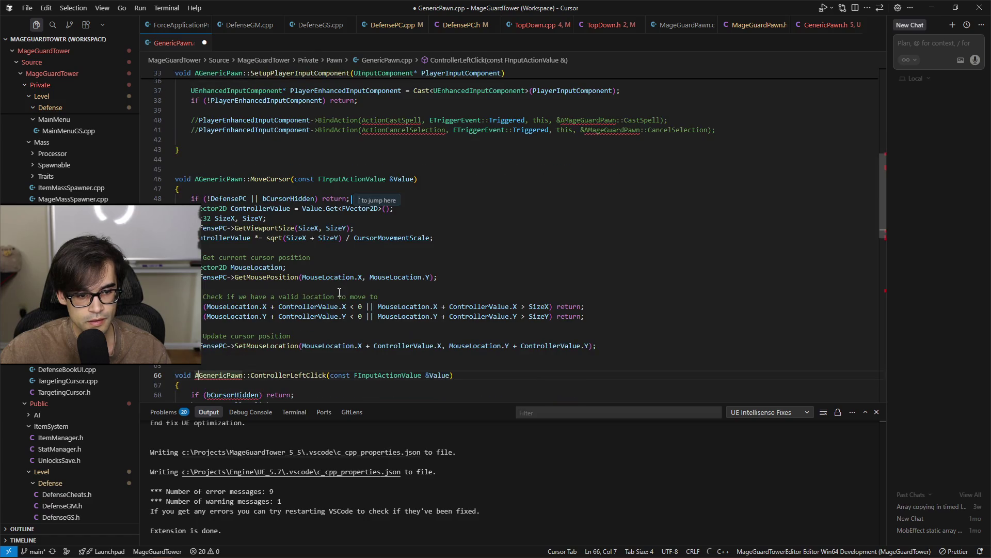
key("Tab")
key("ctrl+s")
Uncomment the bindings so only ActionMoveCursor and ActionControllerLeftClick are bound, dropping CancelSelection, and save
scroll(496, 233, "up", 4)
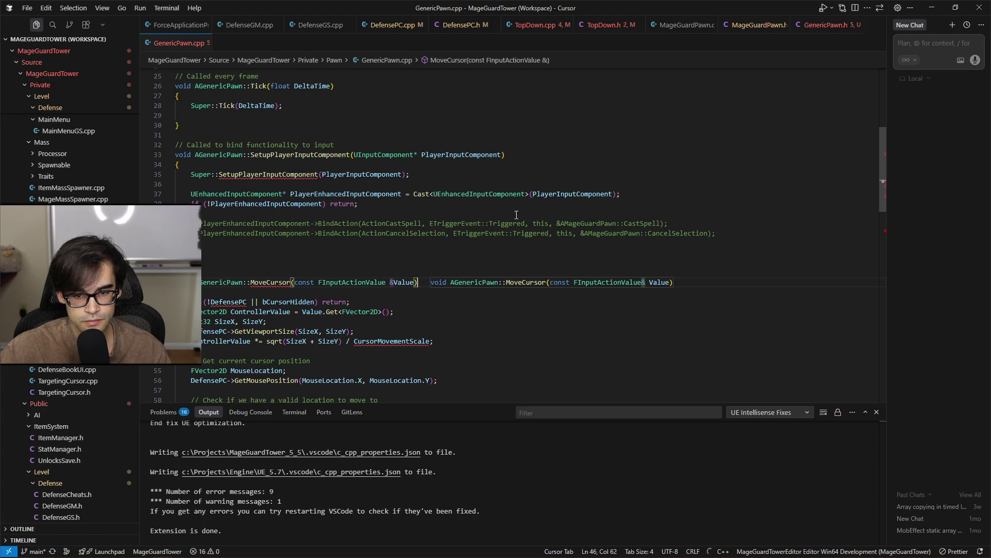
left_click(204, 223)
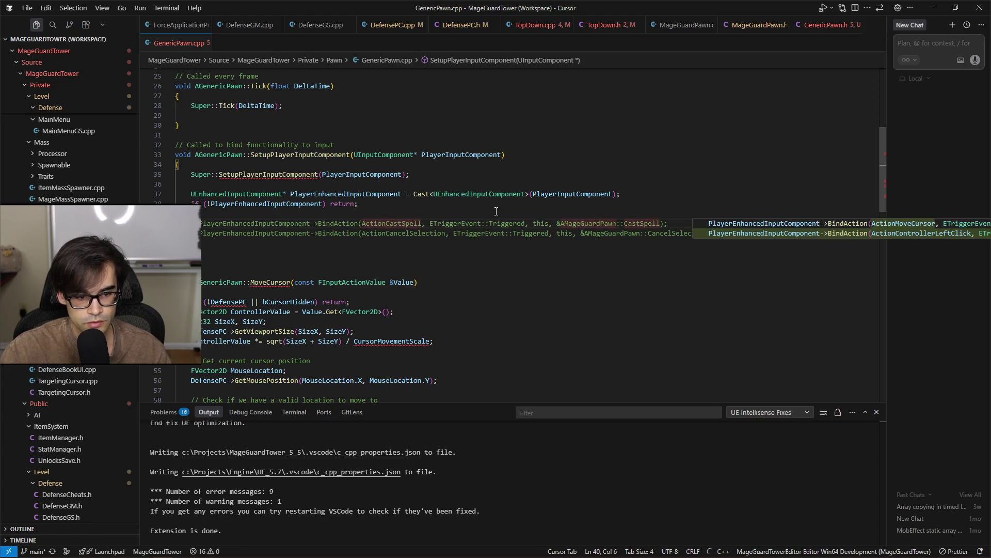
key("ctrl+slash")
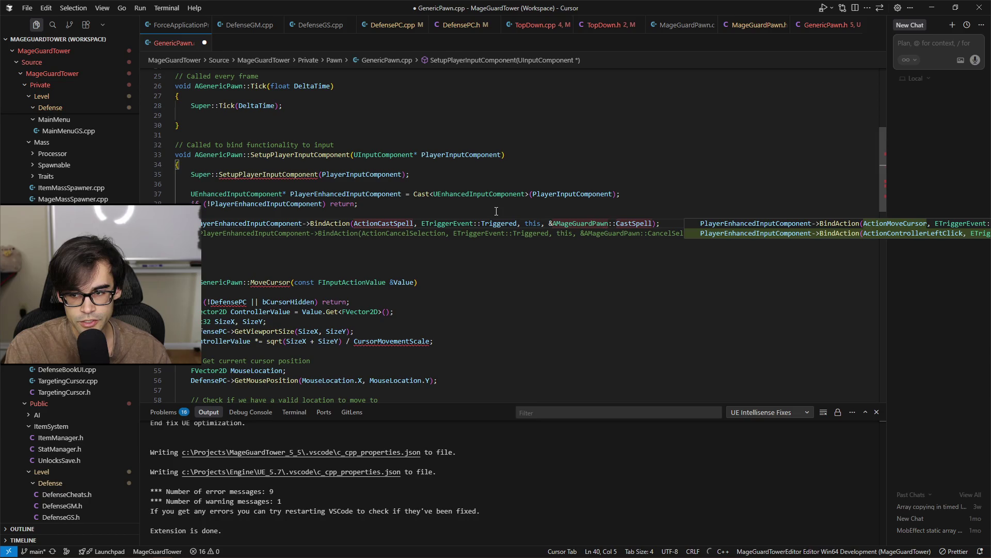
key("Tab")
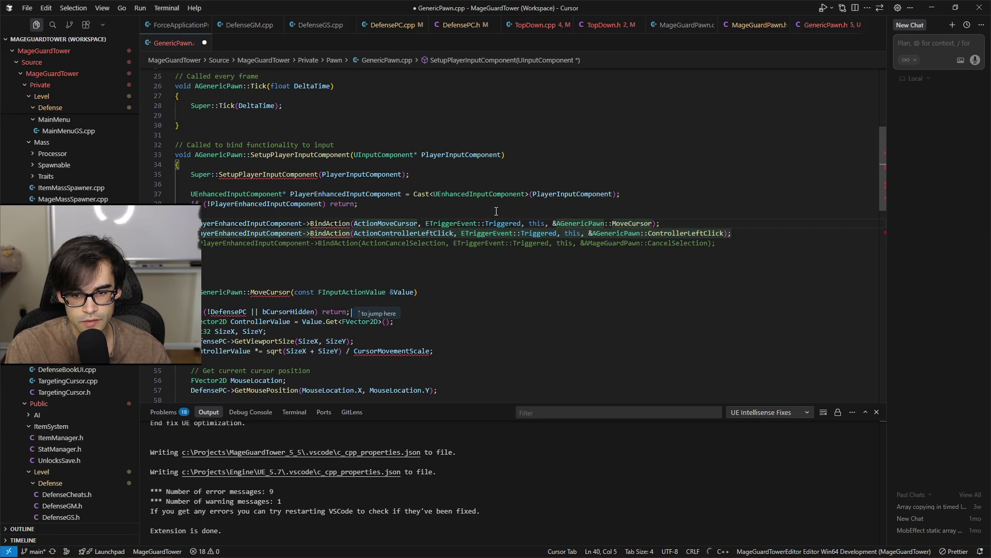
key("Tab")
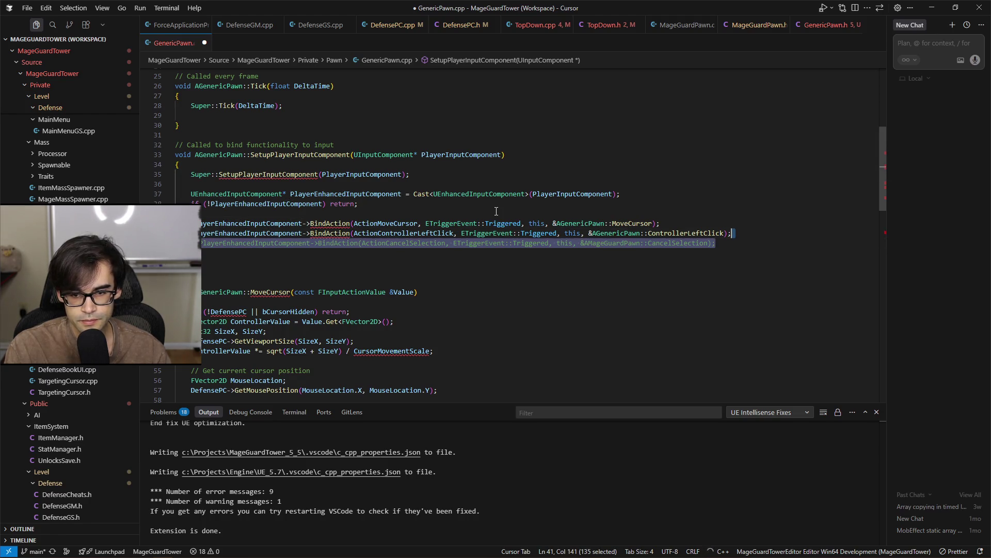
key("ctrl+z")
key("ctrl+s")
left_click(497, 212)
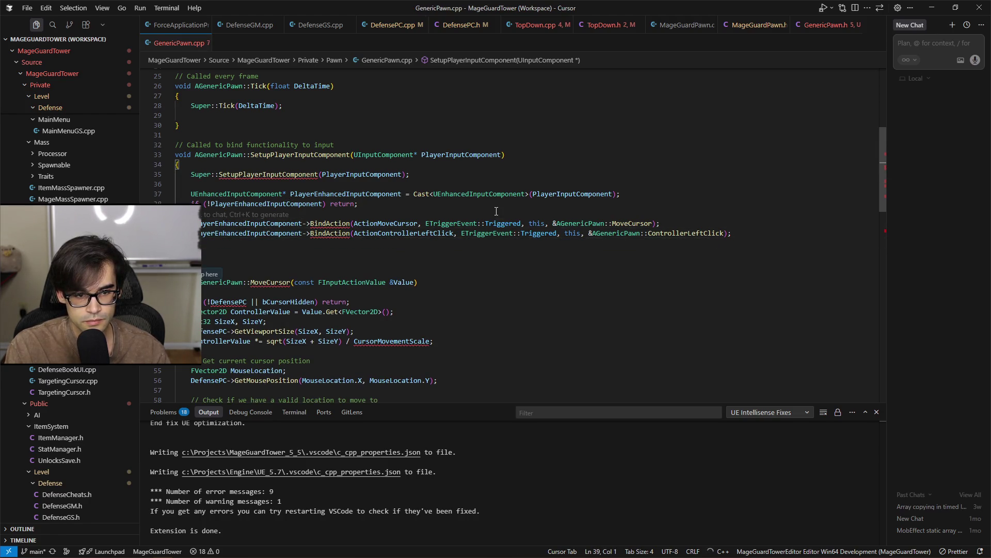
Change GenericPawn.cpp's MoveCursor definition to take const FInputActionValue& Value and save
scroll(496, 211, "up", 3)
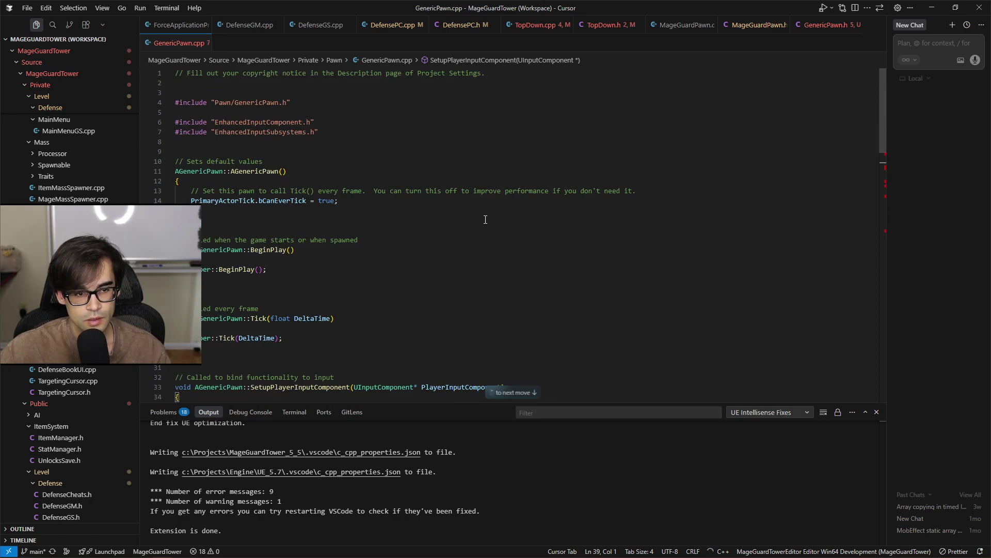
scroll(495, 226, "down", 5)
mouse_move(260, 207)
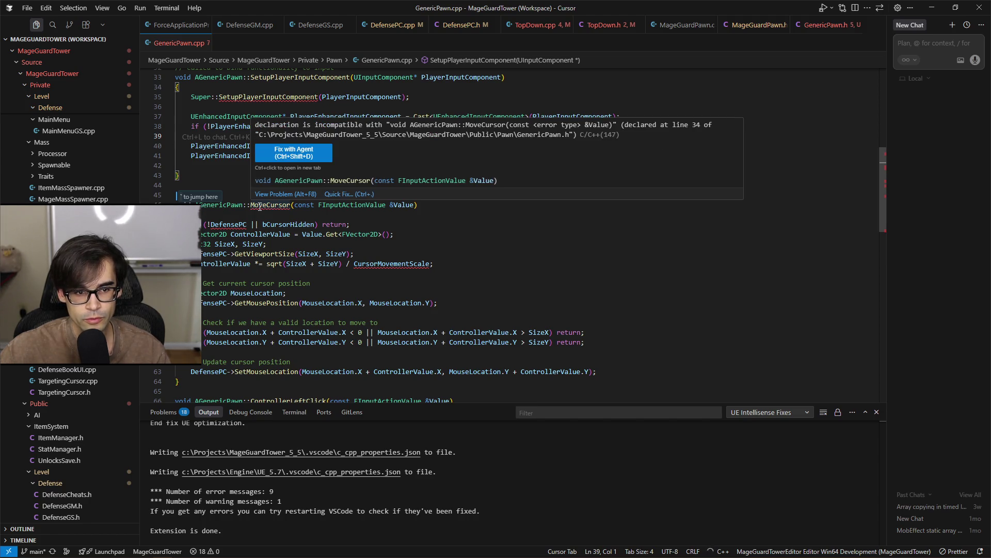
left_click(260, 207)
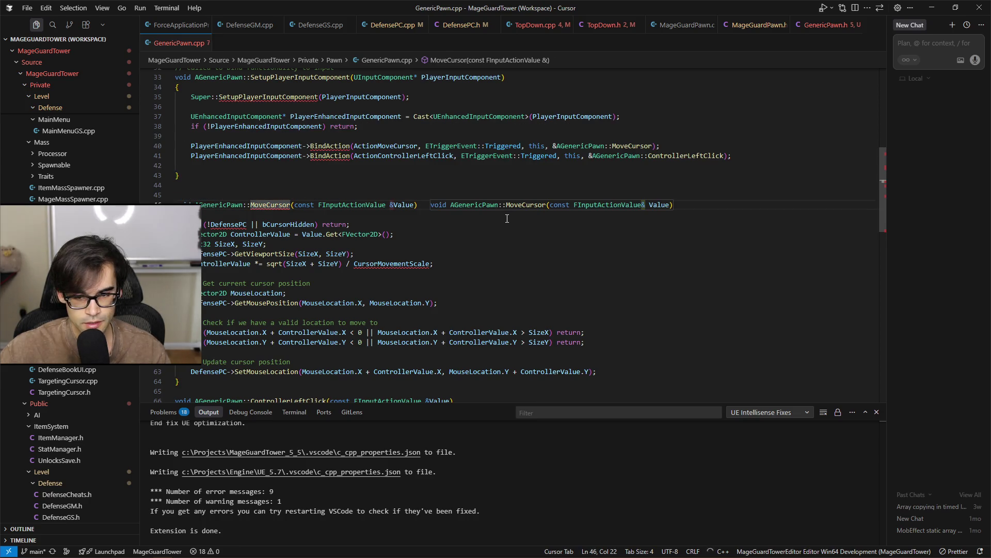
key("Tab")
key("Tab")
key("ctrl+s")
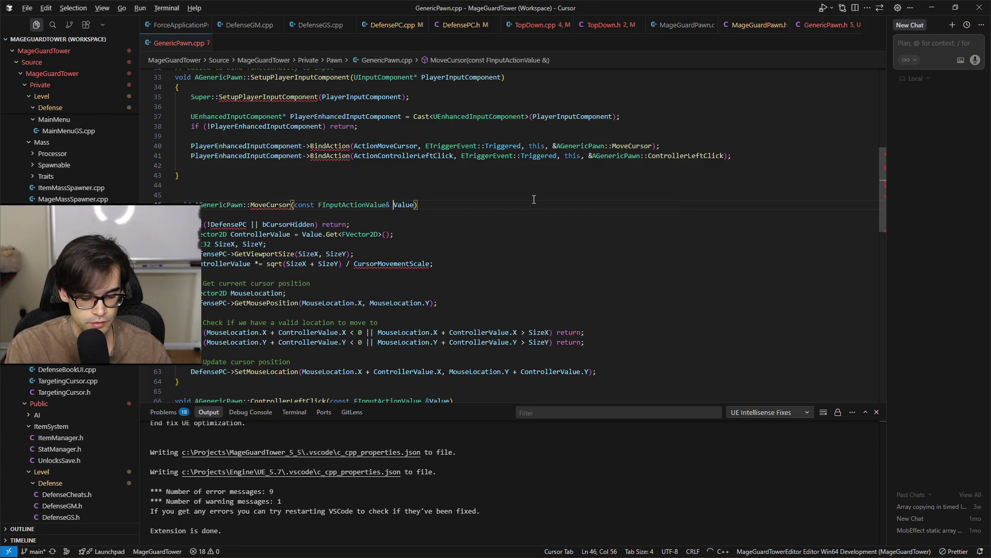
left_click(807, 31)
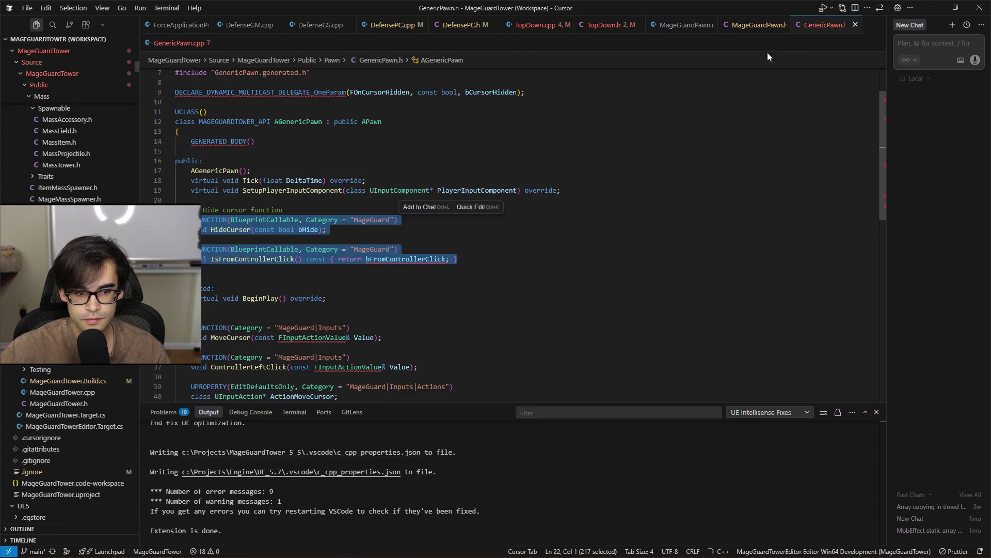
Search TopDown.h for 'movec' and scan the surrounding declarations
left_click(342, 232)
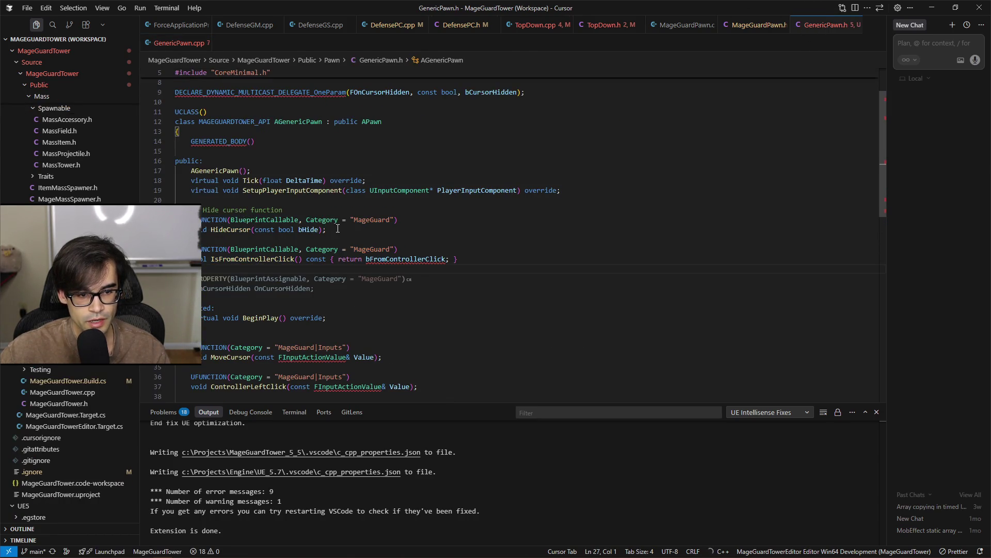
left_click(605, 29)
key("ctrl+f")
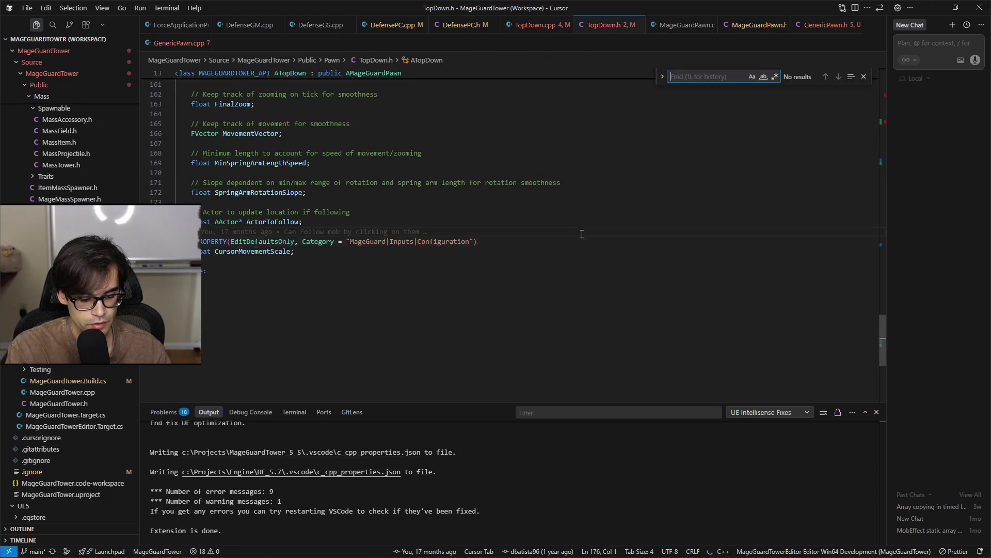
type("movecursor")
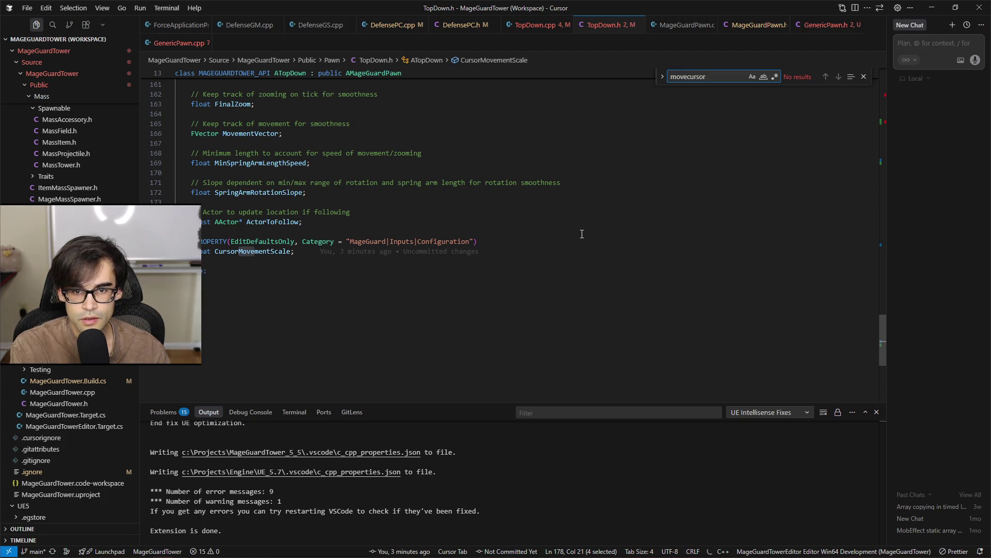
scroll(530, 279, "up", 15)
scroll(530, 281, "up", 20)
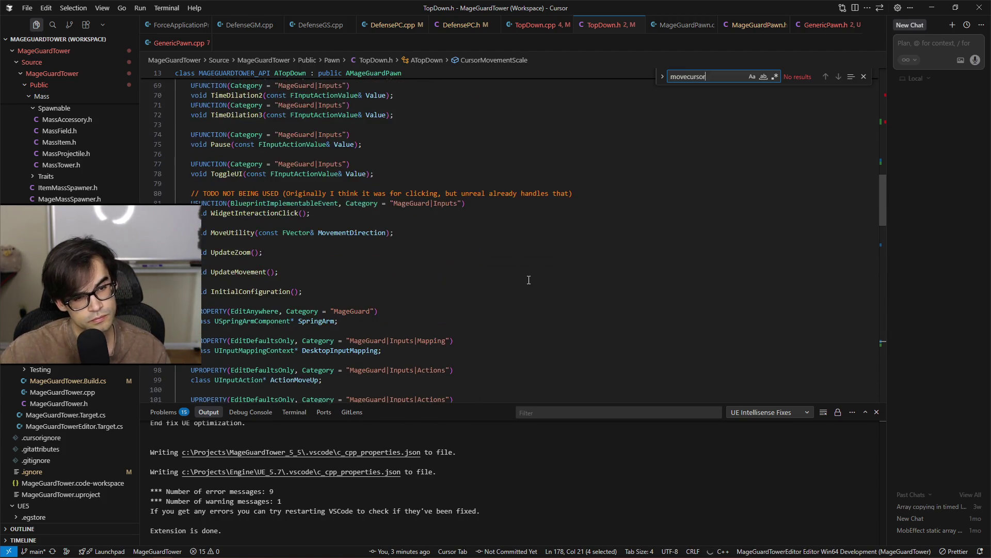
scroll(529, 279, "up", 4)
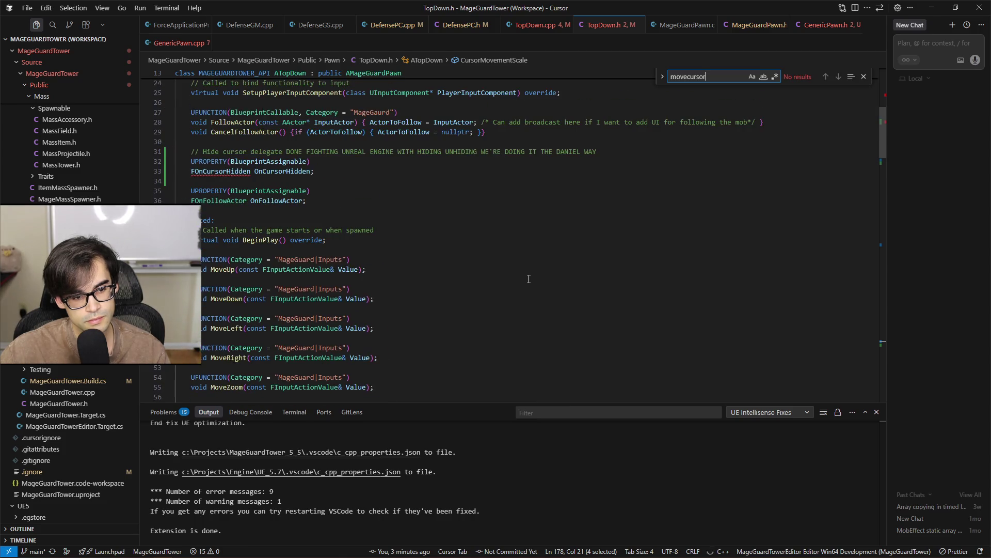
scroll(529, 279, "down", 3)
Compare TopDown.h against the MoveZoom code in TopDown.cpp
left_click(539, 27)
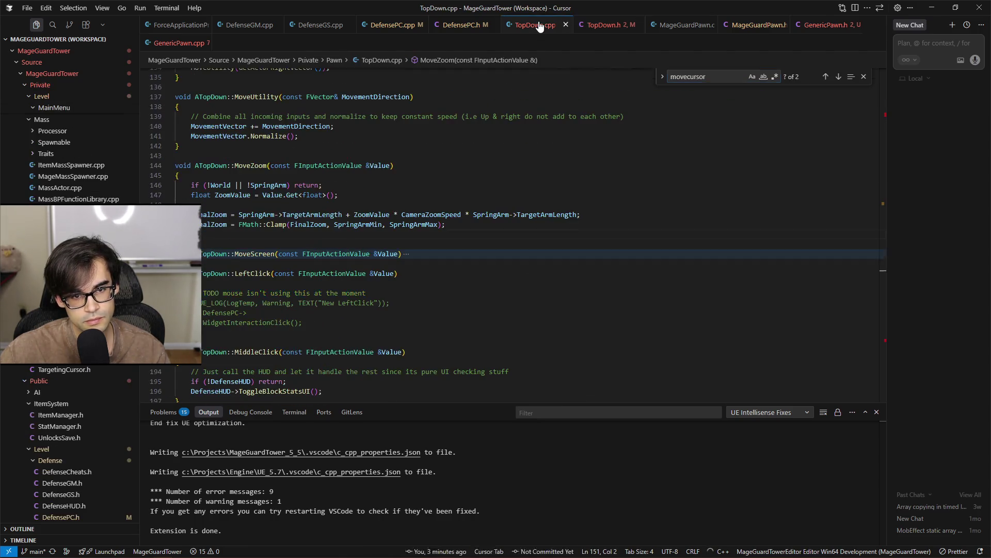
left_click(604, 26)
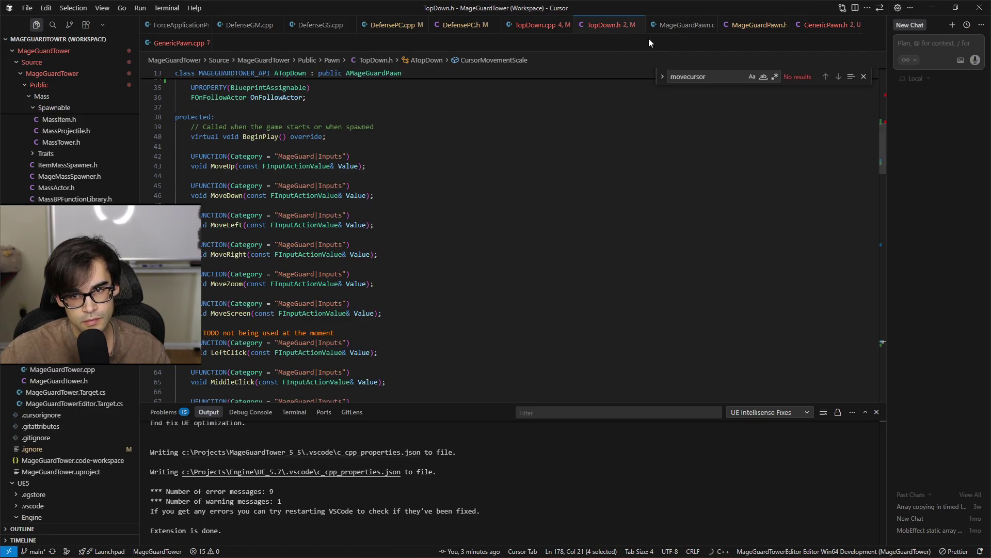
left_click(535, 25)
left_click(534, 224)
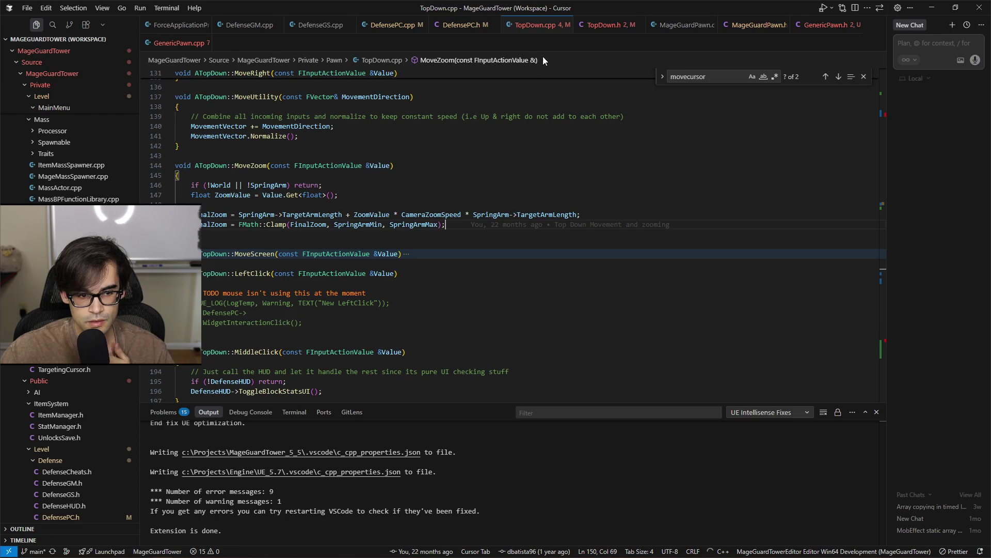
left_click(616, 30)
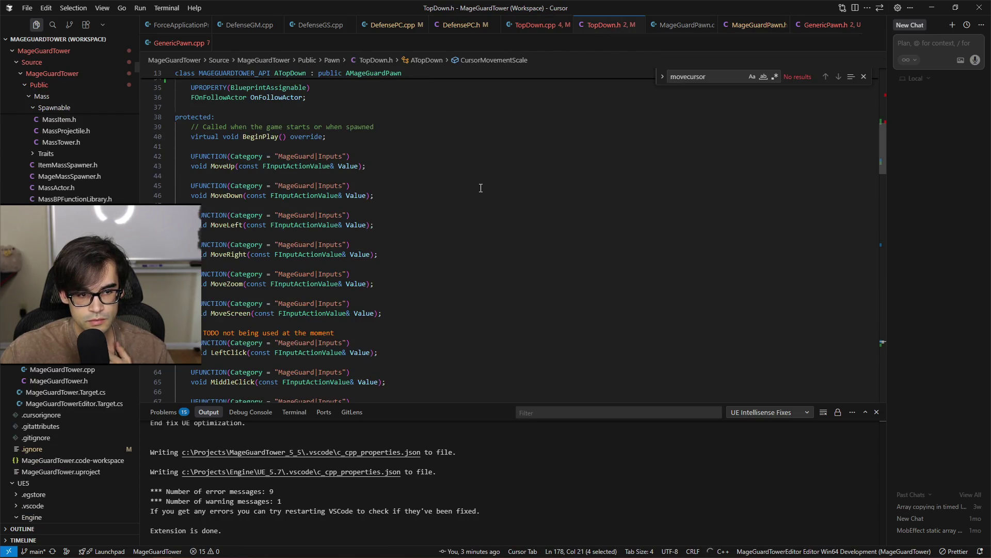
scroll(481, 188, "down", 3)
scroll(501, 188, "up", 2)
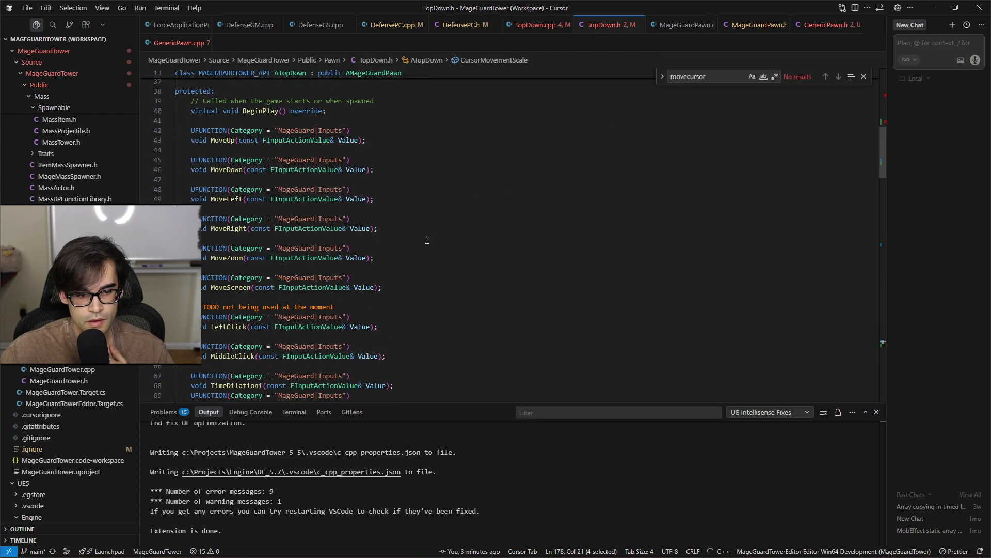
Review the git diff peeks for the MoveScreen change and the deleted LeftClick/MiddleClick lines
left_click(165, 287)
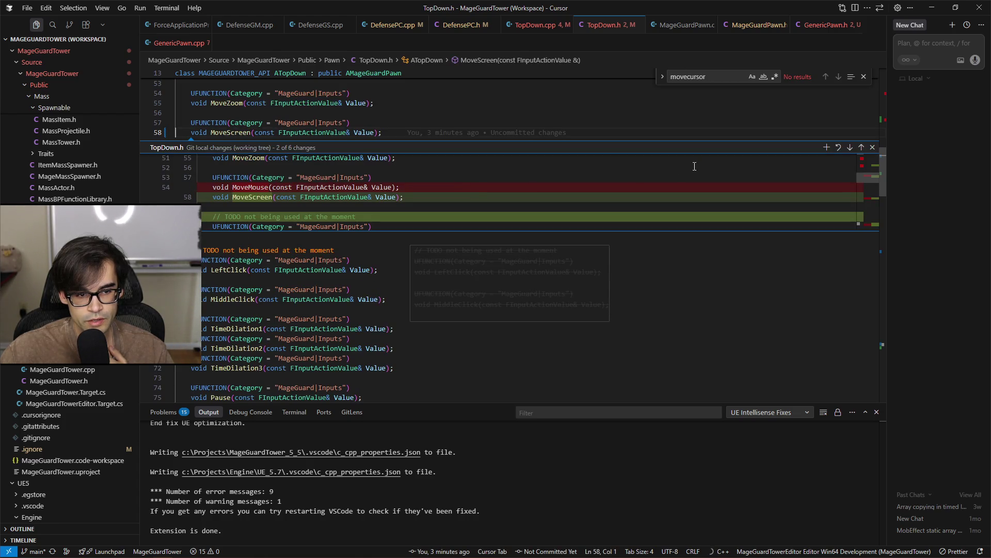
left_click(873, 150)
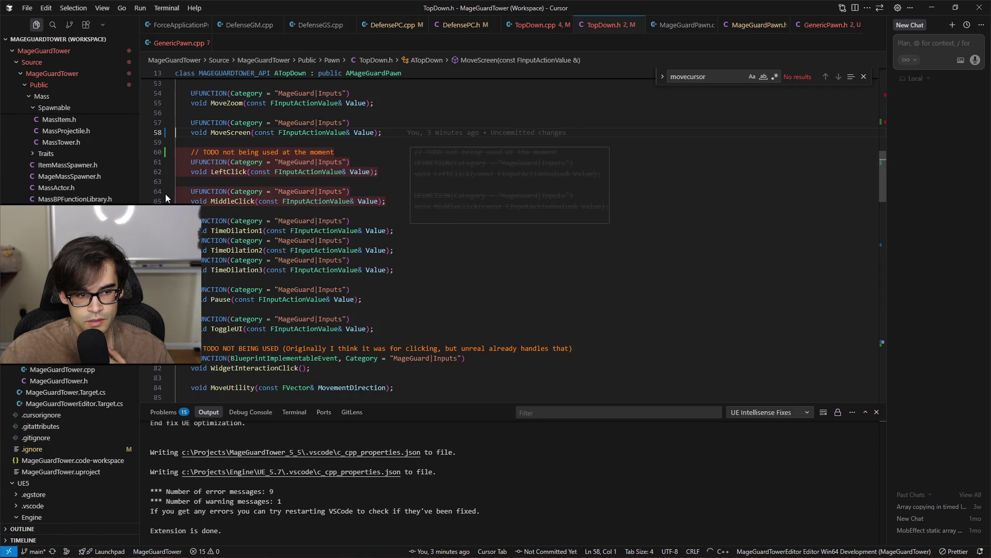
left_click(428, 228)
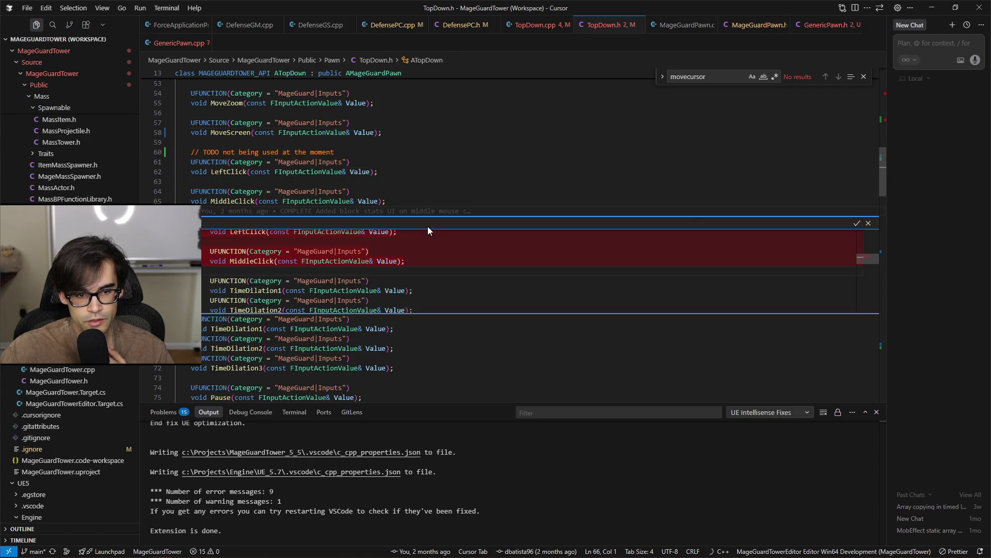
left_click(868, 224)
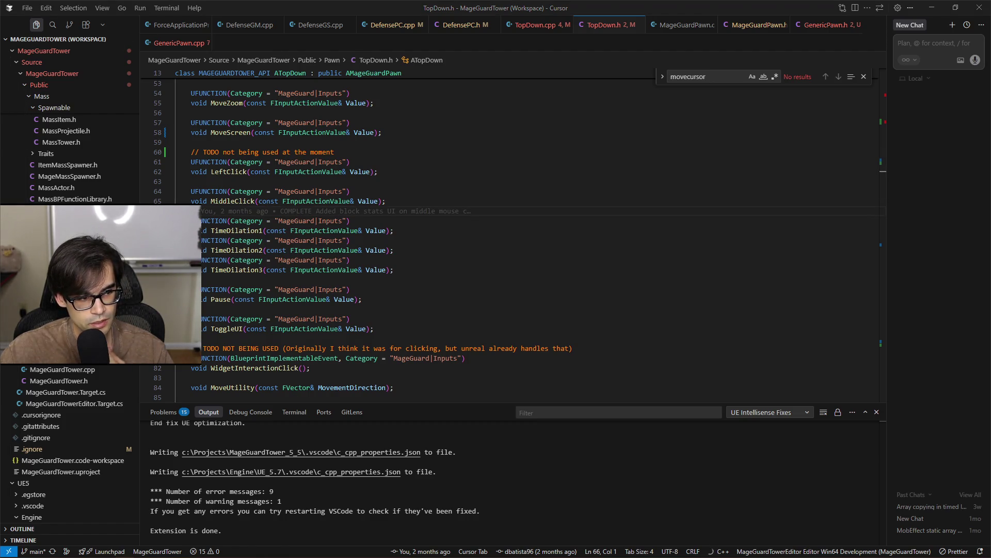
Delete the CursorMovementScale UPROPERTY lines from TopDown.h
scroll(578, 304, "down", 4)
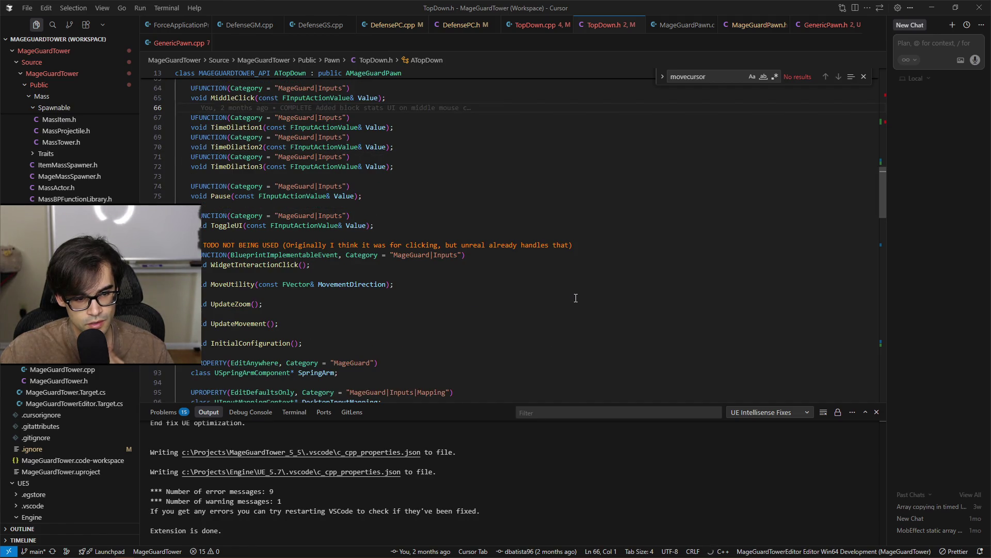
scroll(575, 298, "down", 5)
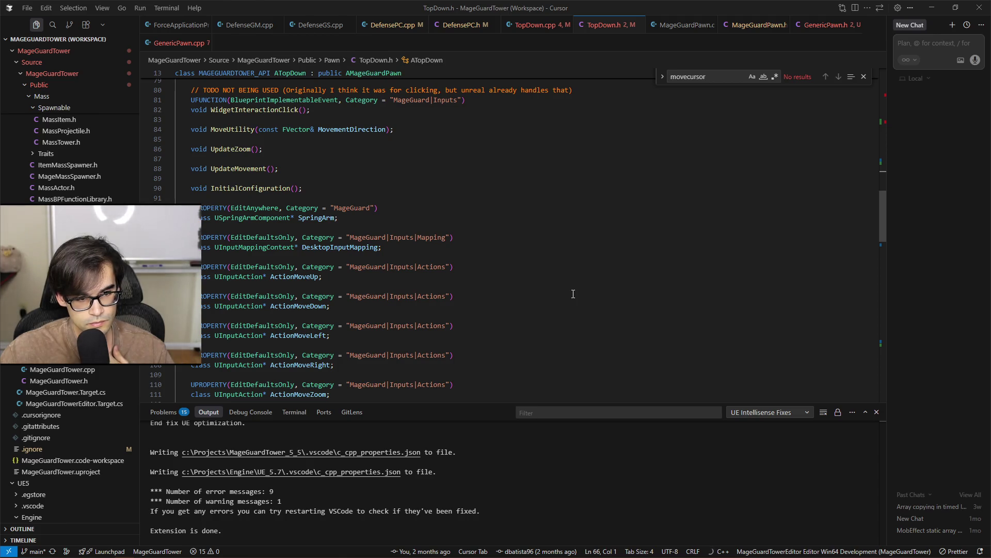
scroll(576, 294, "down", 8)
scroll(578, 295, "down", 15)
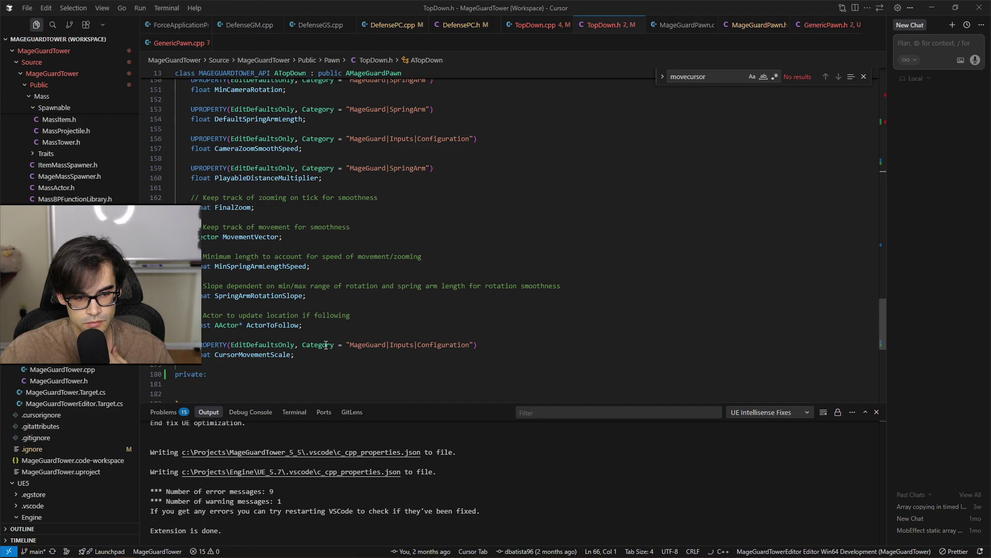
left_click_drag(323, 352, 370, 324)
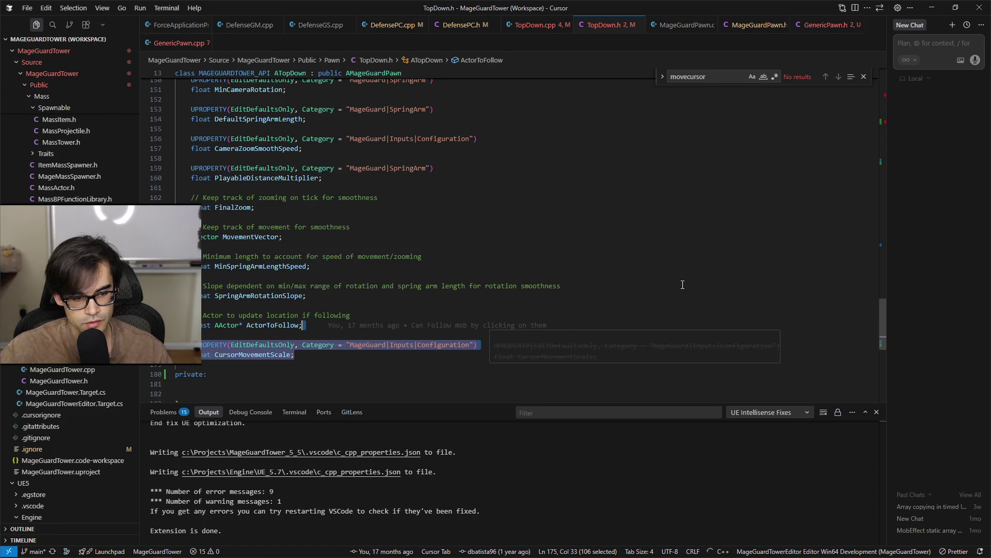
key("Delete")
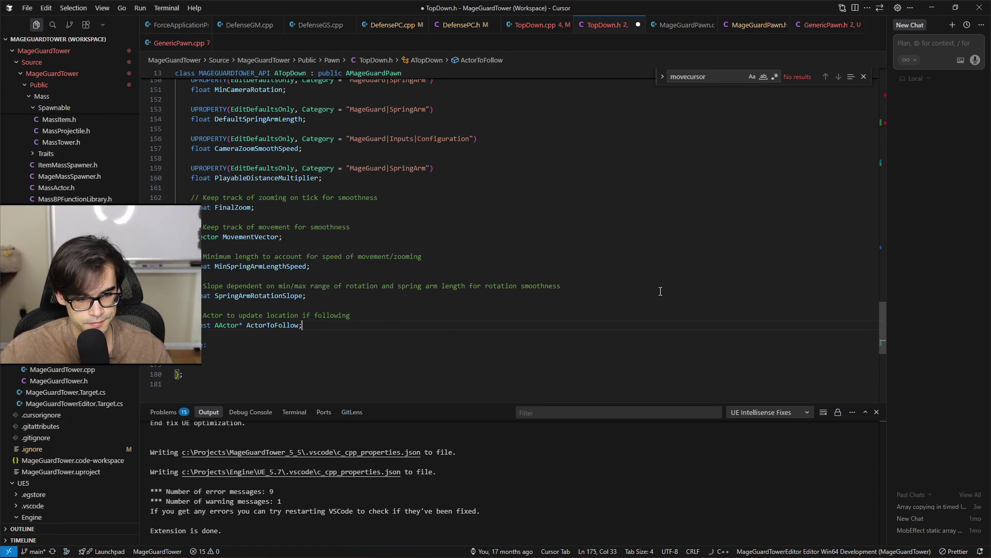
Insert the CursorMovementScale UPROPERTY after ActionControllerLeftClick in GenericPawn.h, tidy spacing, and save
left_click(822, 25)
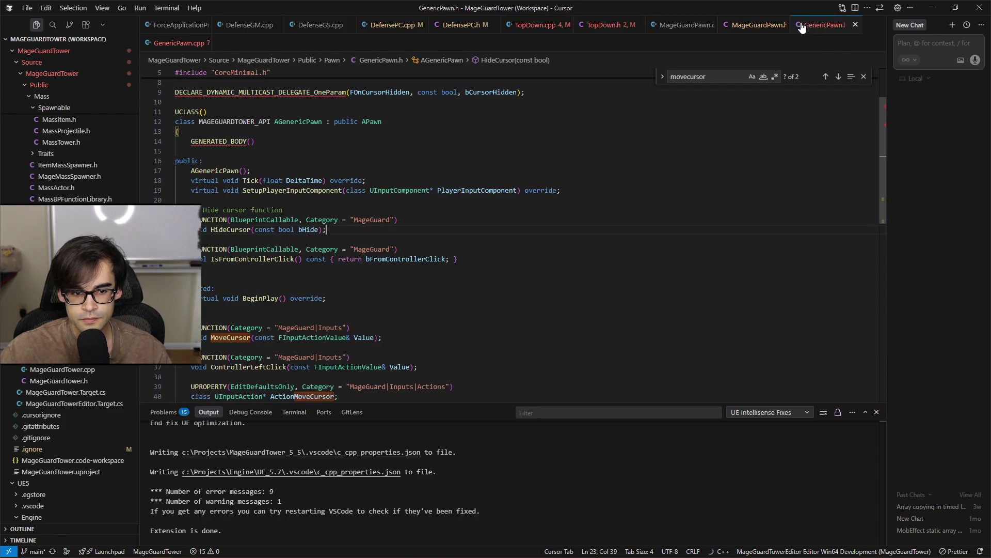
left_click(744, 27)
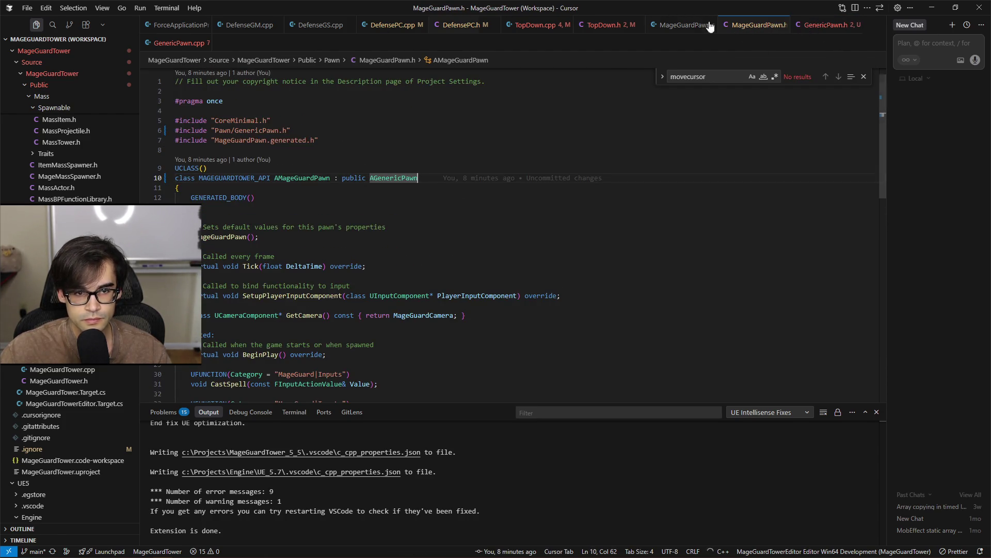
left_click(826, 24)
scroll(426, 309, "down", 7)
left_click(444, 256)
key("Tab")
key("Return")
key("ctrl+s")
key("Up")
key("Up")
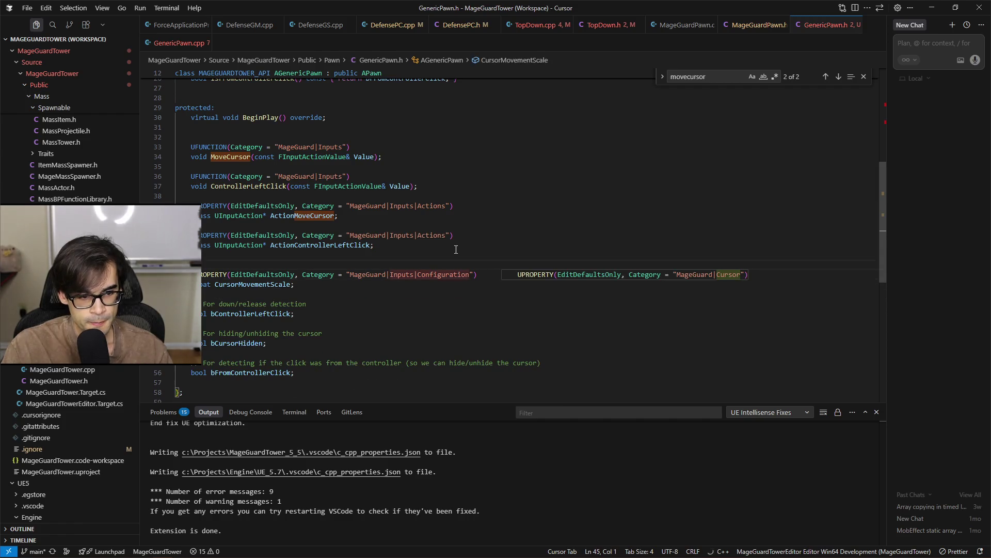
key("Up")
key("BackSpace")
key("ctrl+s")
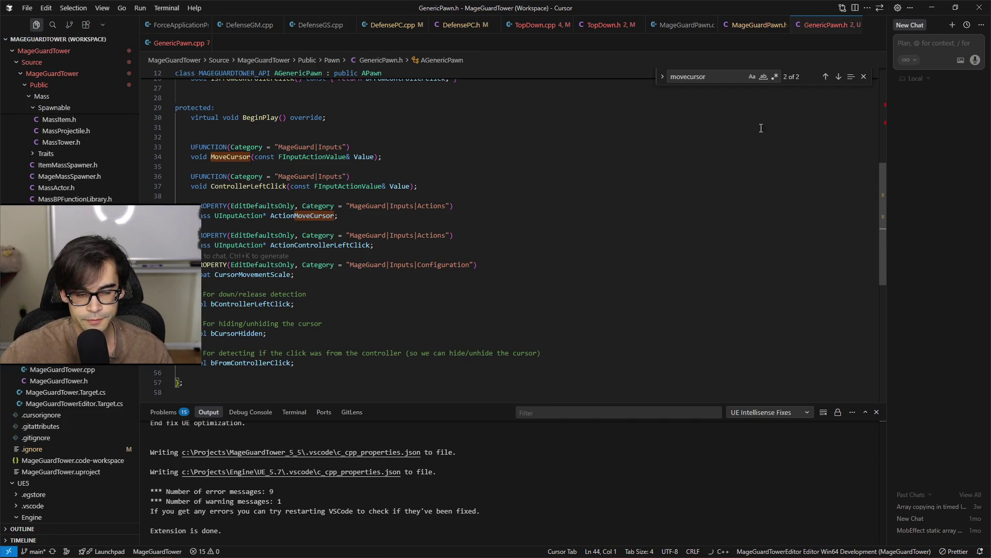
Remove the CursorMovementScale and three cursor bool initializers from the TopDown.cpp constructor
left_click(536, 25)
scroll(533, 232, "up", 20)
mouse_move(310, 270)
left_mouse_down()
mouse_move(307, 258)
mouse_move(364, 229)
left_mouse_up()
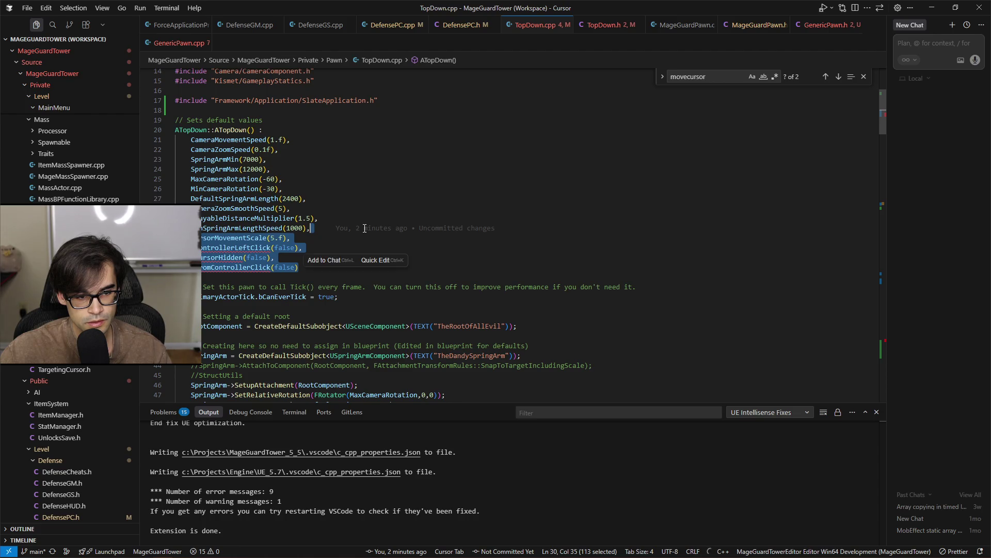
key("Delete")
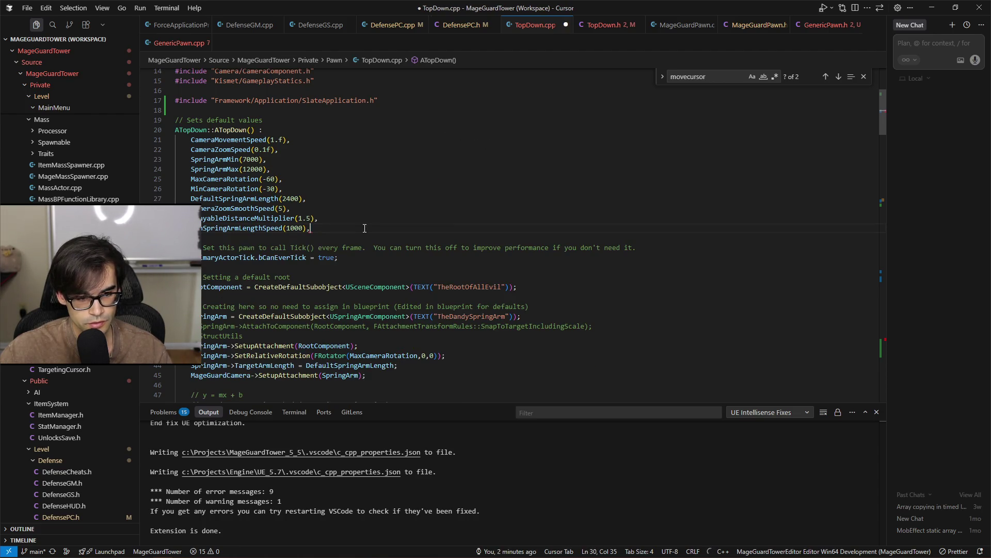
Drop the trailing comma after (1000), save TopDown.cpp, and paste the initializers after 'AGenericPawn() :'
key("BackSpace")
key("ctrl+s")
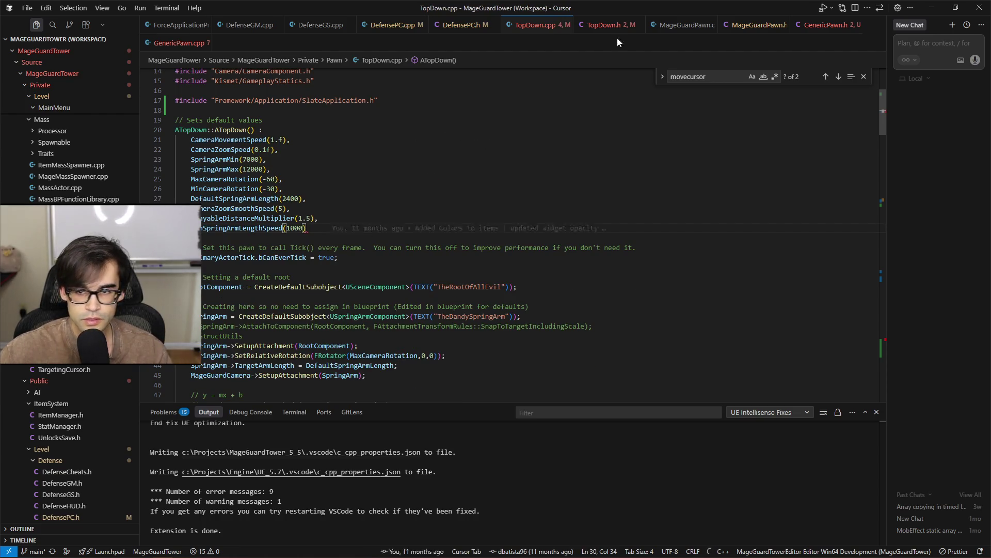
left_click(171, 42)
scroll(299, 209, "up", 10)
left_click(372, 188)
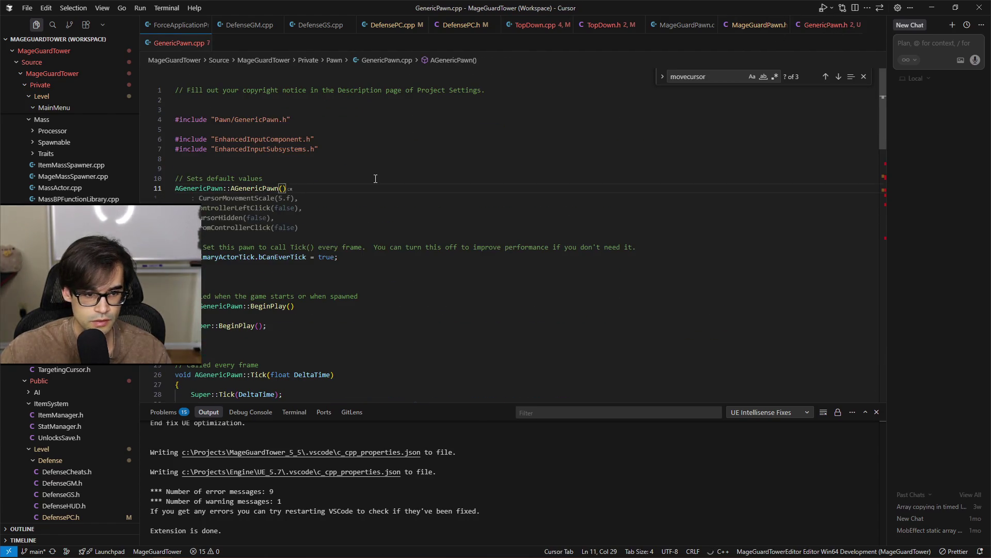
type(" :")
key("ctrl+v")
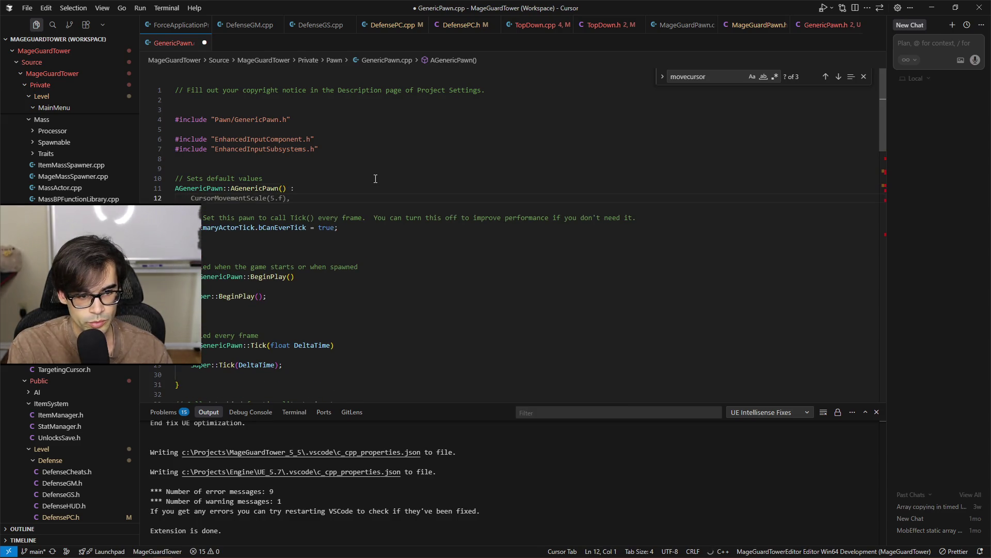
Indent the pasted initializers (CursorMovementScale 5.f, three bools false) and save GenericPawn.cpp
key("Up")
key("Up")
key("Up")
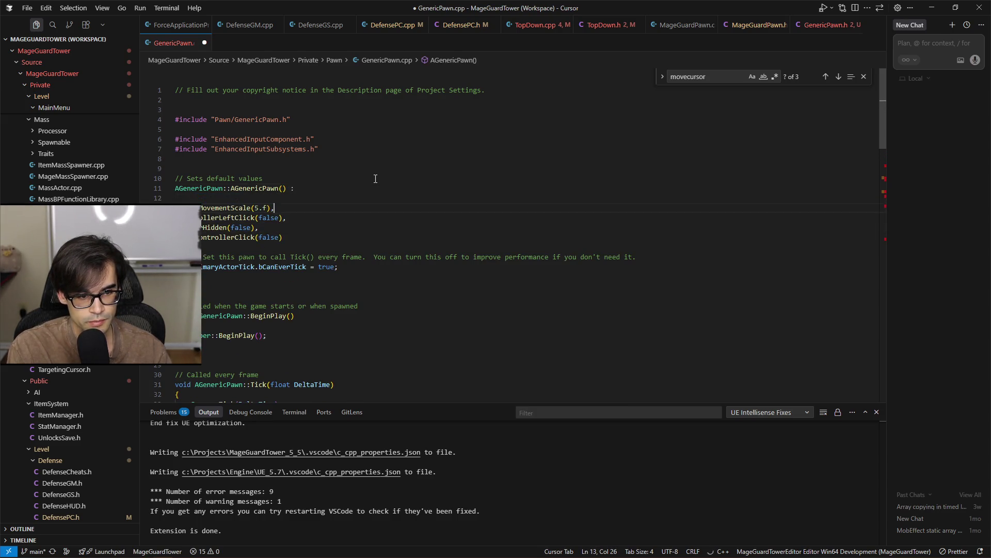
key("BackSpace")
key("Down")
key("Home")
key("Tab")
key("Down")
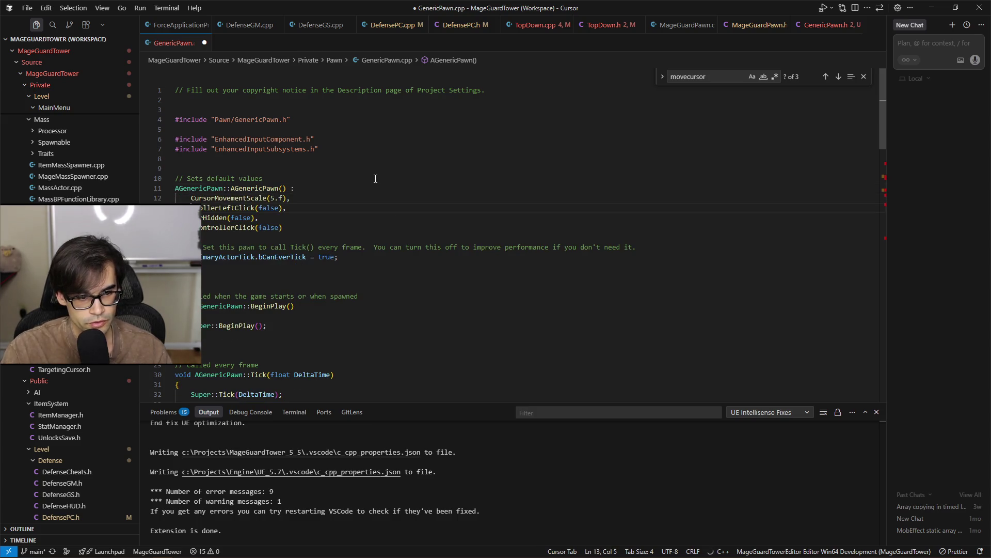
key("Home")
key("Tab")
key("Down")
key("Home")
key("Tab")
key("Down")
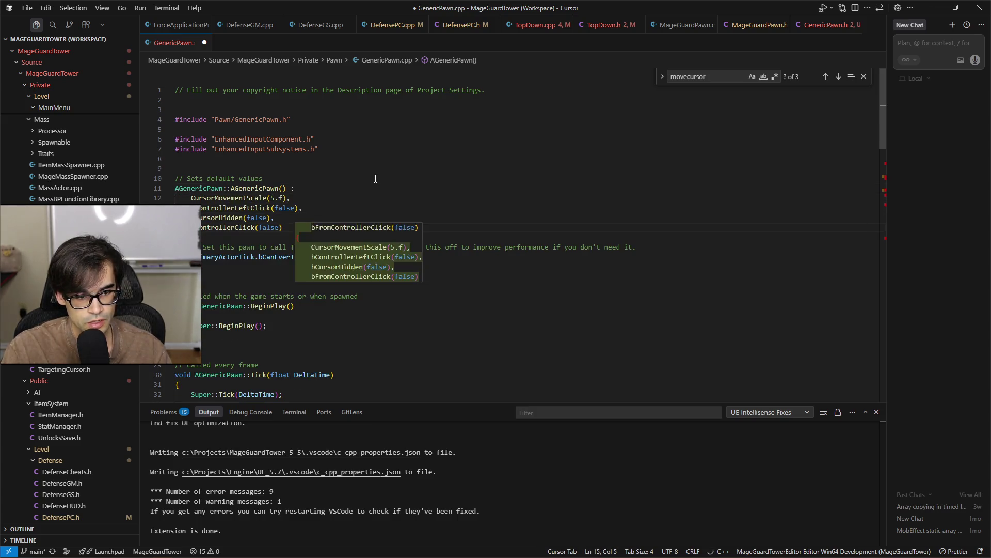
key("Tab")
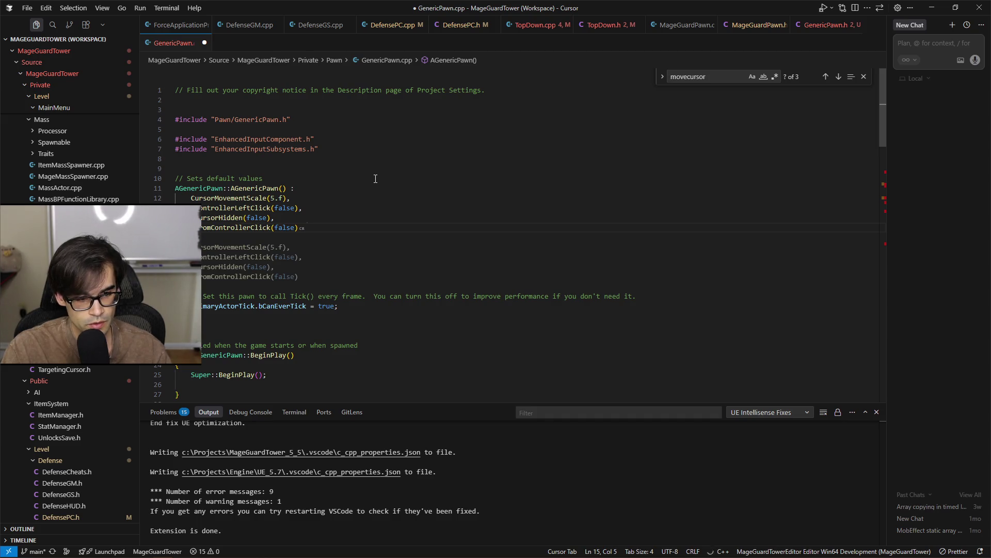
key("ctrl+s")
key("Down")
key("Down")
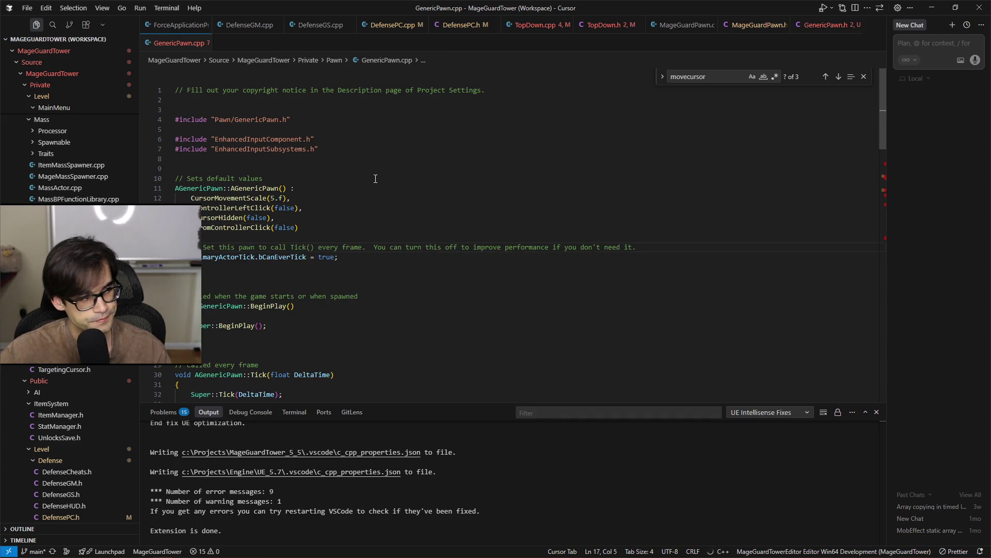
scroll(436, 278, "down", 6)
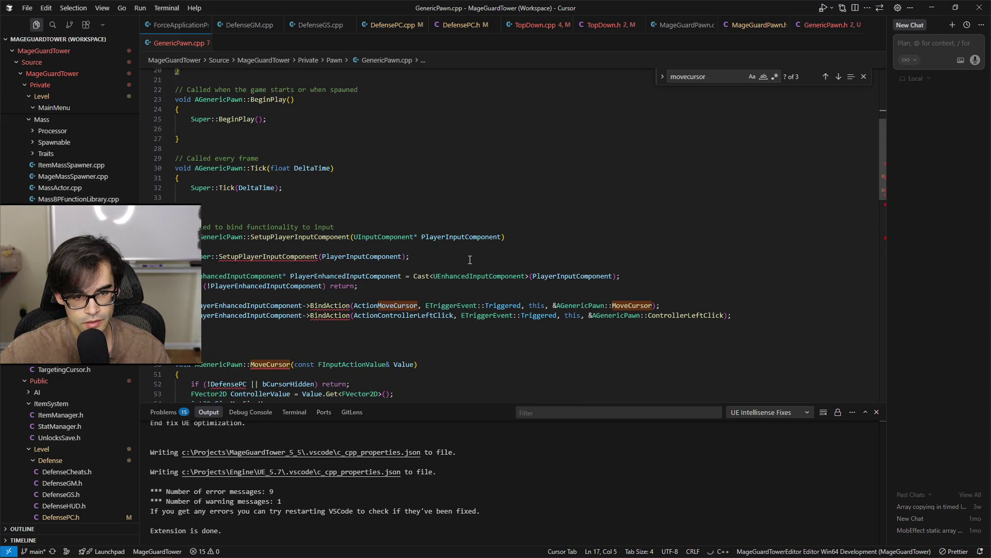
scroll(495, 258, "down", 2)
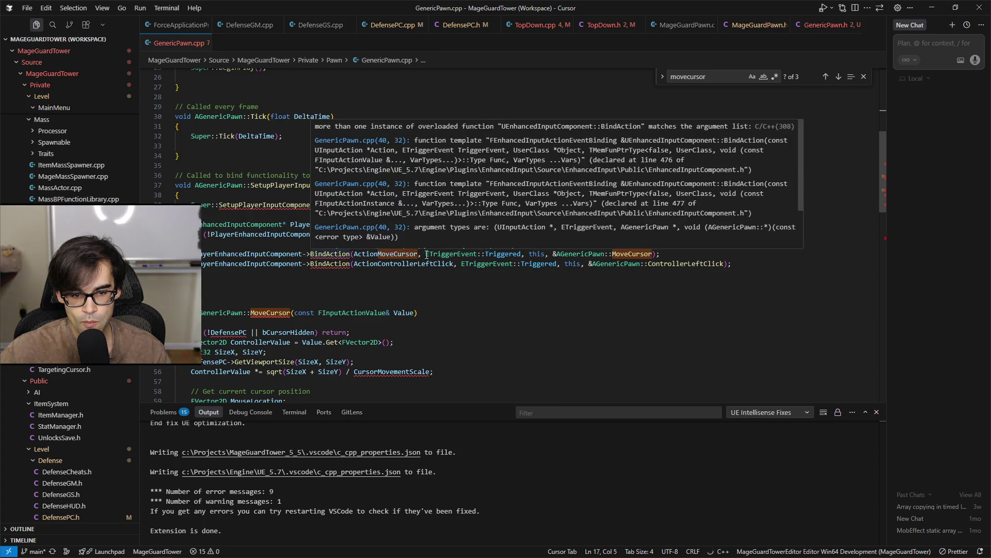
scroll(533, 311, "down", 3)
scroll(534, 311, "down", 3)
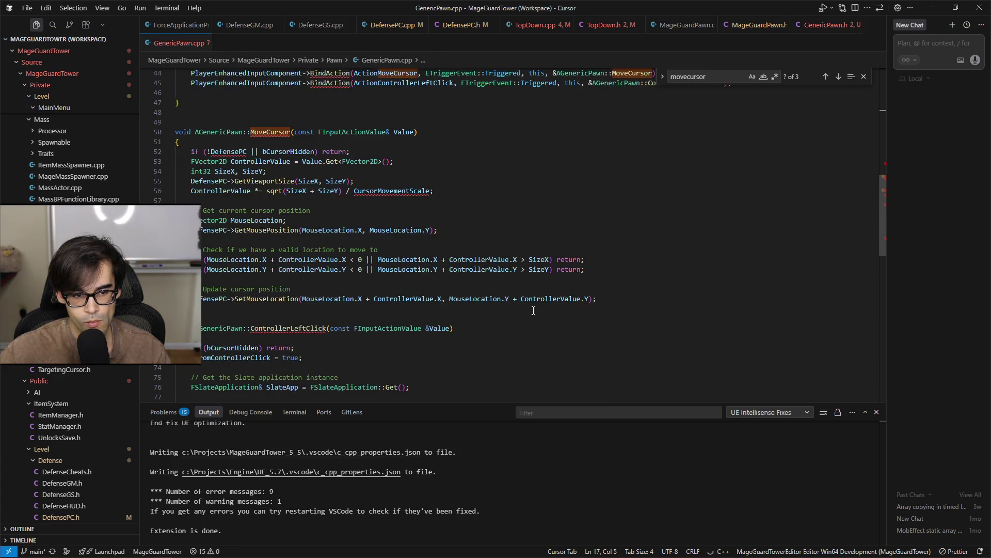
scroll(533, 310, "up", 5)
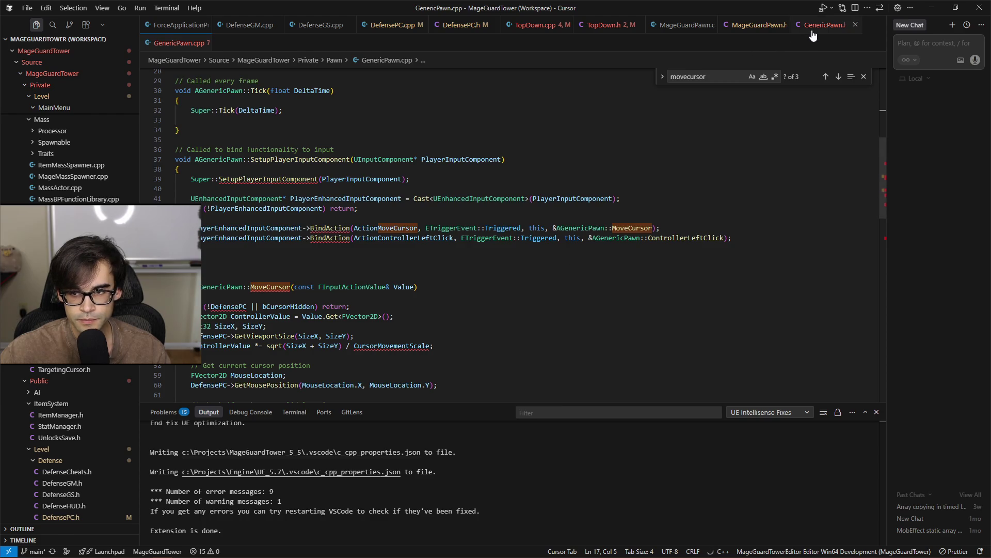
scroll(660, 236, "down", 15)
scroll(660, 236, "up", 2)
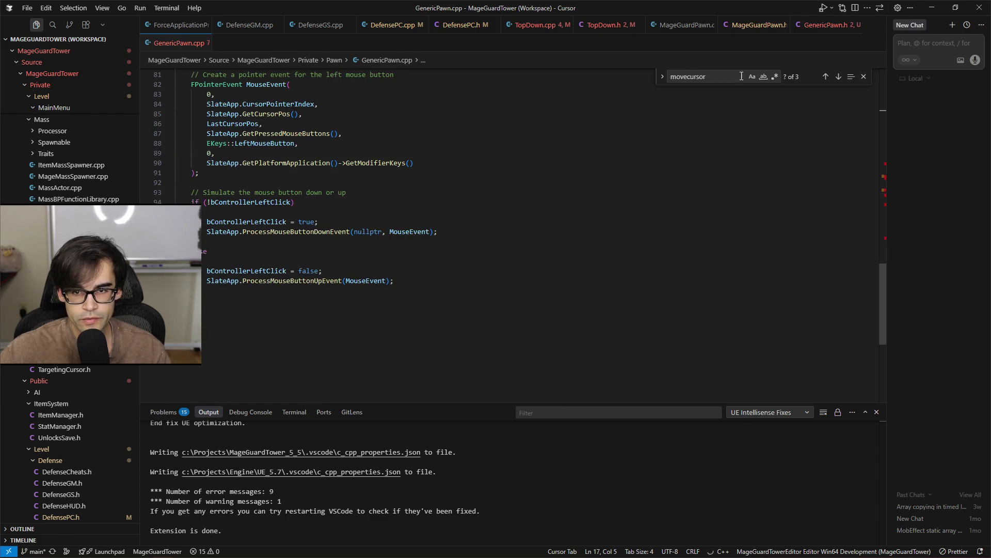
left_click(821, 25)
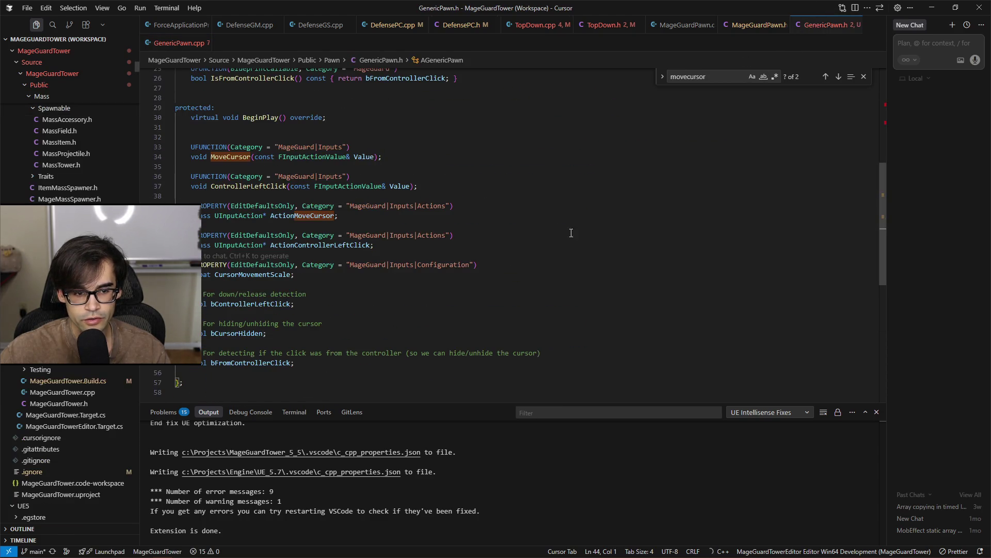
left_click(236, 156)
scroll(442, 283, "up", 3)
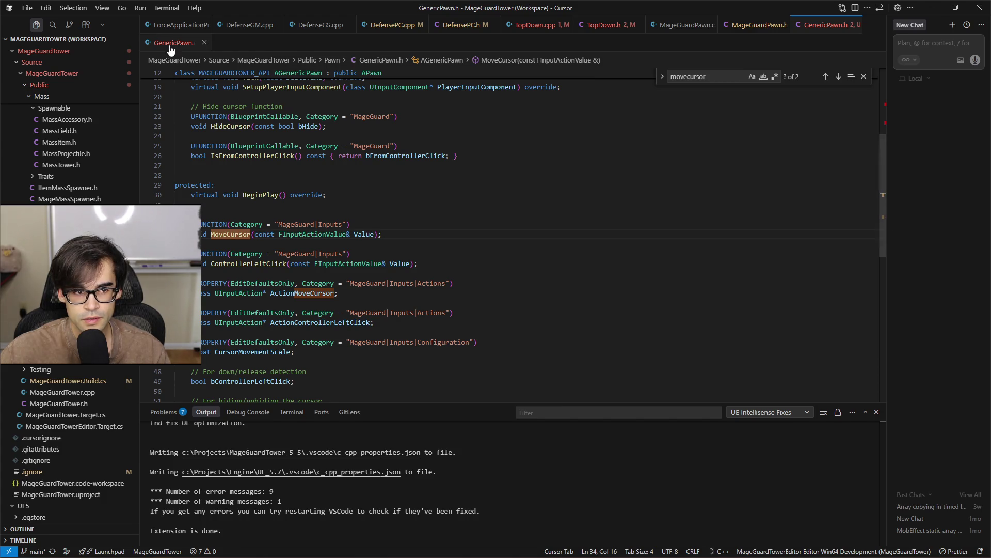
key("alt+o")
scroll(408, 228, "up", 5)
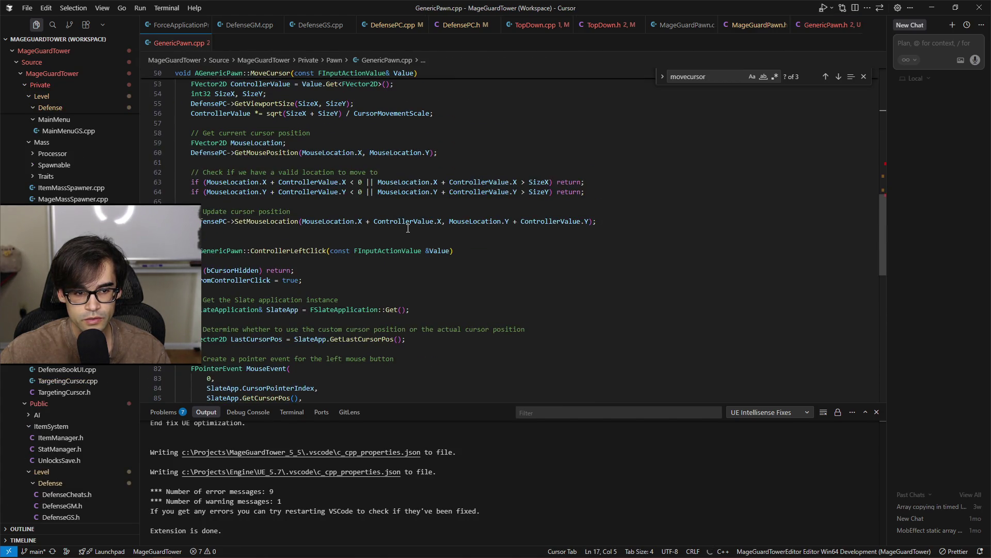
scroll(409, 227, "up", 4)
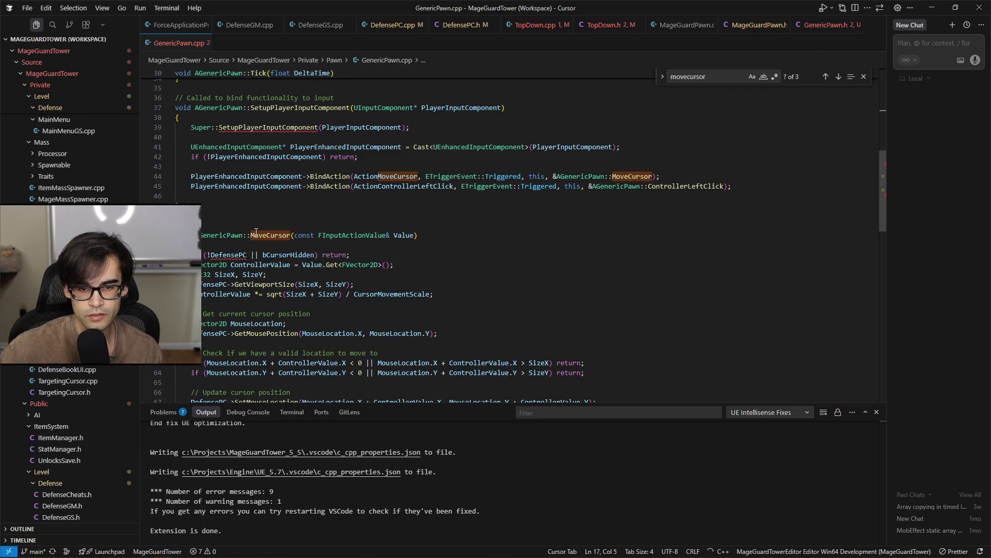
scroll(351, 227, "up", 2)
scroll(452, 222, "down", 2)
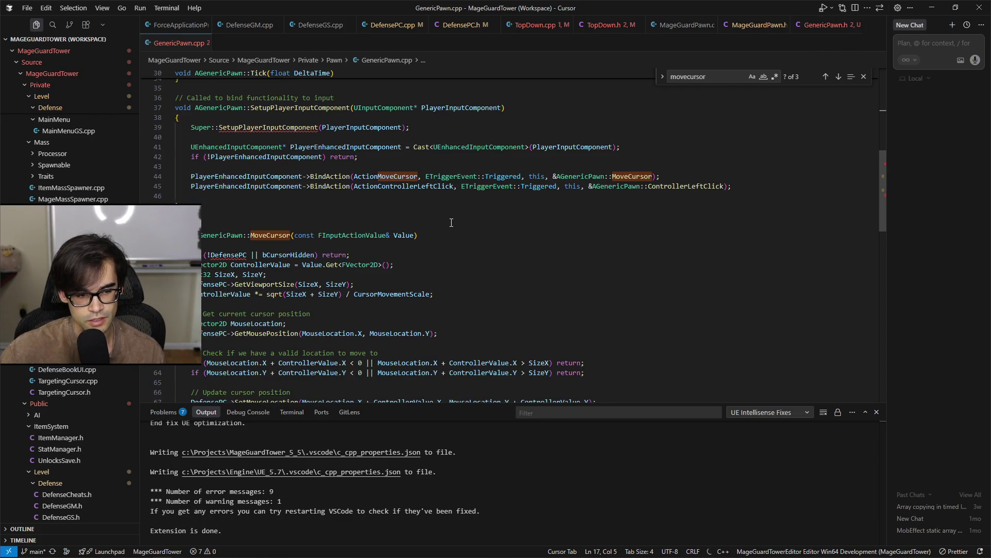
left_click(224, 254)
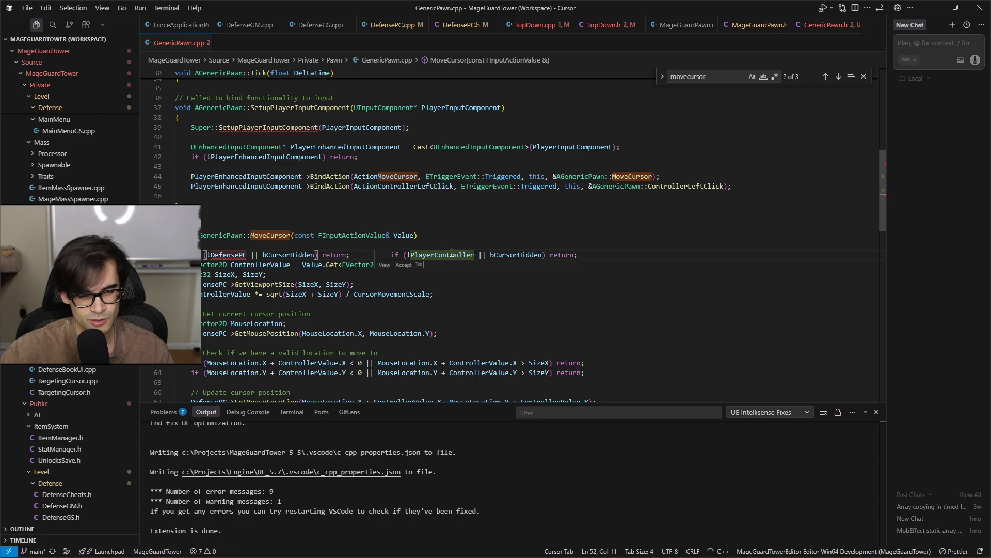
scroll(439, 263, "up", 5)
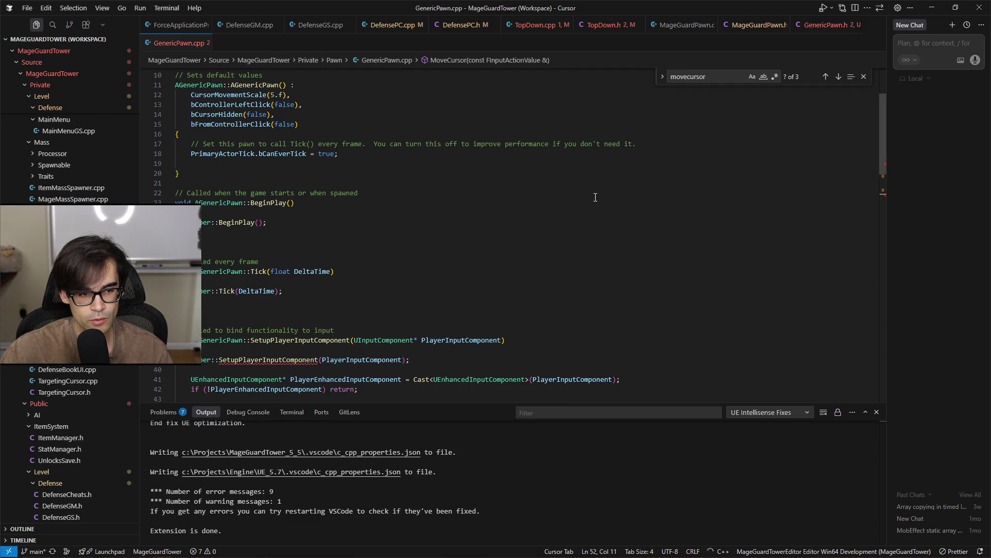
scroll(594, 199, "down", 5)
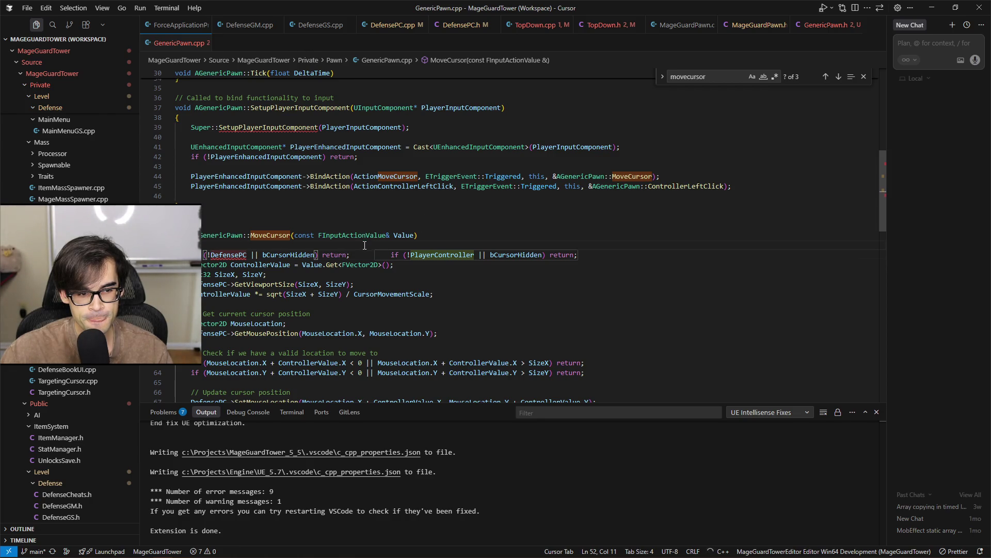
key("ctrl+shift+Return")
type("cons->GetPla")
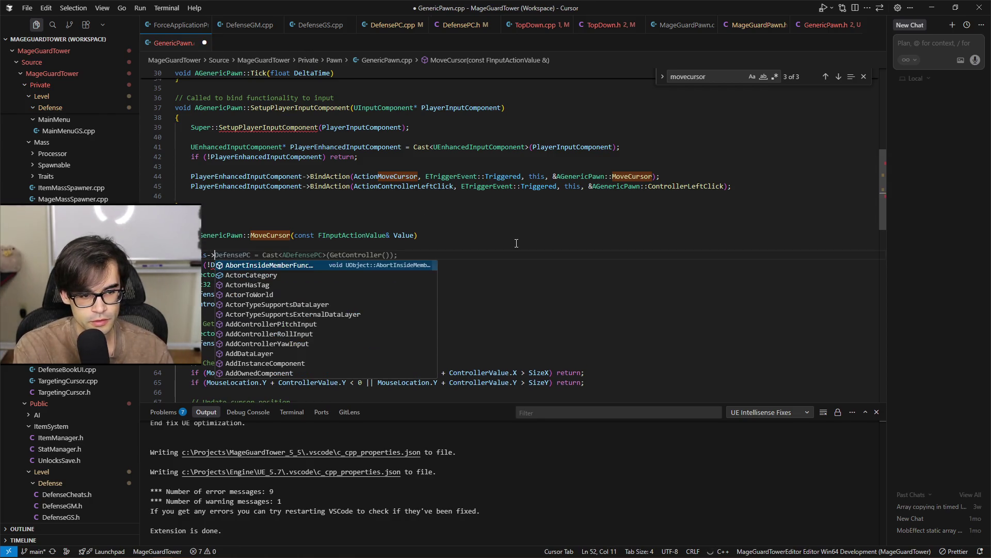
type("yerContr")
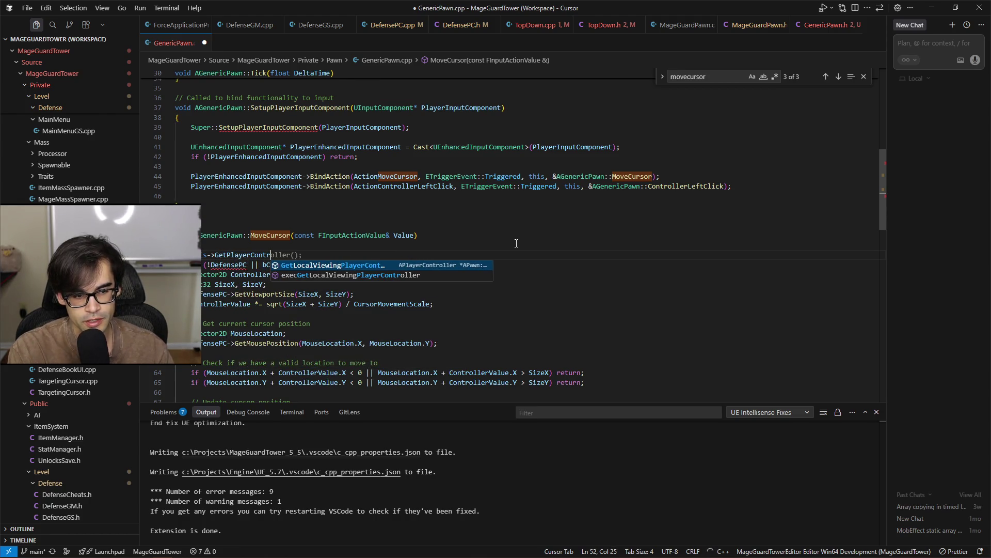
key("shift+Home")
type("GetWorld()")
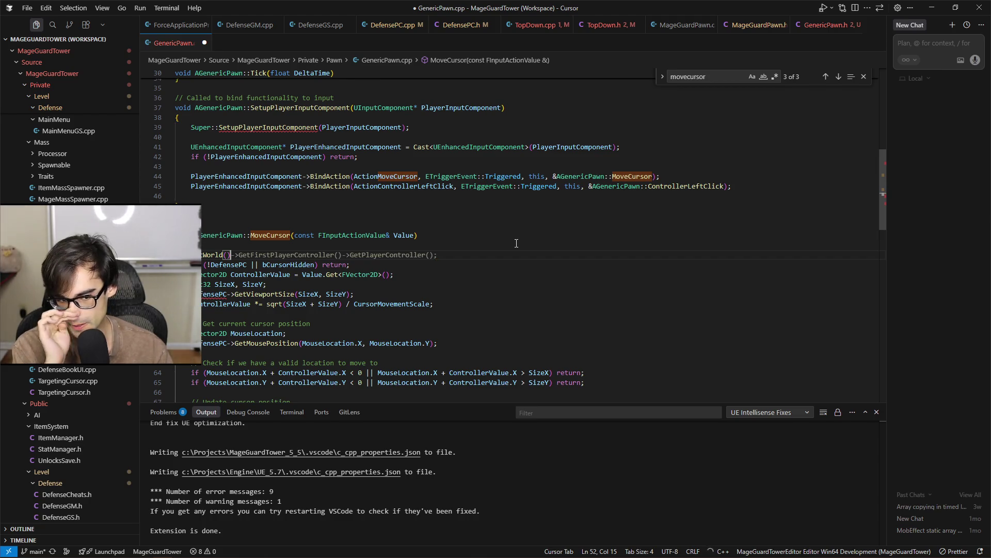
key("BackSpace")
key("BackSpace")
key("BackSpace")
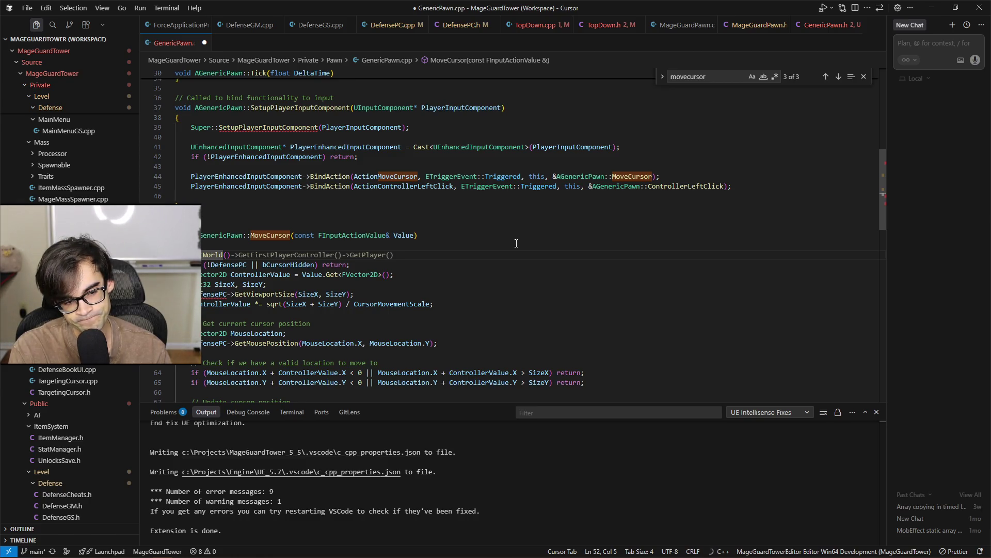
key("ctrl+shift+k")
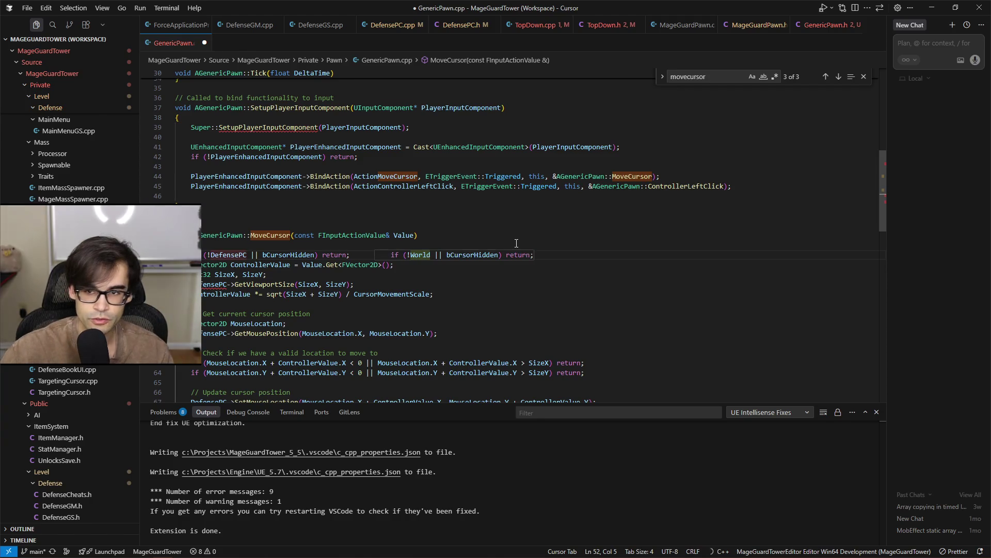
Remove the blank line above the MoveCursor declaration in GenericPawn.h
left_click(825, 25)
scroll(501, 278, "down", 2)
scroll(501, 277, "up", 5)
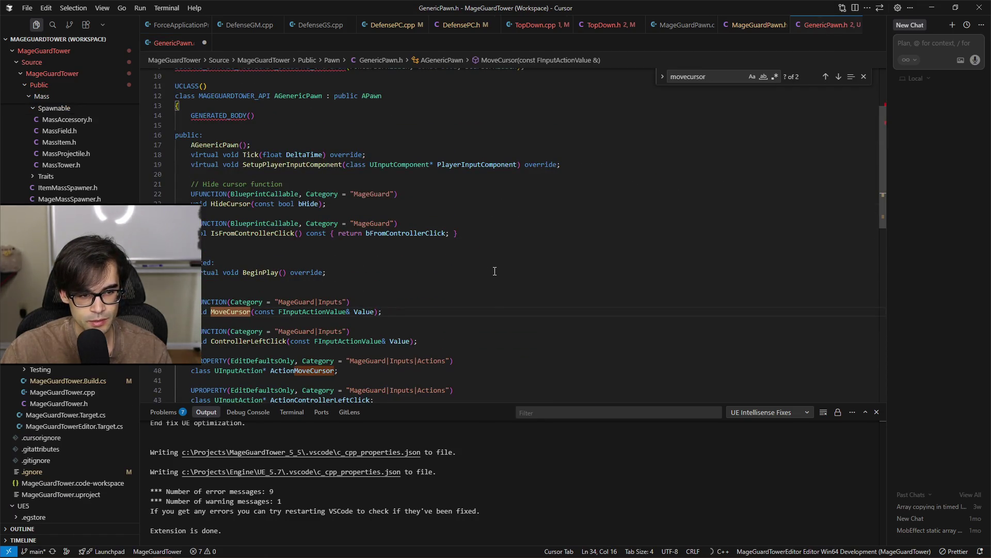
left_click(312, 291)
key("BackSpace")
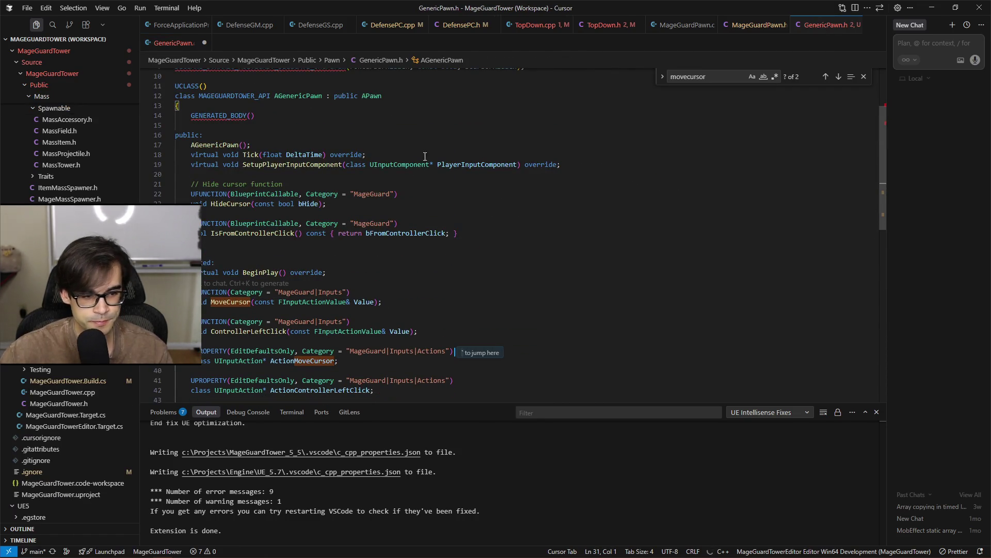
Add a private section after bFromControllerClick with the suggested DefensePC member
scroll(429, 272, "down", 5)
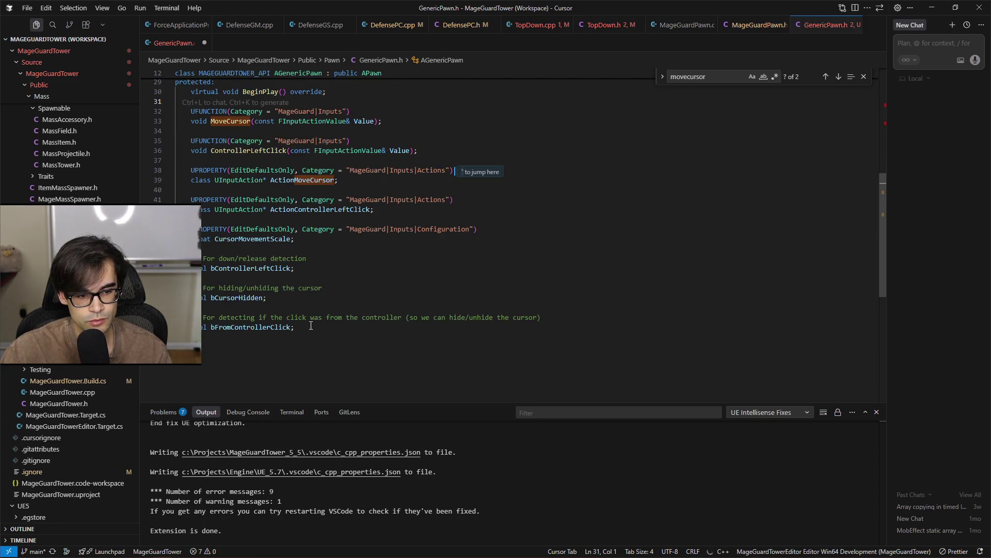
left_click(509, 336)
key("Return")
key("Tab")
type("U")
key("Return")
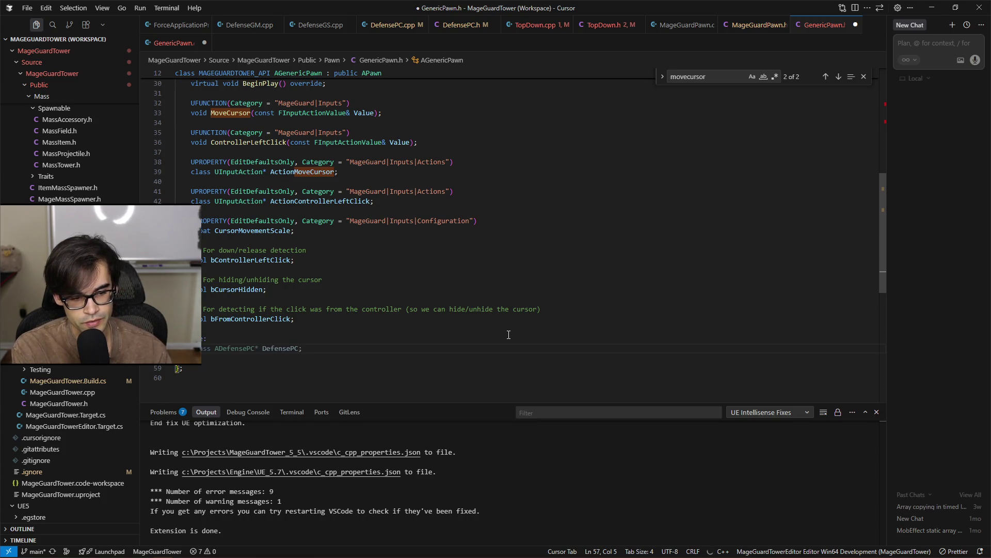
key("Tab")
Change the member to 'APlayerController* PlayerController' and save the header
key("ctrl+shift+Right")
type("A")
key("Home")
key("Tab")
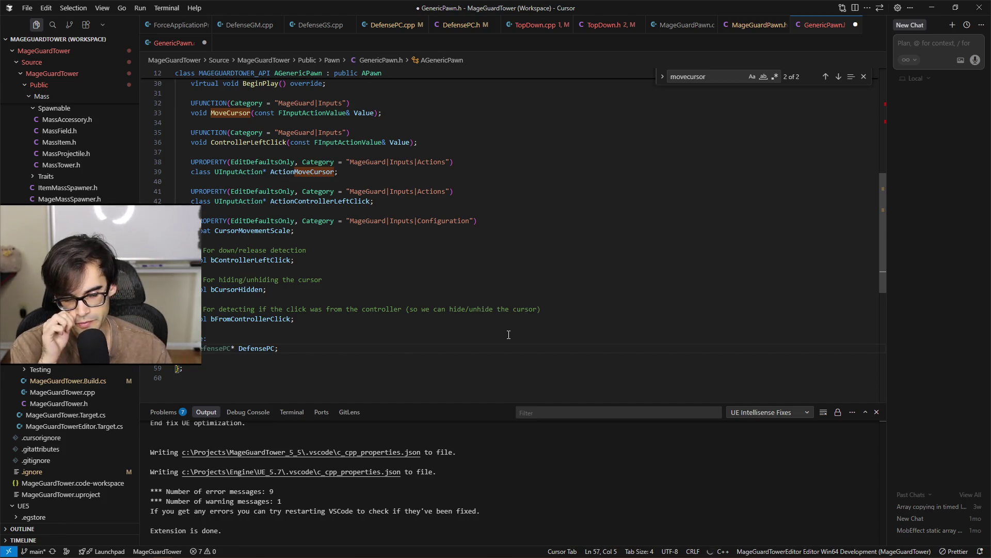
key("ctrl+shift+Right")
type("ADeayerController")
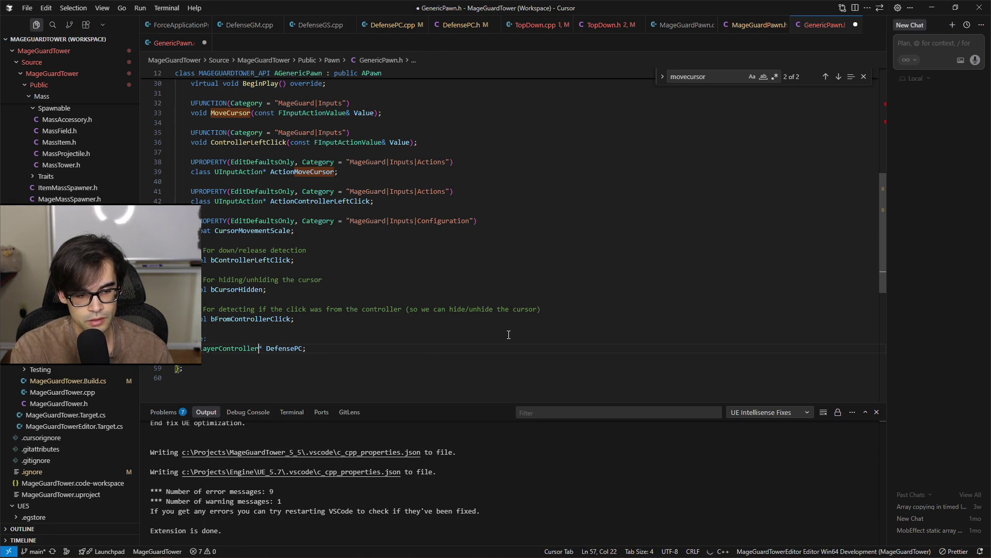
key("ctrl+shift+Right")
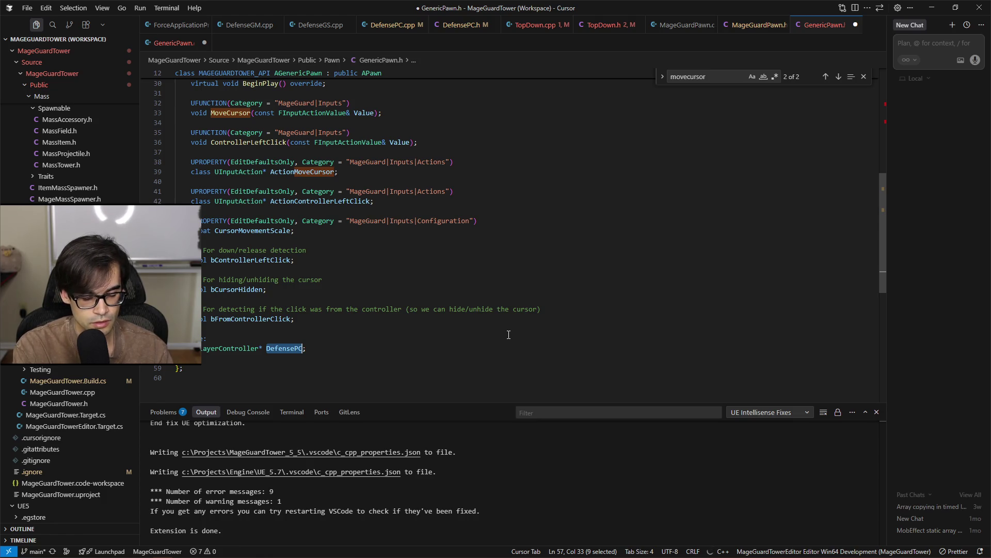
type("PlayerController")
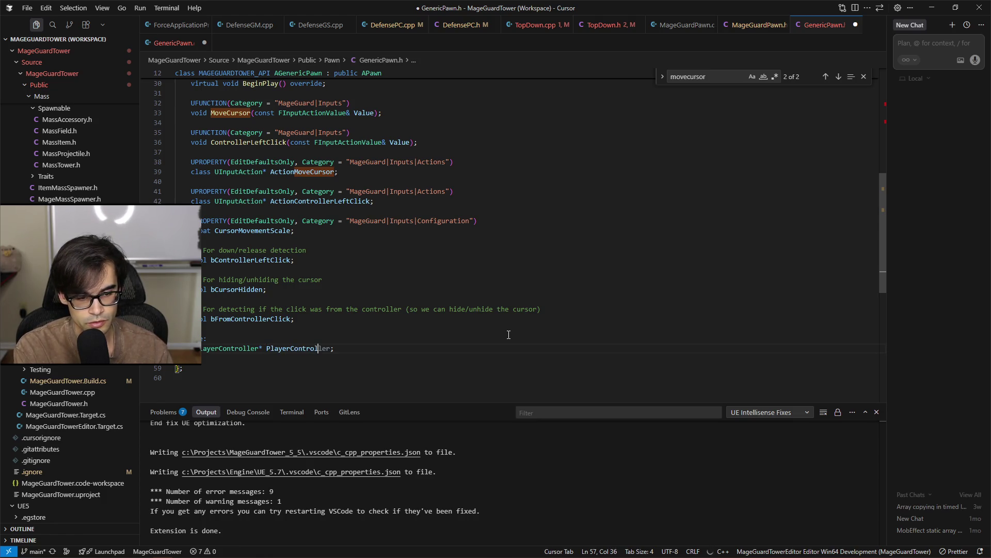
key("ctrl+s")
key("ctrl+shift+Left")
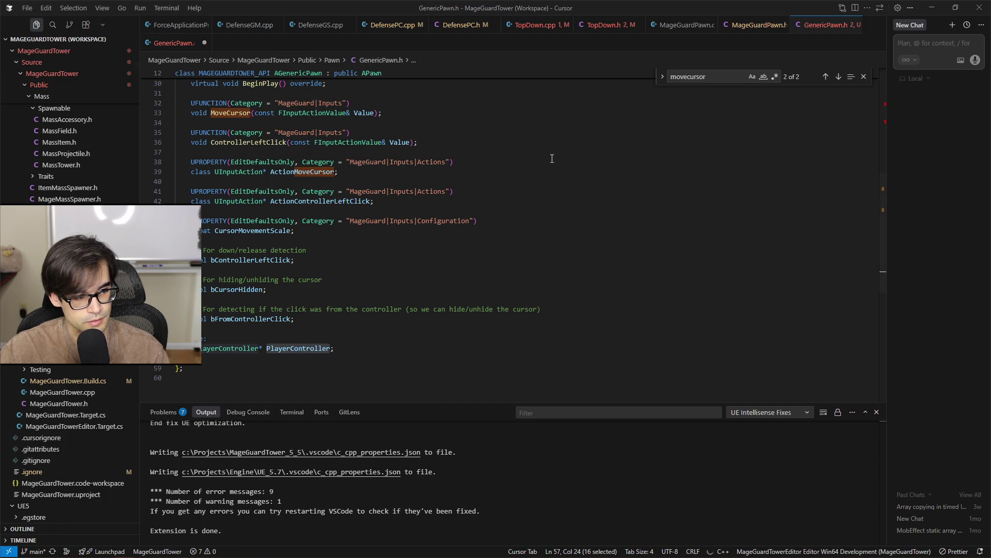
Select the PlayerController member name, then return to GenericPawn.cpp
left_click(348, 347)
key("Left")
key("ctrl+shift+Left")
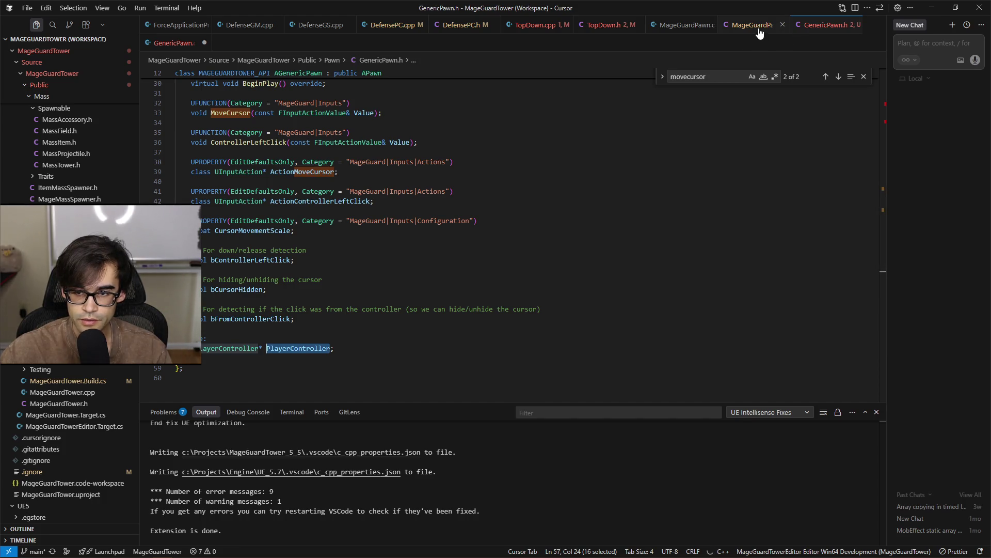
left_click(175, 44)
In BeginPlay, add 'UWorld* World = GetWorld();' and 'if (!World) return;' with the PlayerController assignment, then save
scroll(526, 276, "up", 1)
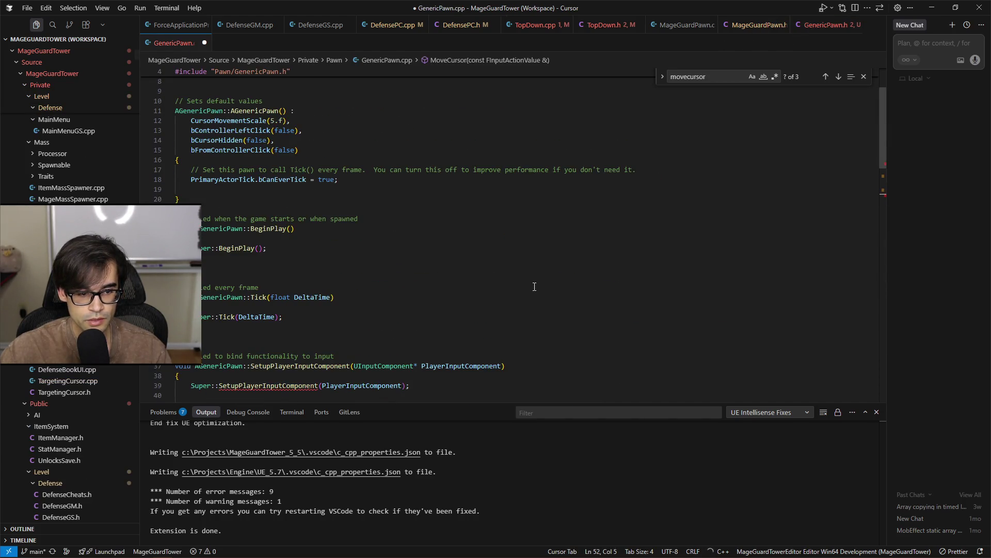
key("Tab")
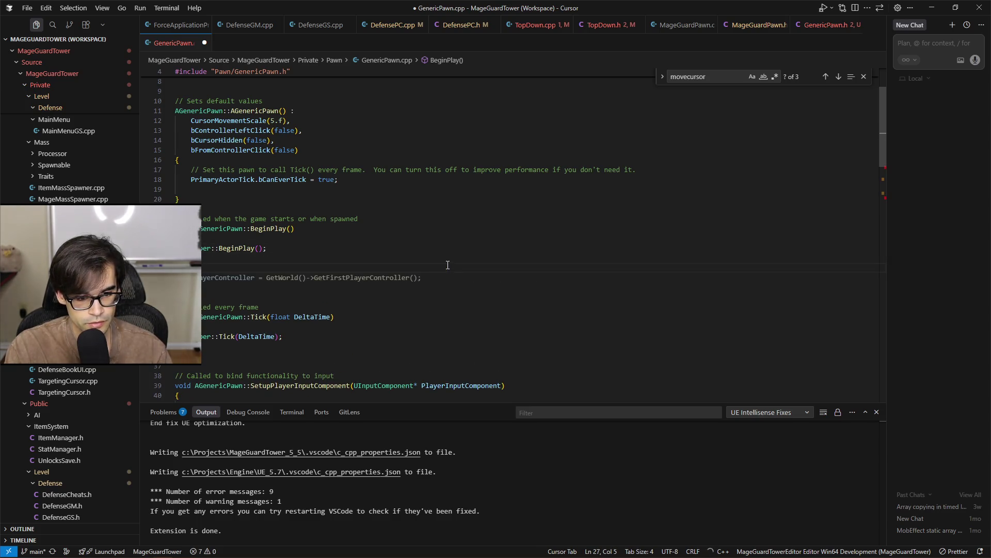
key("Tab")
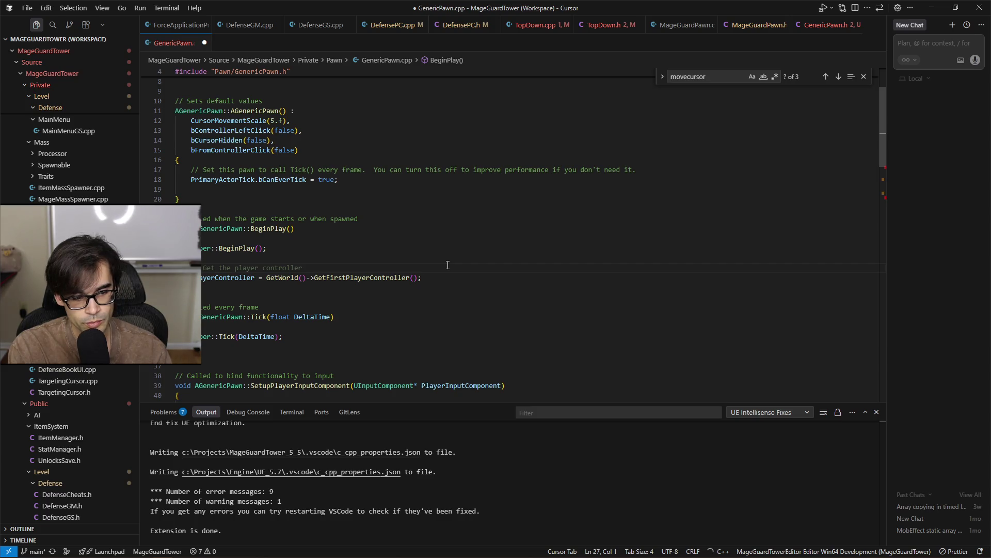
type("UWor")
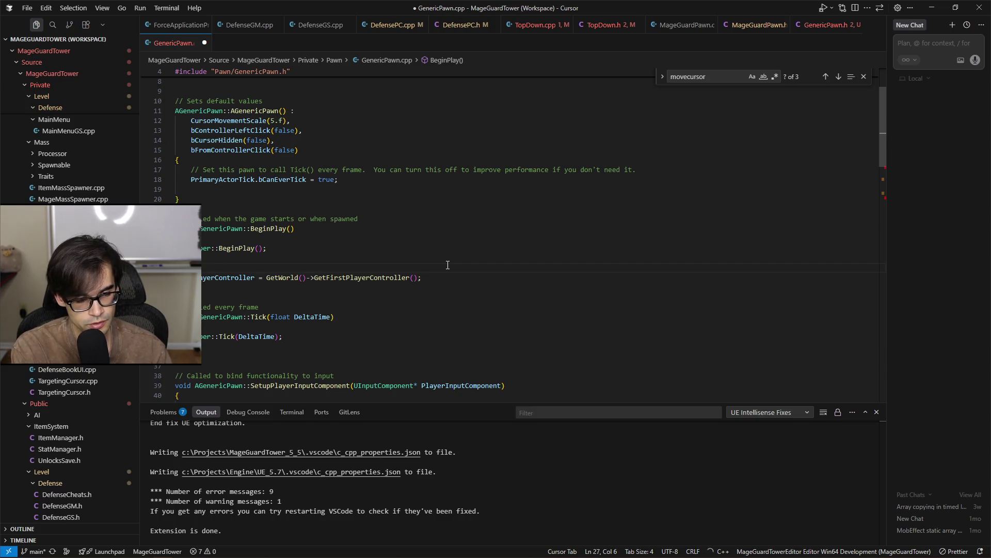
type("ld")
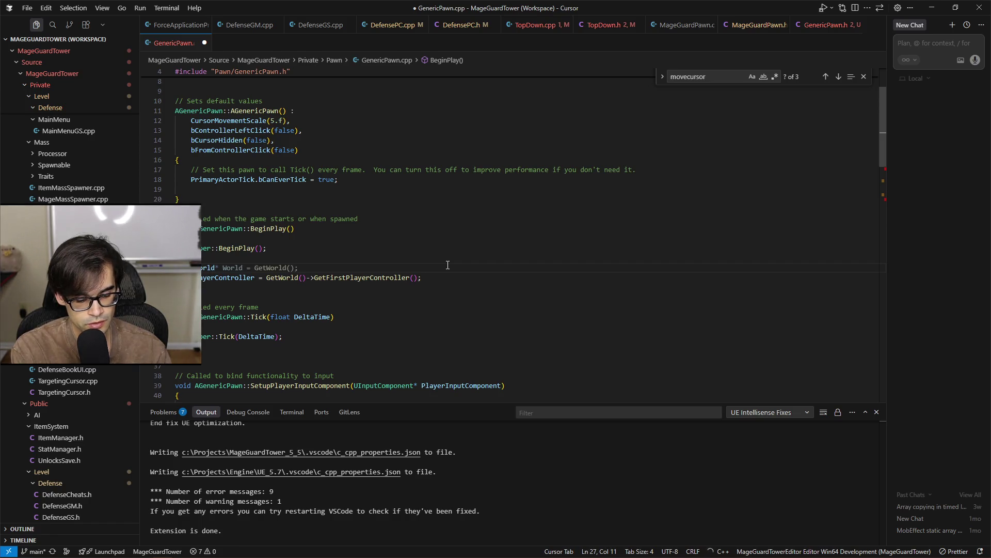
key("Tab")
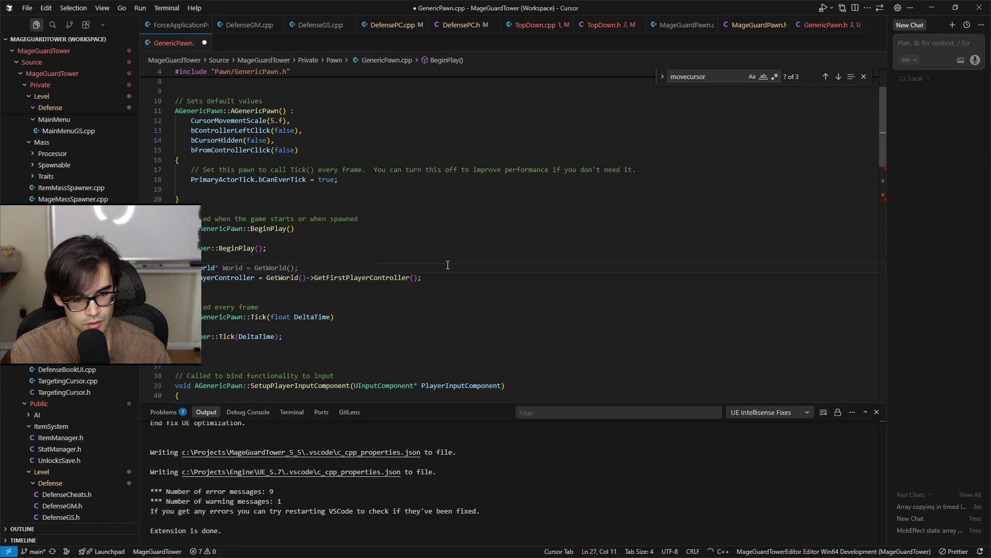
key("Return")
type("if (!World")
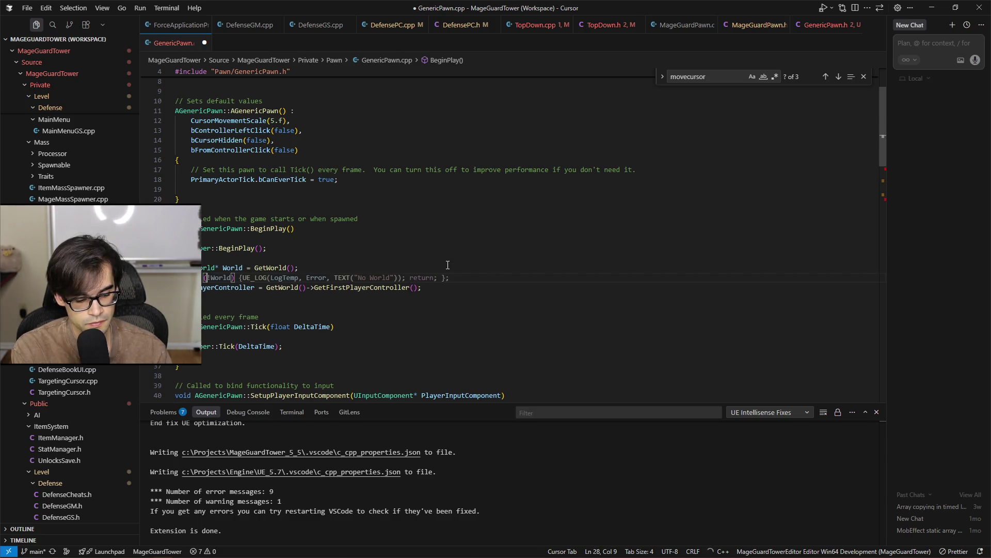
type(") return;")
key("ctrl+s")
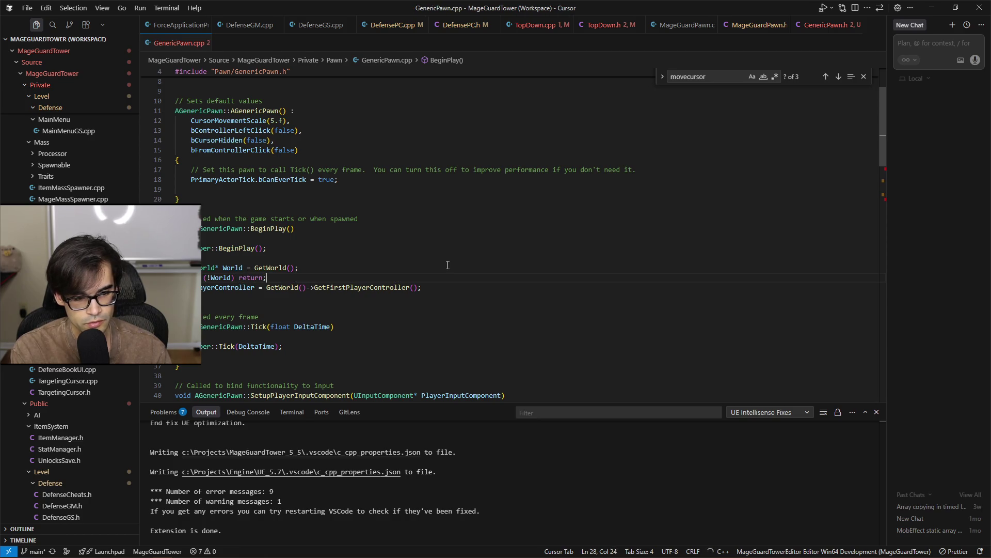
key("Return")
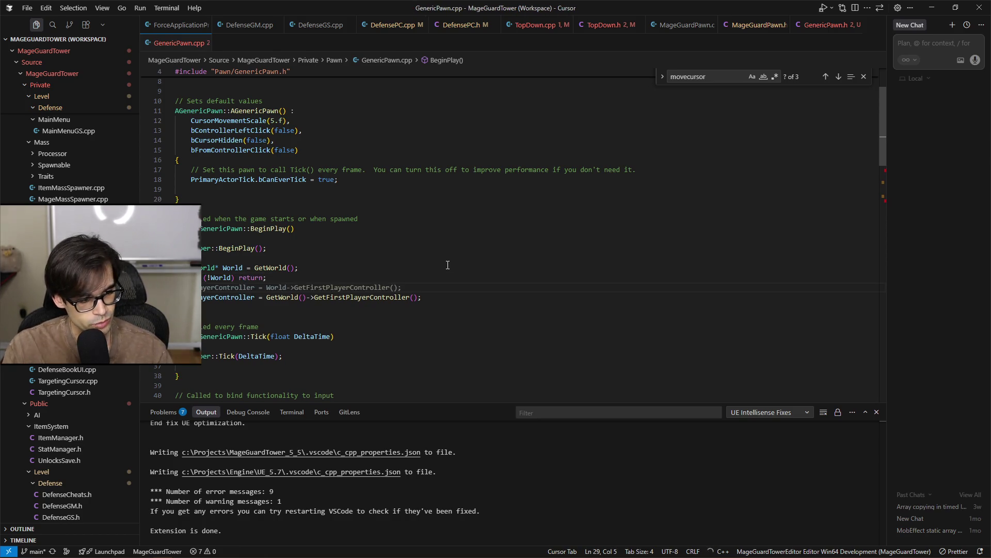
Assign PlayerController from World->GetFirstPlayerController() instead of GetWorld() and save
left_click(535, 299)
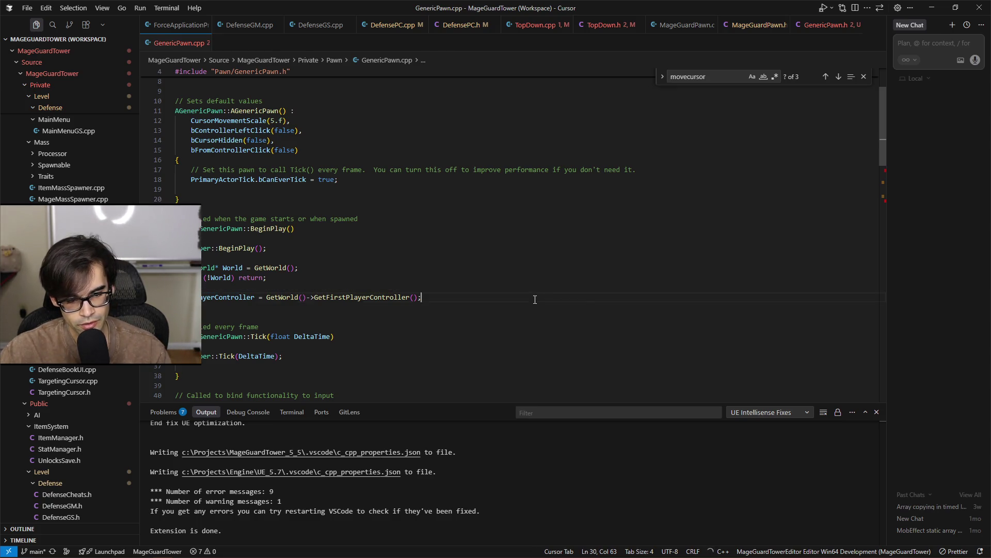
left_click(219, 278)
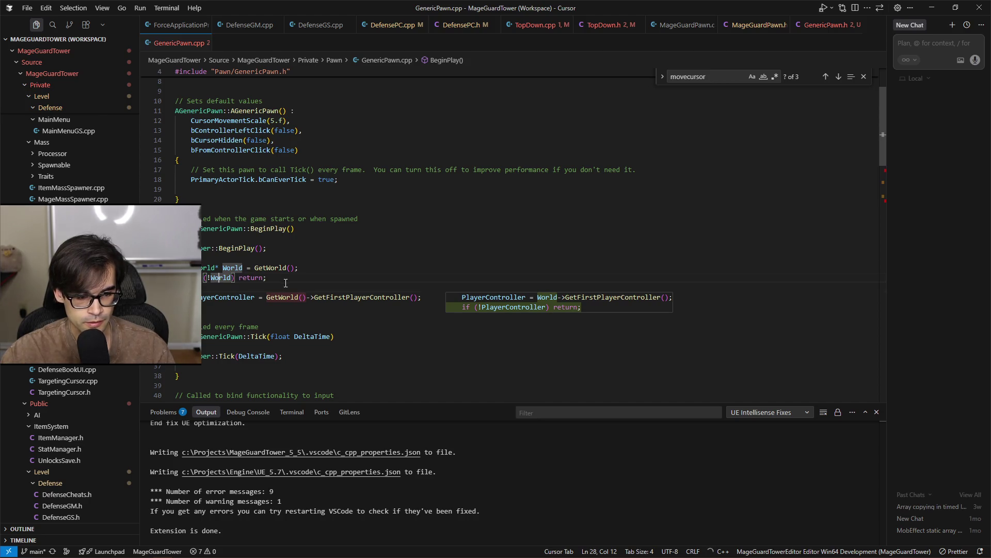
left_click(308, 298)
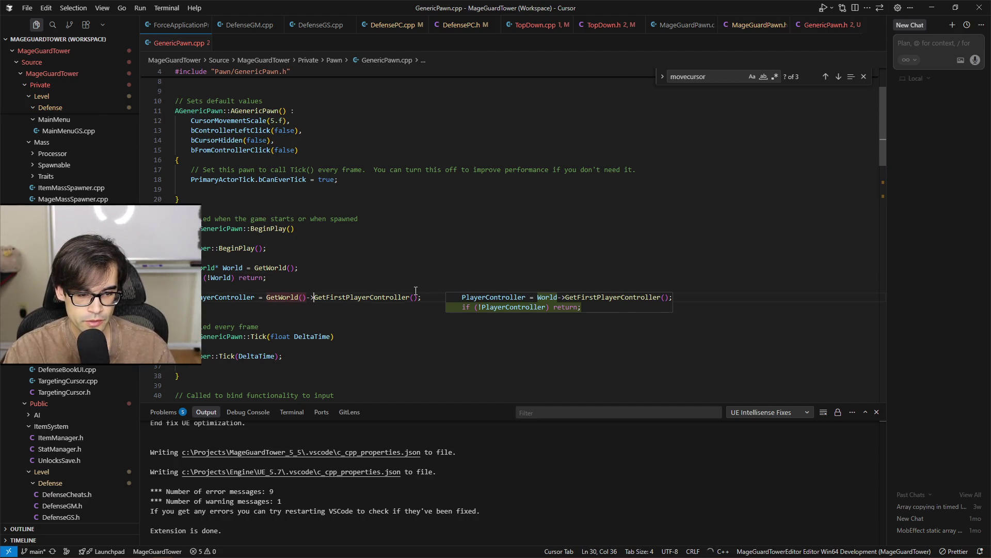
key("Left")
key("Left")
key("ctrl+shift+Left")
key("ctrl+shift+Left")
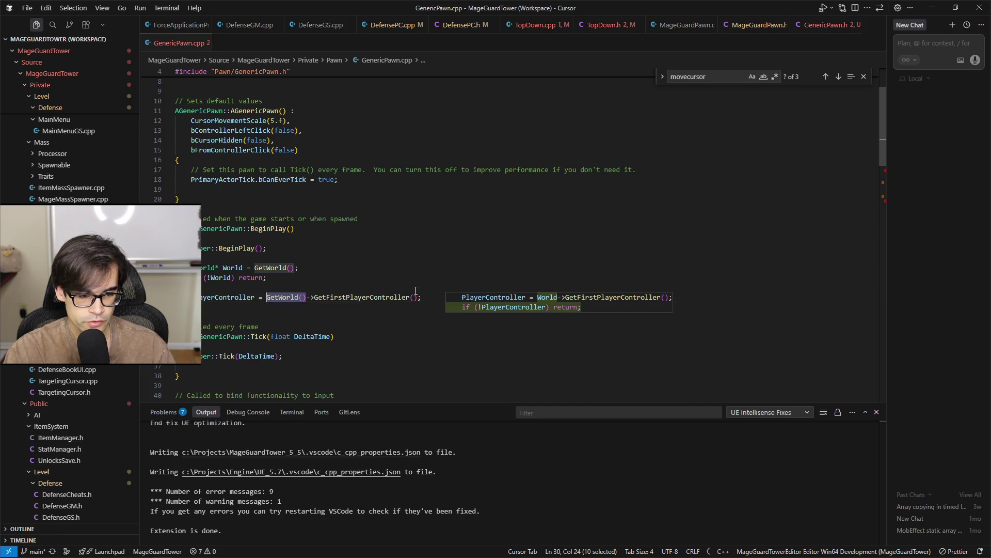
type("World")
key("ctrl+s")
key("Escape")
key("Down")
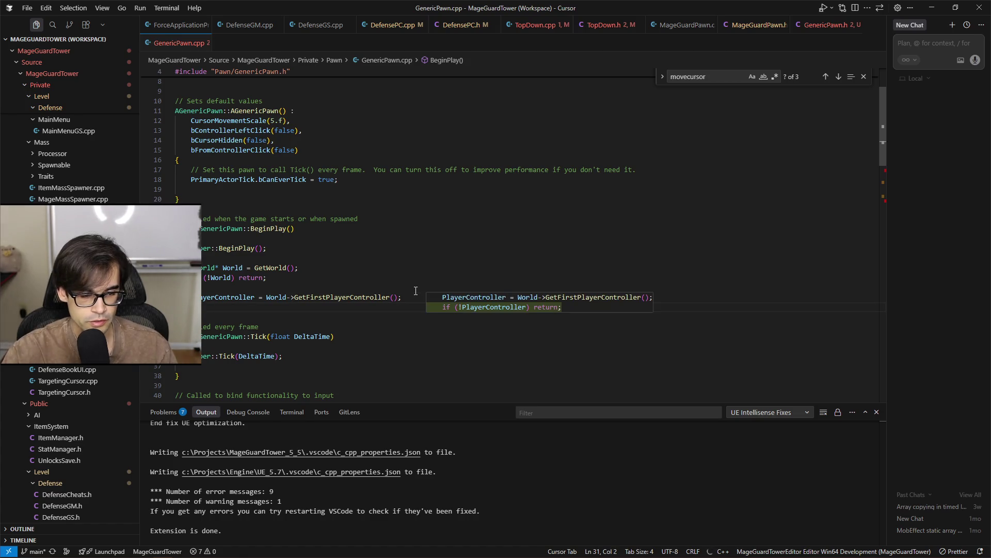
scroll(253, 292, "down", 15)
scroll(253, 292, "up", 5)
left_click(243, 243)
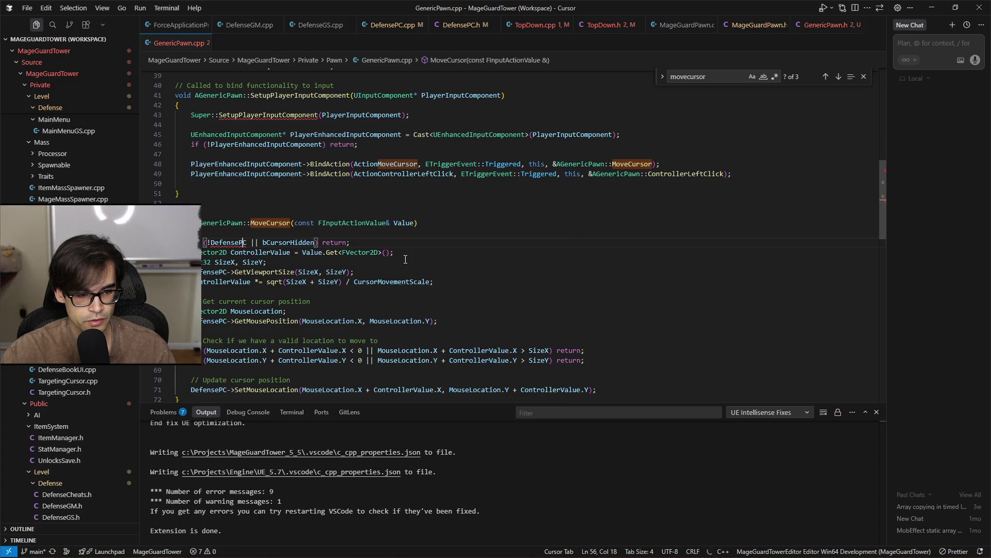
Replace DefensePC with PlayerController in MoveCursor's guard and viewport-size calls, then save
key("ctrl+d")
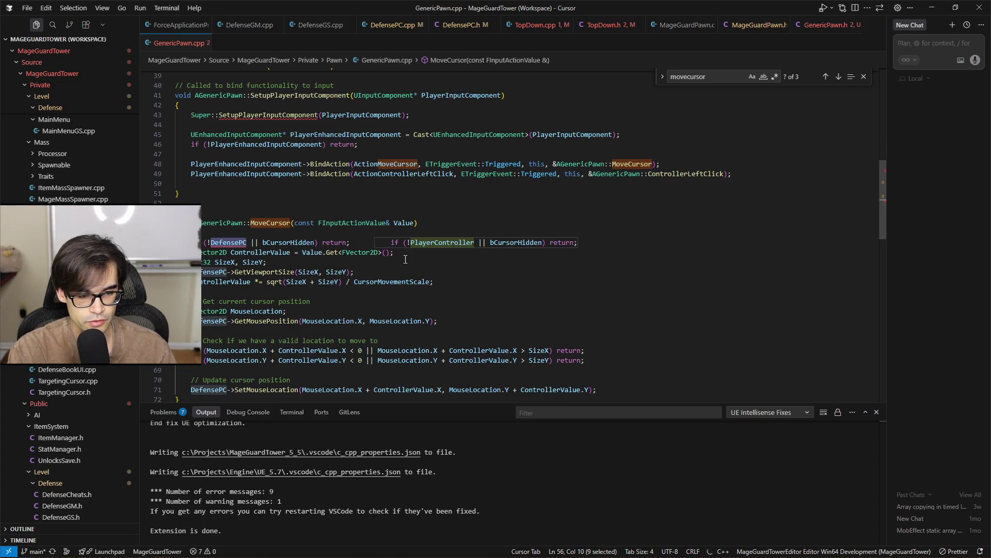
key("Tab")
key("Tab")
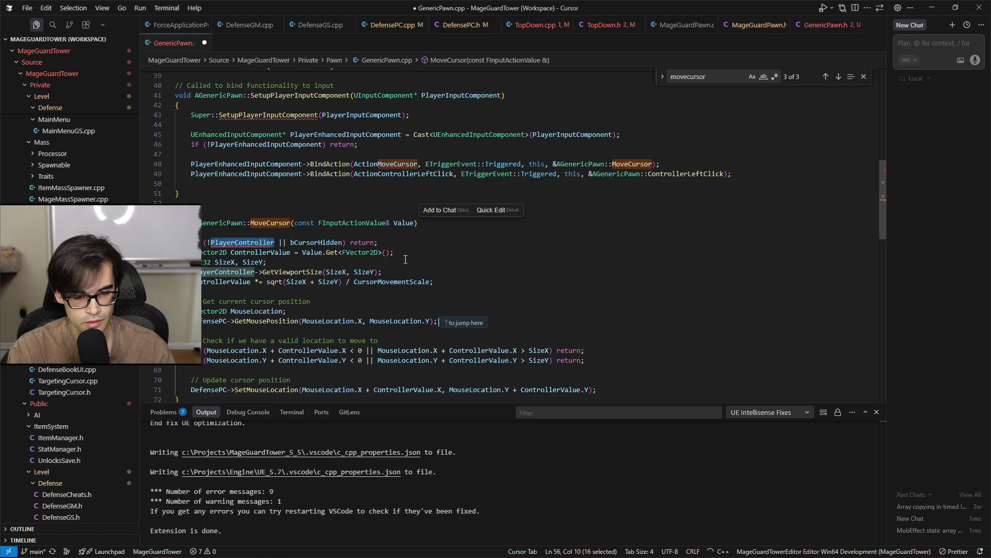
key("Tab")
key("Tab")
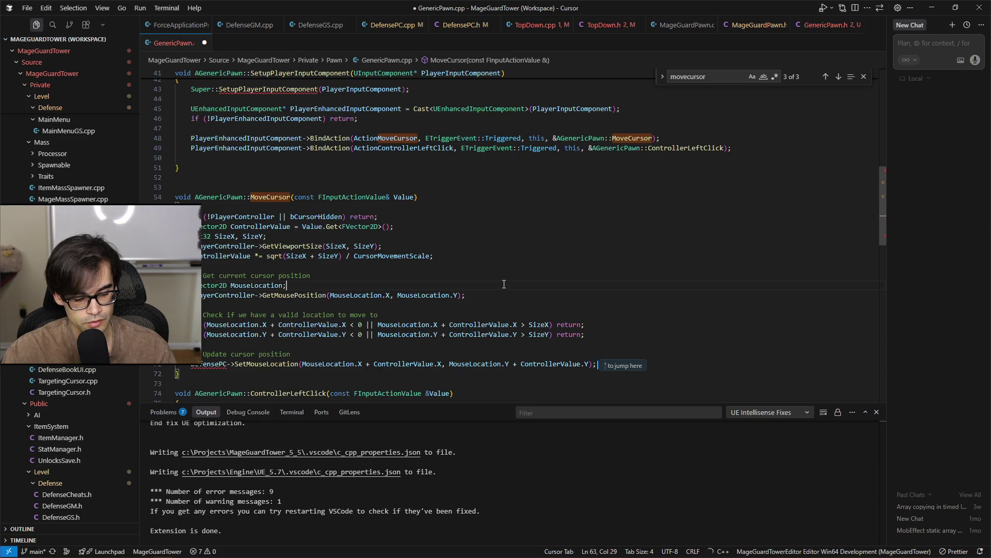
key("ctrl+a")
left_click(403, 281)
key("ctrl+s")
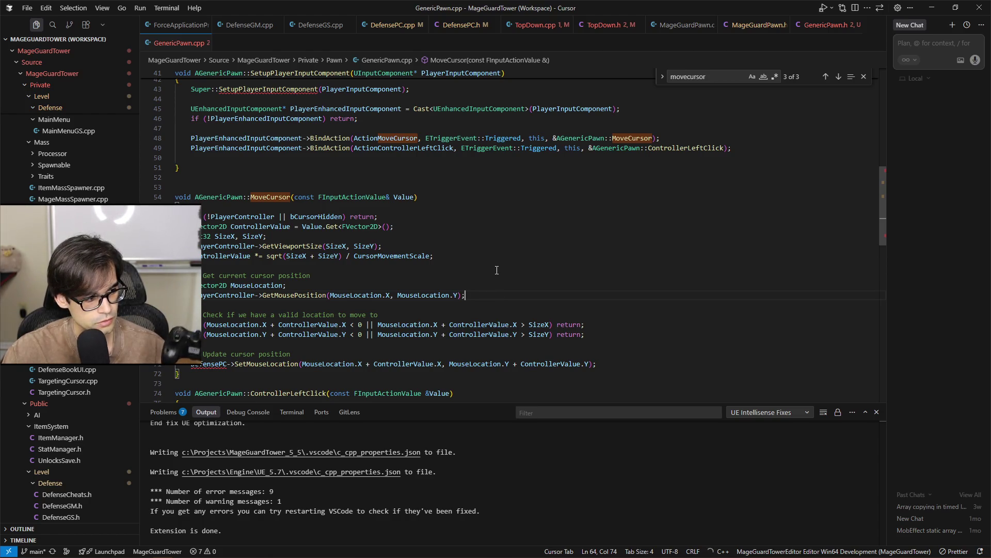
Switch the SetMouseLocation call from DefensePC to PlayerController
scroll(498, 292, "up", 3)
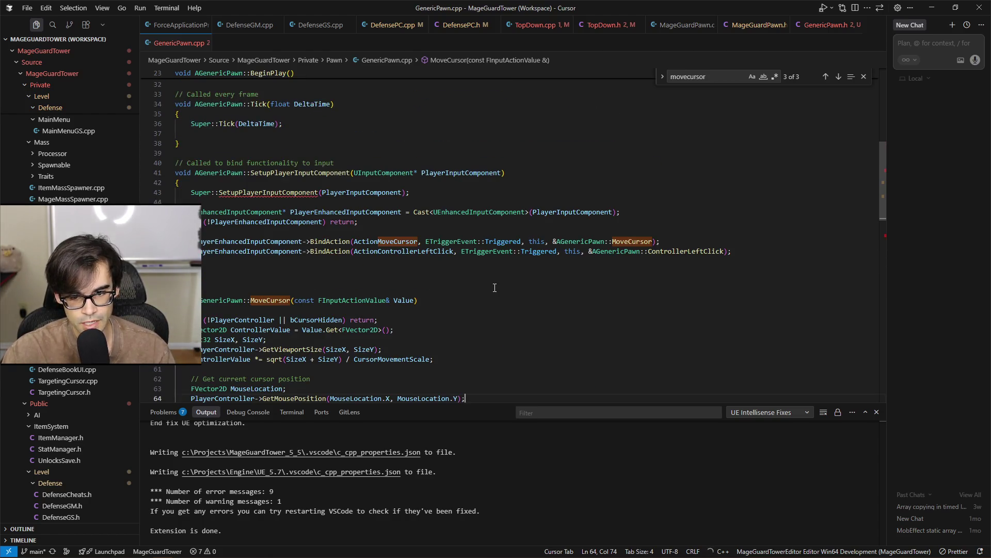
scroll(393, 294, "down", 3)
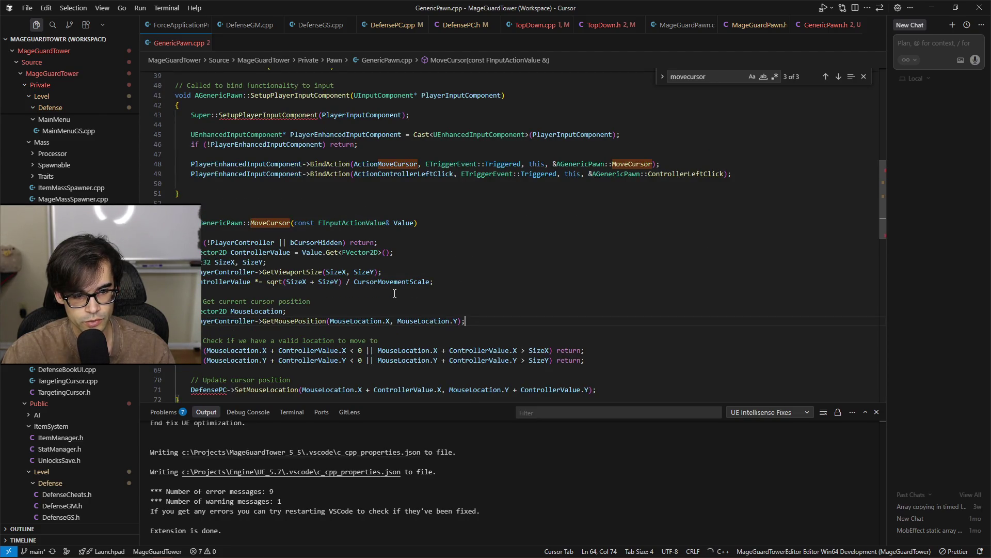
scroll(265, 247, "down", 3)
left_click(223, 312)
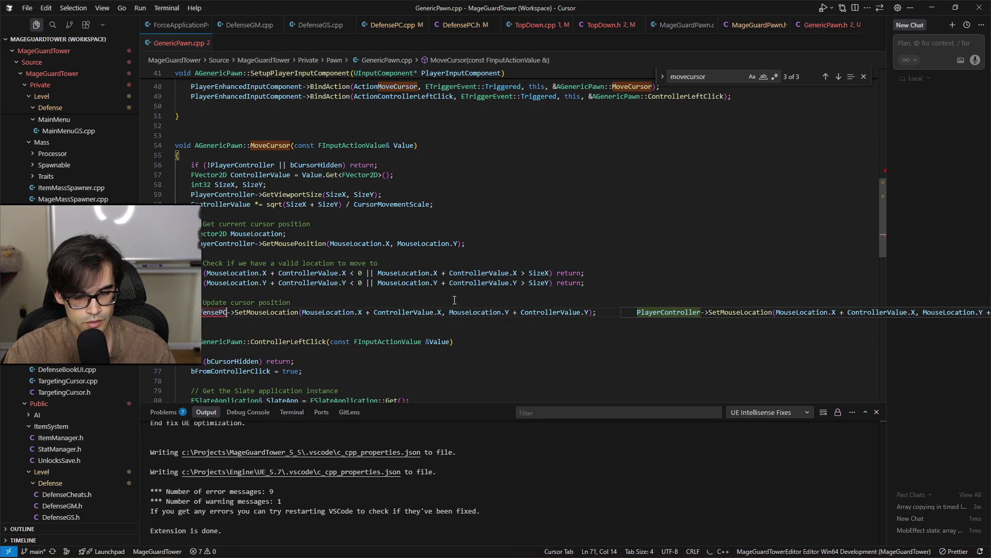
key("Tab")
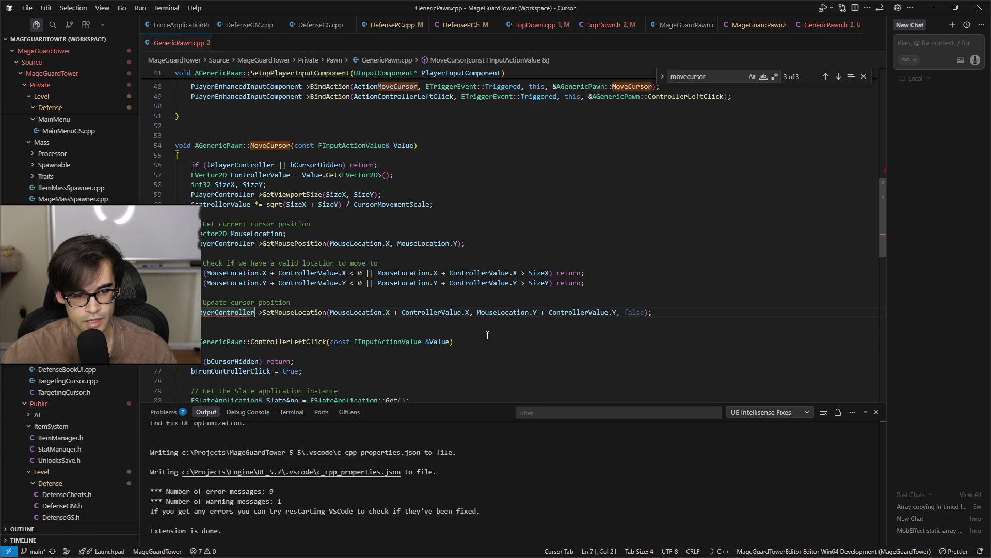
left_click(589, 272)
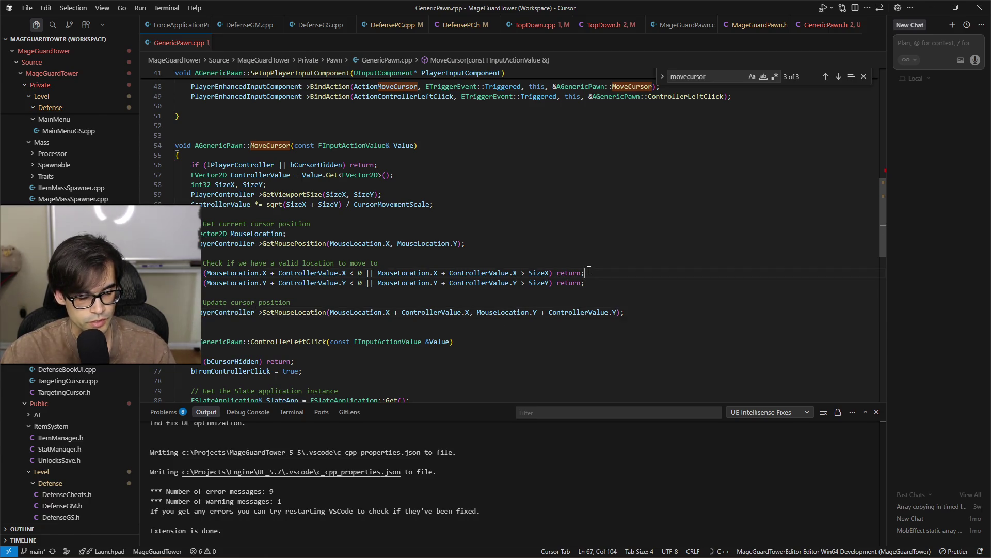
scroll(594, 316, "down", 3)
left_click(294, 270)
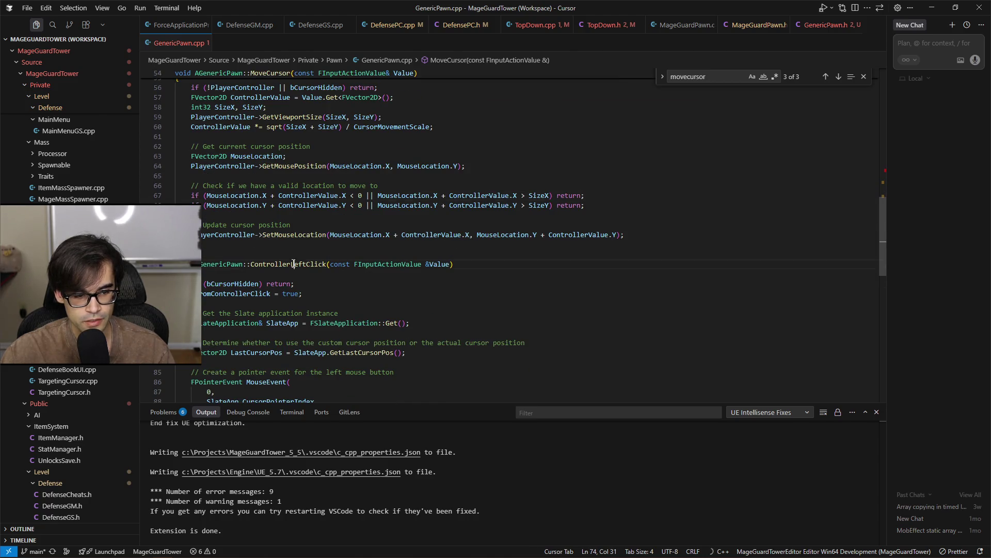
Inspect SlateApp usage and the simulated mouse-down call in ControllerLeftClick
scroll(392, 293, "down", 5)
scroll(392, 292, "up", 2)
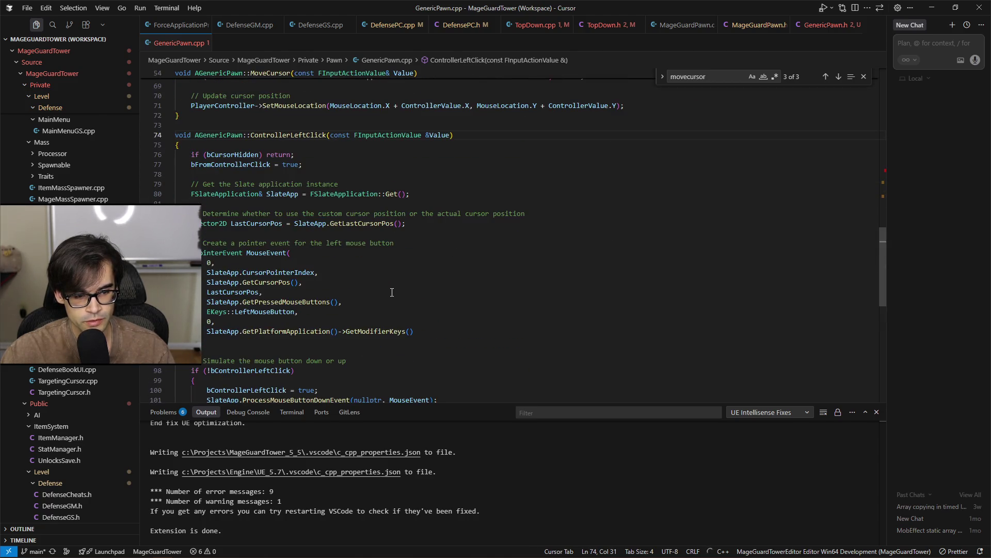
left_click(294, 195)
scroll(463, 285, "down", 4)
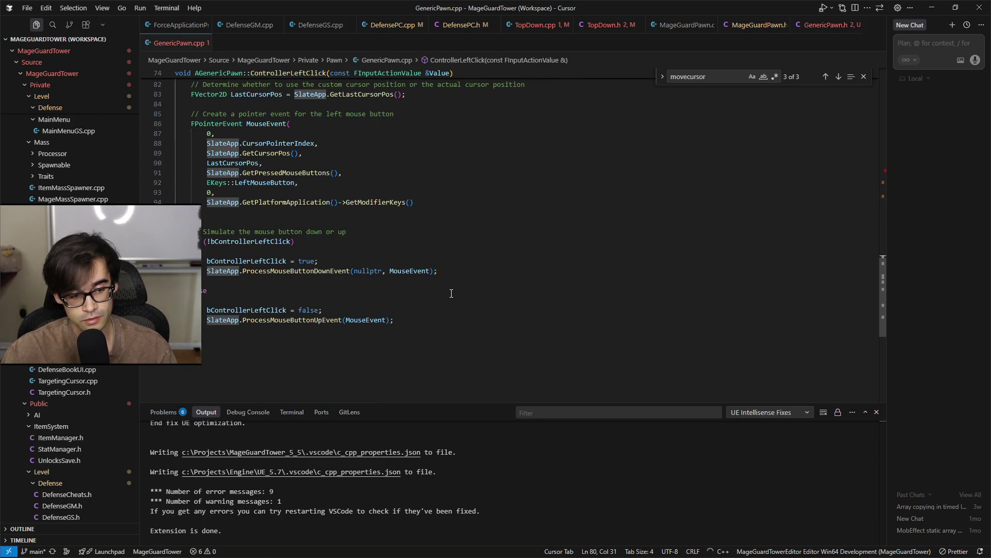
left_click(483, 274)
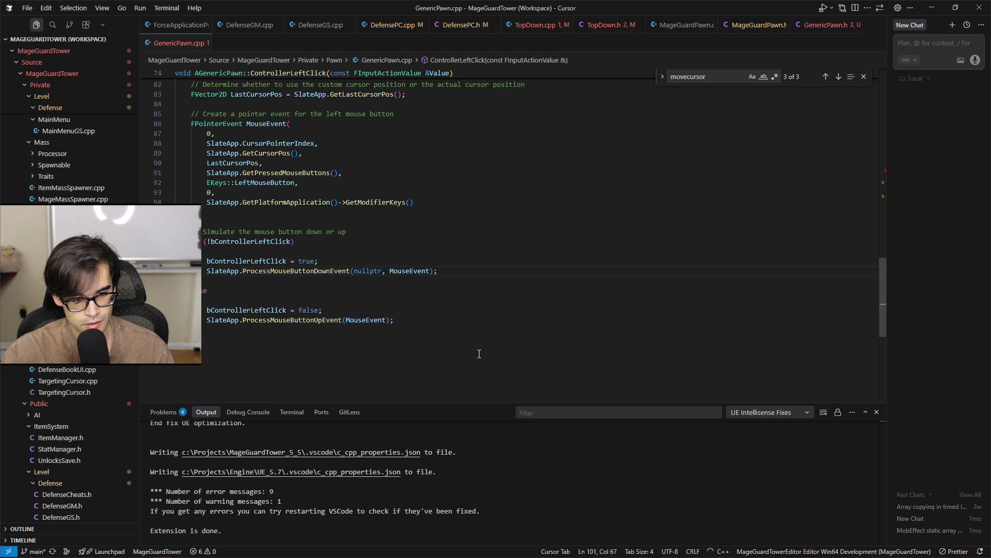
left_click_drag(263, 271, 440, 271)
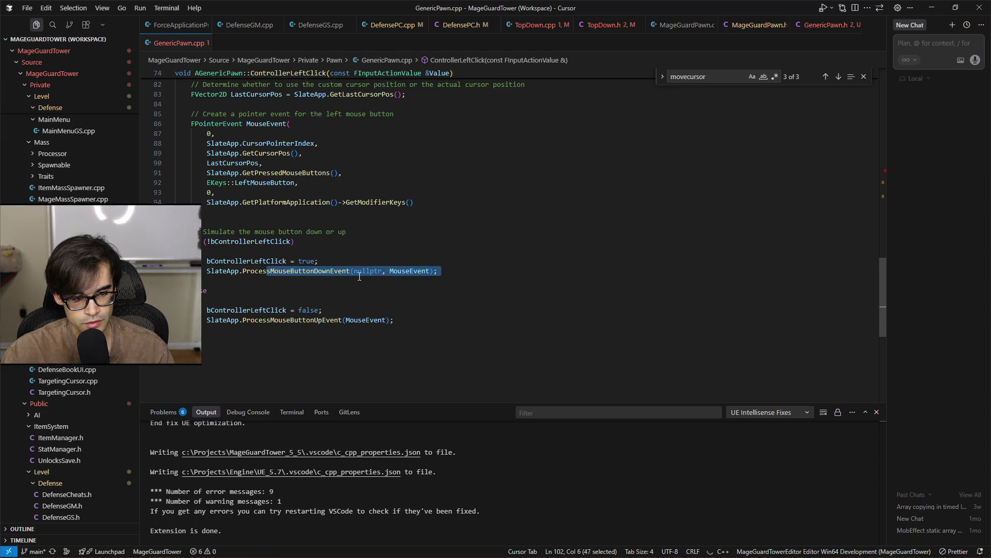
left_click(433, 310)
left_click(439, 319)
scroll(444, 310, "up", 15)
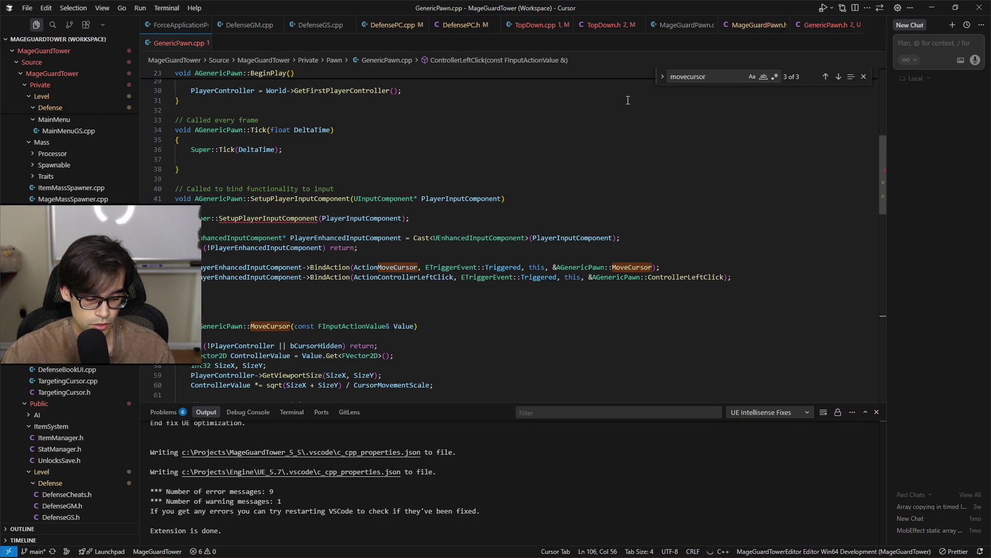
Show GenericPawn.h with its MoveCursor, ControllerLeftClick and PlayerController declarations
left_click(829, 27)
left_click(563, 316)
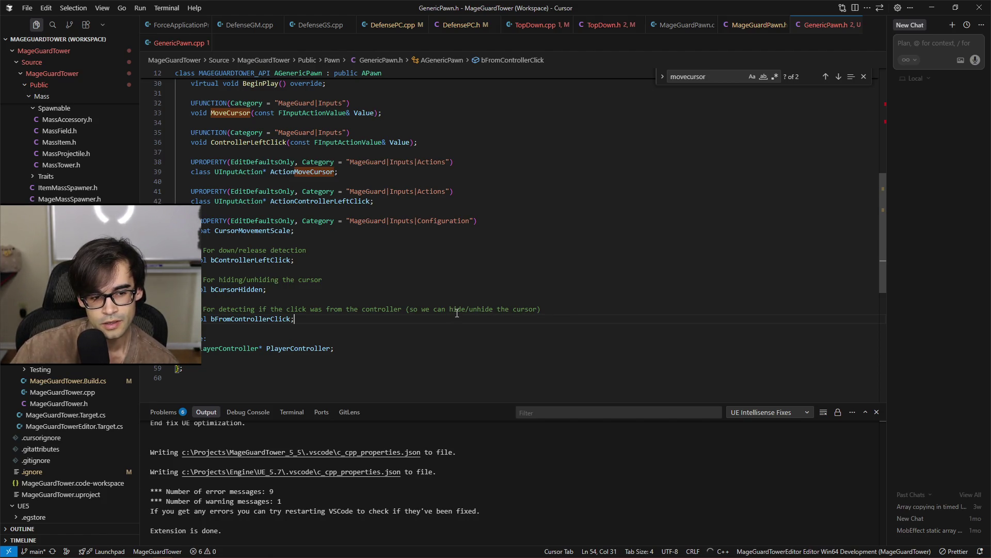
scroll(453, 314, "up", 2)
Cut the HideCursor function out of TopDown.cpp
left_click(531, 36)
scroll(532, 273, "down", 20)
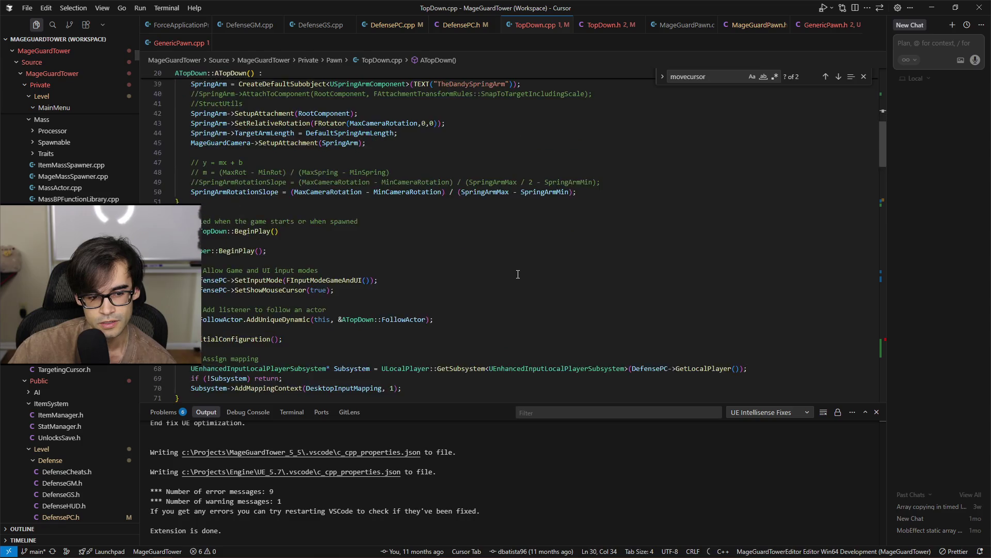
scroll(521, 165, "down", 20)
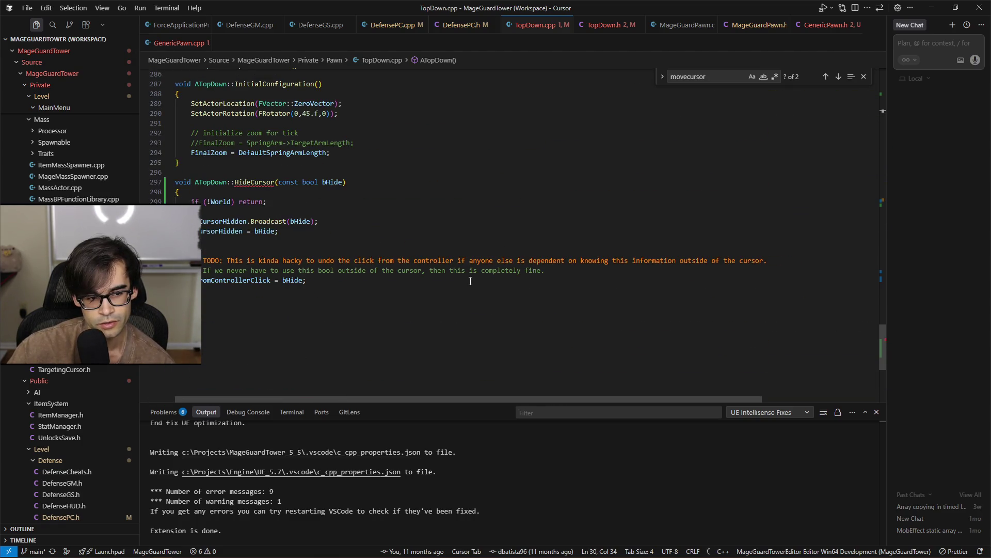
left_click(224, 226)
left_click(335, 301)
key("shift+Up")
key("shift+Up")
key("shift+Up")
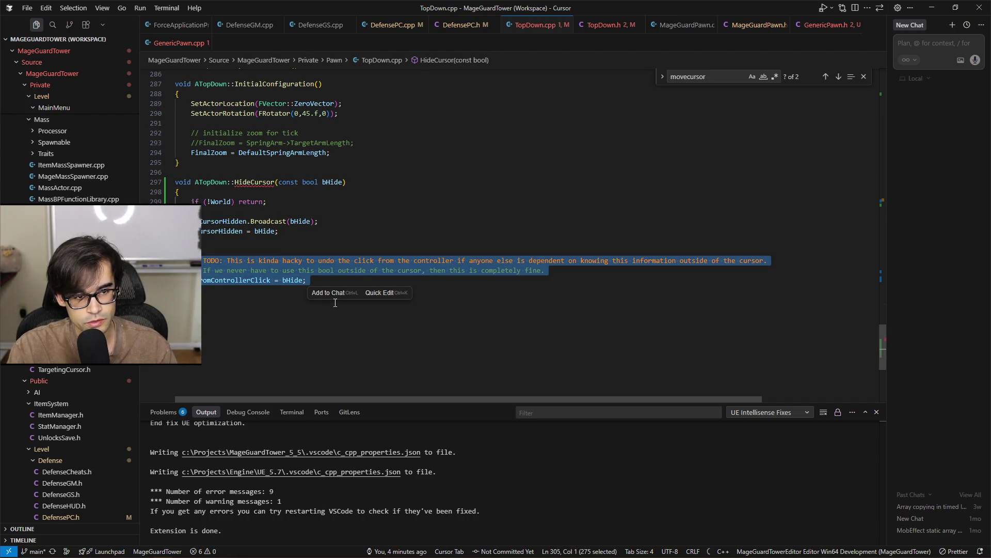
key("shift+Up")
key("shift+Up")
key("shift+Up")
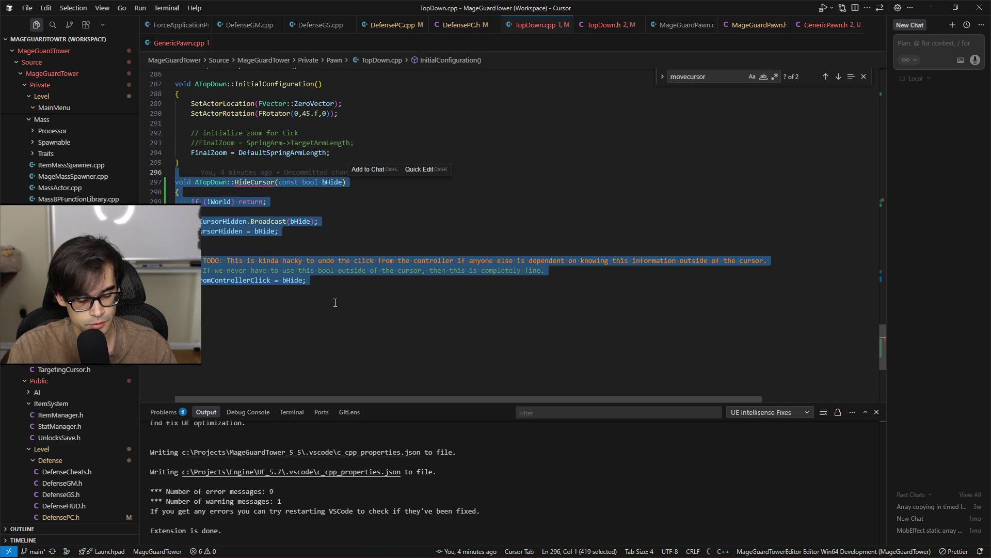
key("BackSpace")
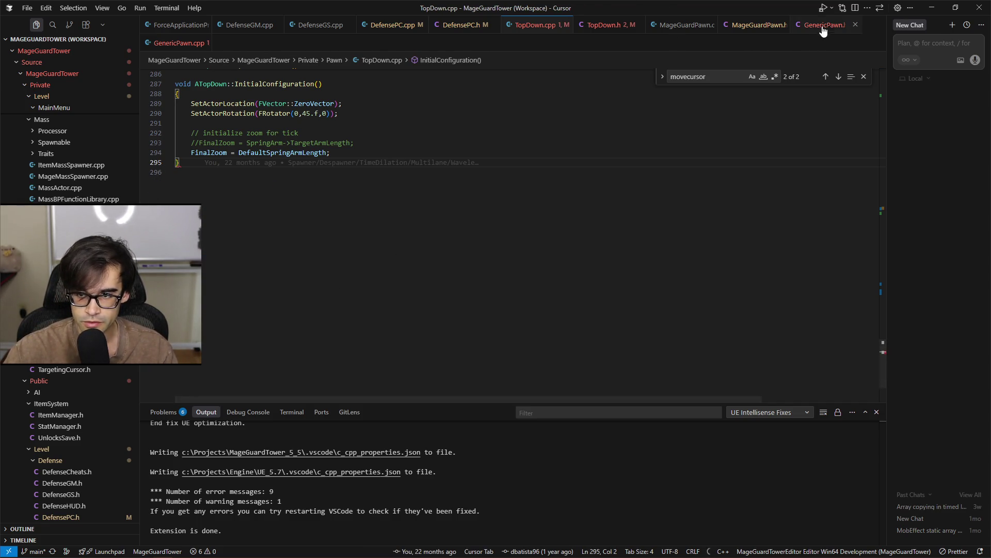
Paste HideCursor after ControllerLeftClick in GenericPawn.cpp as AGenericPawn::HideCursor, and save
left_click(168, 43)
scroll(393, 155, "down", 15)
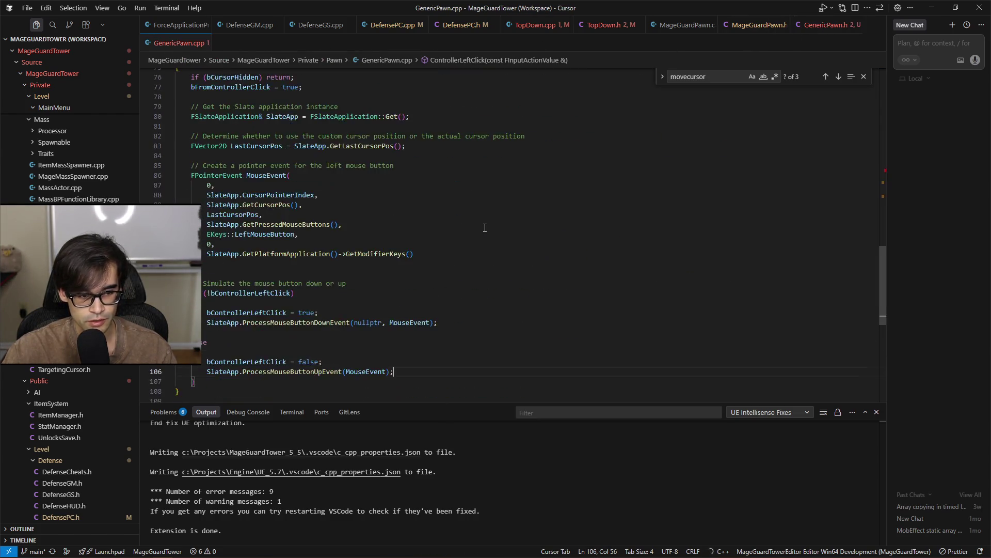
left_click(383, 248)
key("Return")
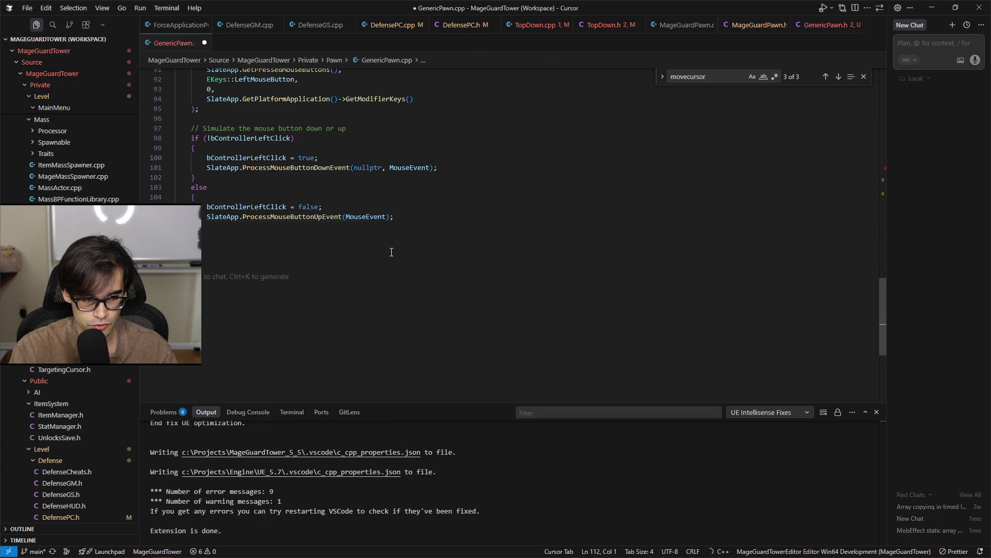
key("Down")
key("Down")
key("Down")
key("ctrl+s")
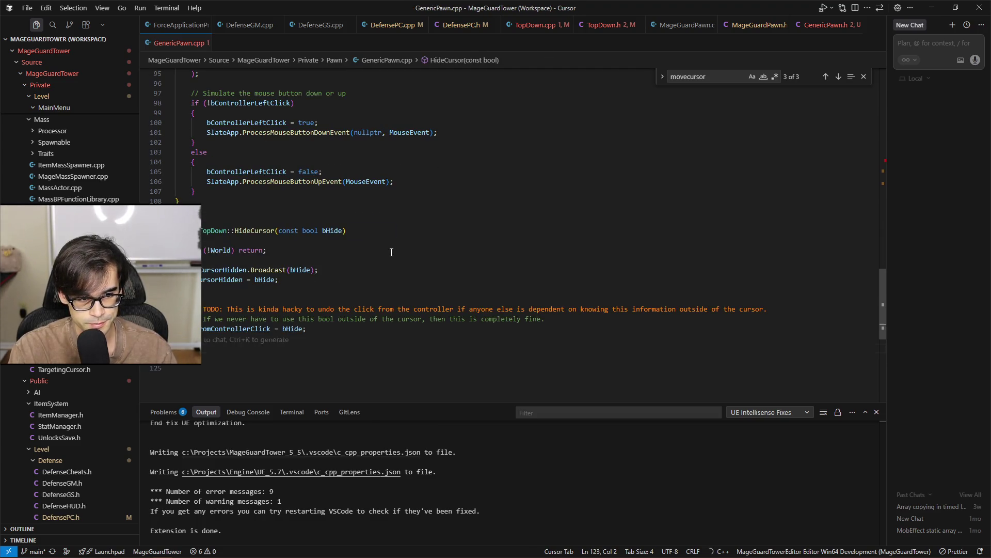
key("Up")
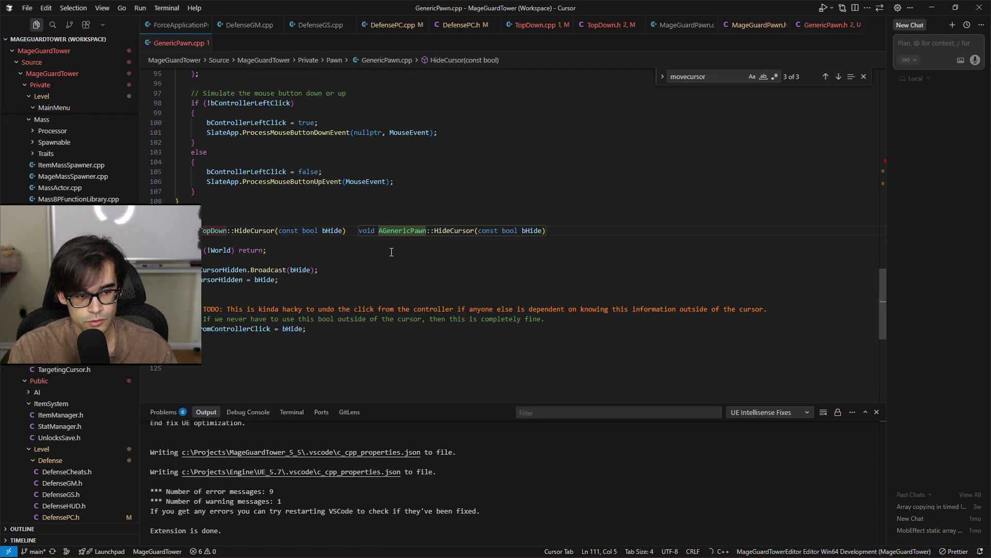
key("Tab")
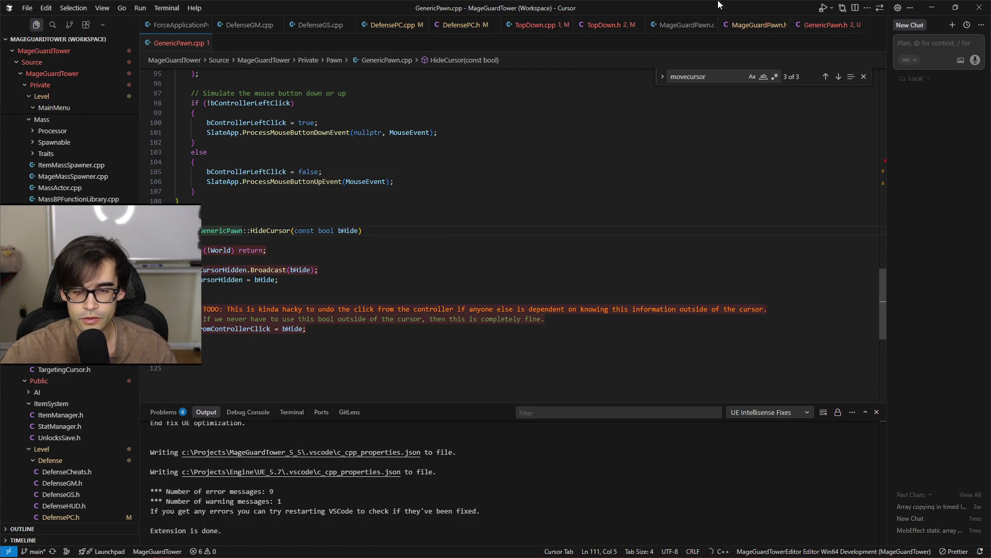
left_click(617, 25)
key("ctrl+f")
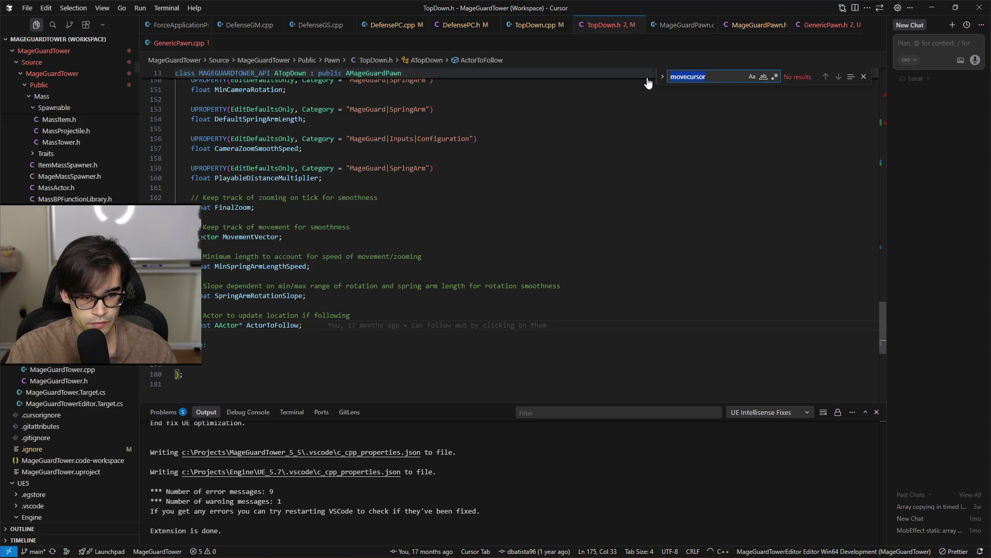
Find 'hidecur' in TopDown.h and cut the OnCursorHidden delegate comment and declaration
type("hidecur")
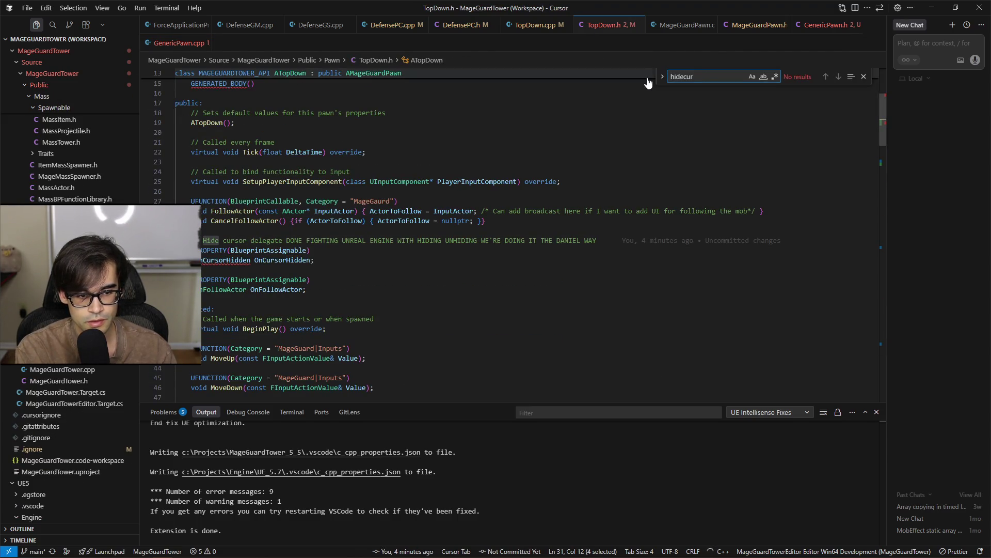
left_click(380, 262)
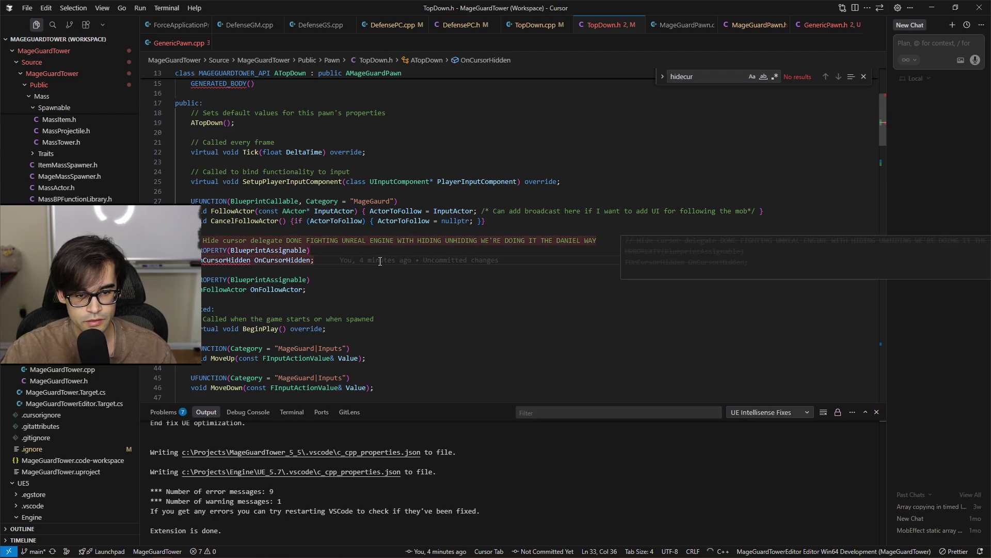
key("shift+Up")
key("shift+Up")
key("shift+Up")
key("ctrl+c")
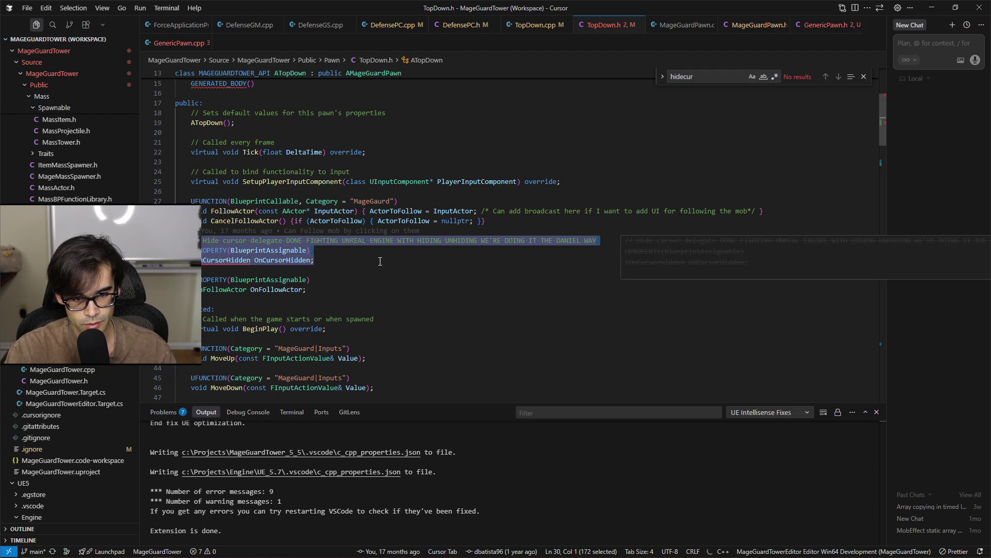
key("BackSpace")
key("BackSpace")
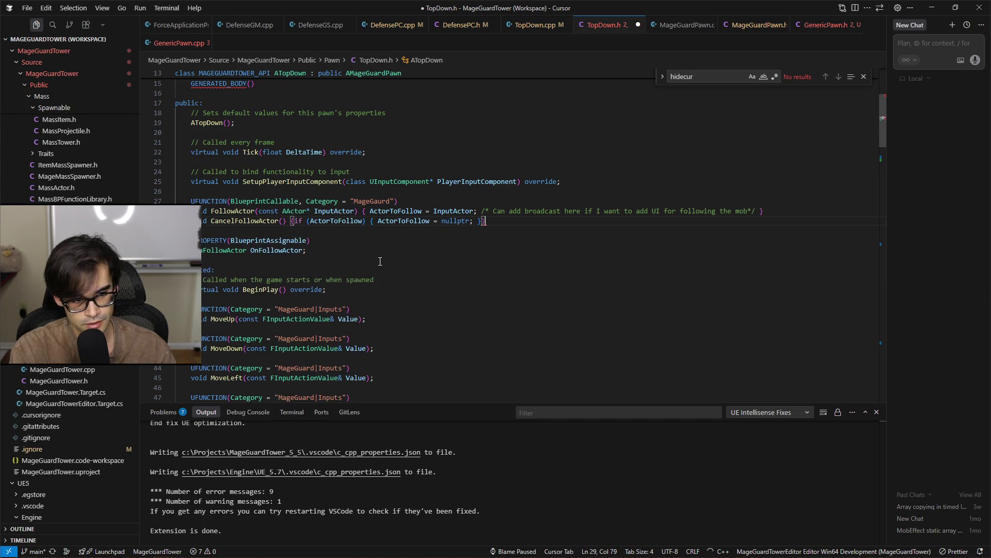
Paste the OnCursorHidden delegate block after IsFromControllerClick in GenericPawn.h and save
left_click(827, 25)
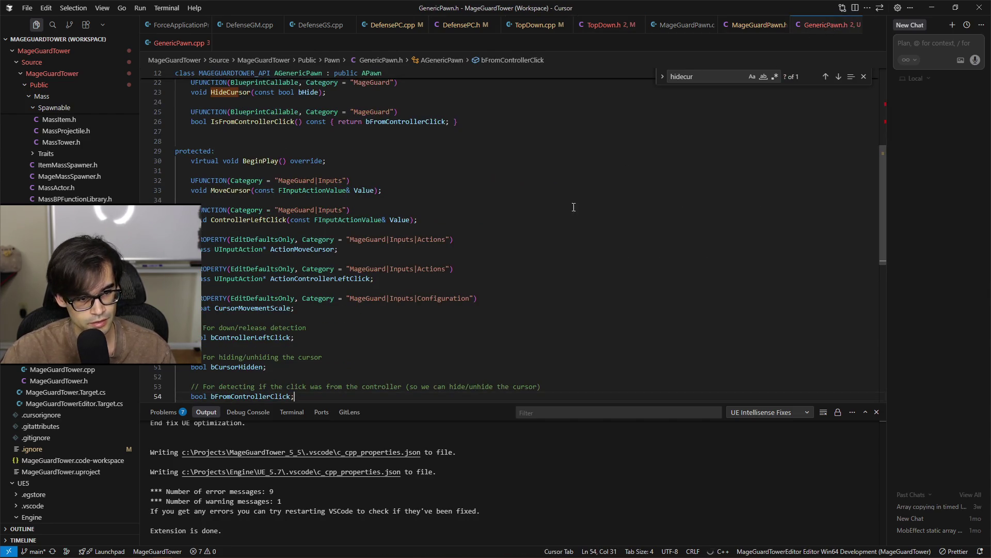
scroll(504, 250, "up", 5)
left_click(471, 252)
key("Return")
key("Return")
key("ctrl+v")
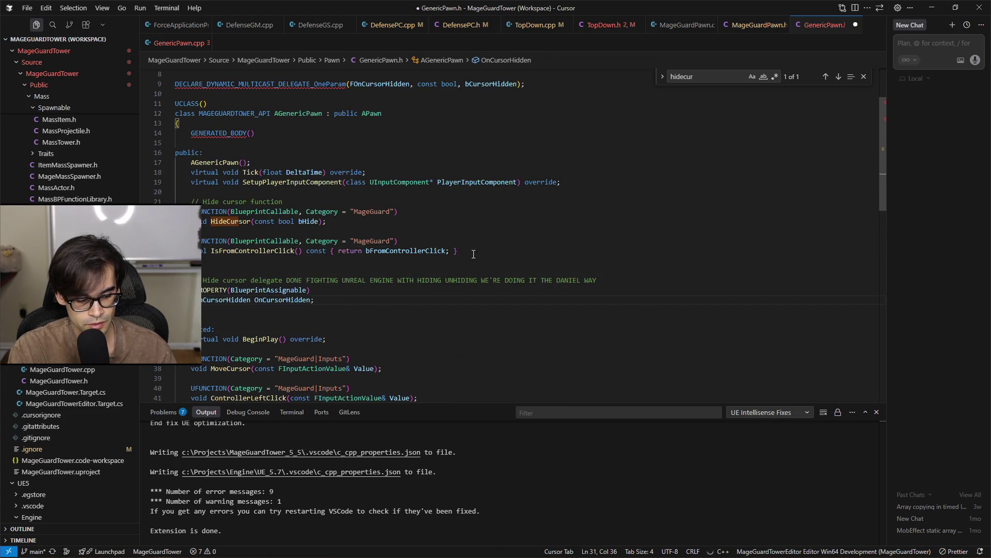
key("Up")
key("Up")
key("Up")
key("BackSpace")
key("ctrl+s")
Remove the extra blank line around the OnCursorHidden delegate in GenericPawn.h
key("Down")
key("ctrl+Right")
key("ctrl+Right")
key("ctrl+Right")
key("ctrl+Right")
key("ctrl+Right")
key("ctrl+Right")
key("ctrl+Right")
key("ctrl+Right")
key("ctrl+Right")
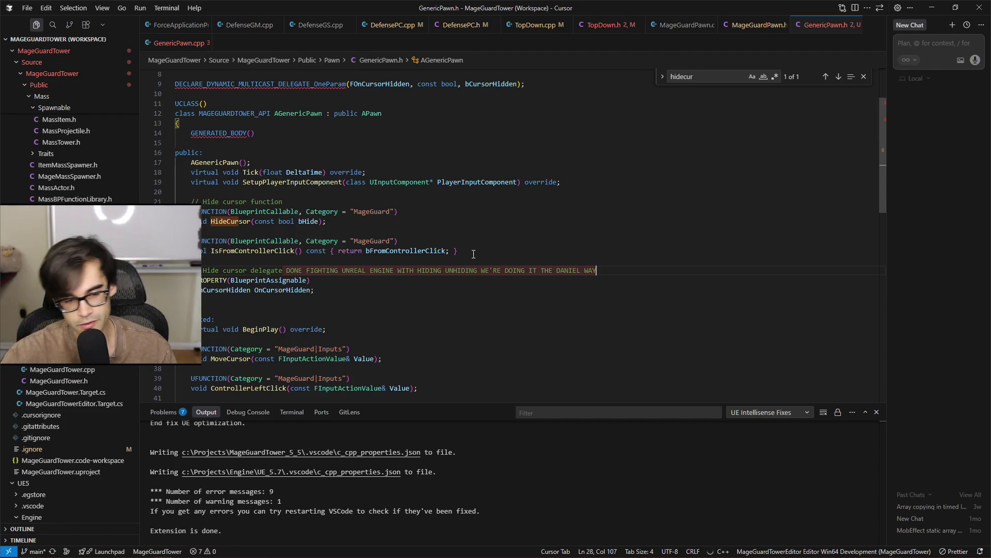
left_click(342, 281)
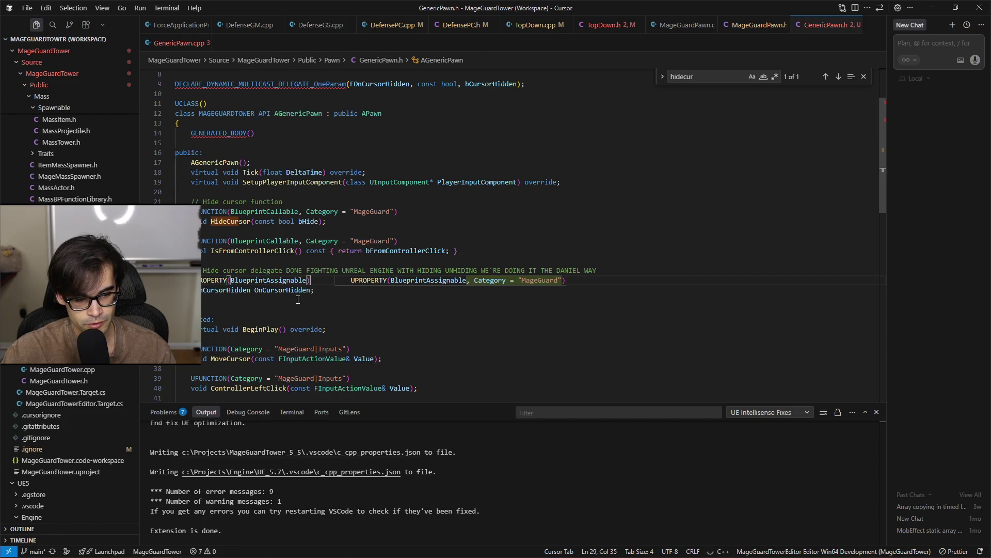
key("Down")
key("End")
key("Delete")
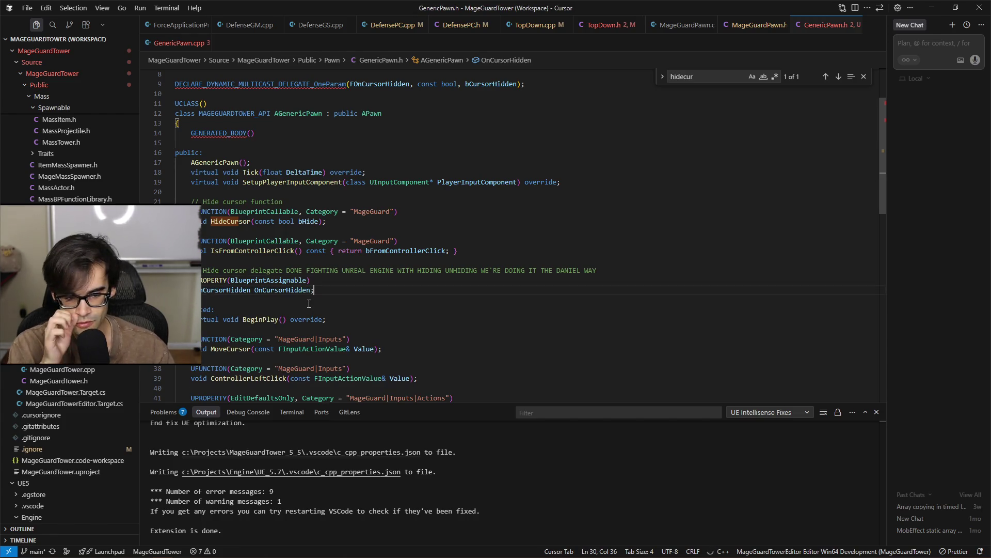
left_click(447, 270)
left_click(447, 279)
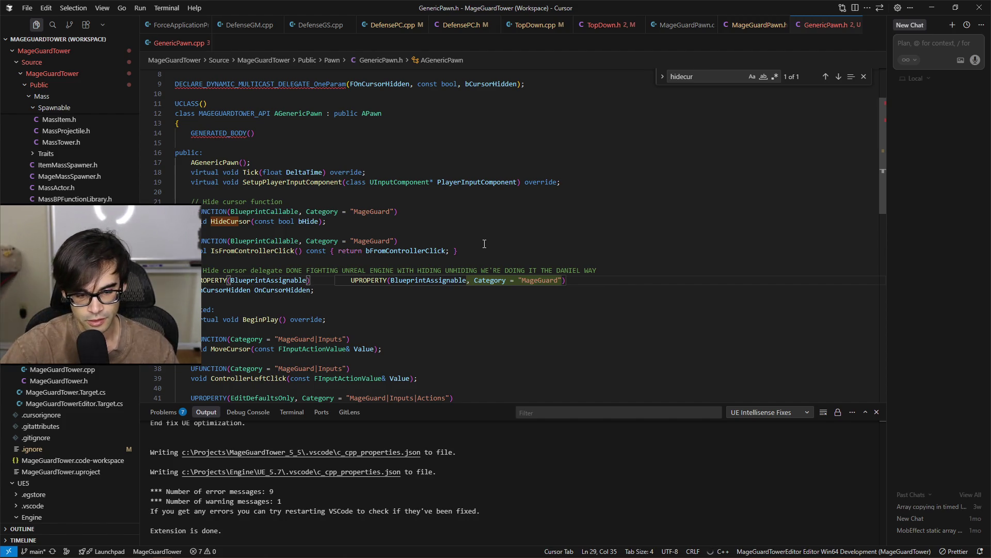
left_click(609, 289)
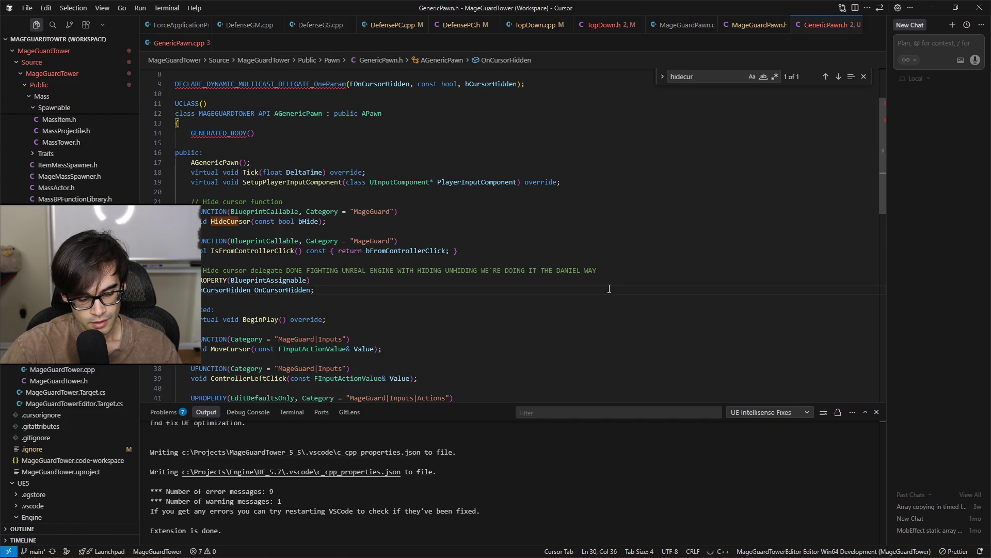
left_click(636, 273)
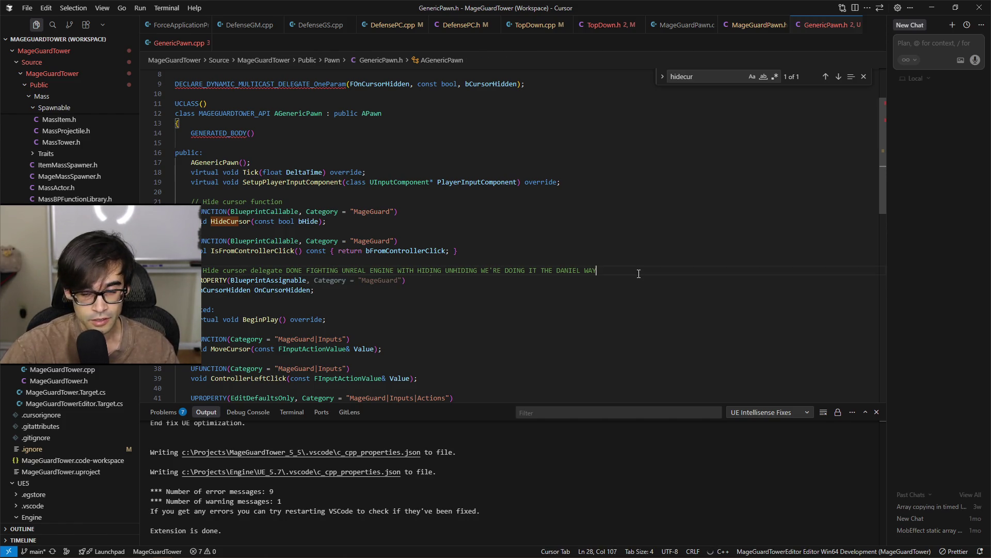
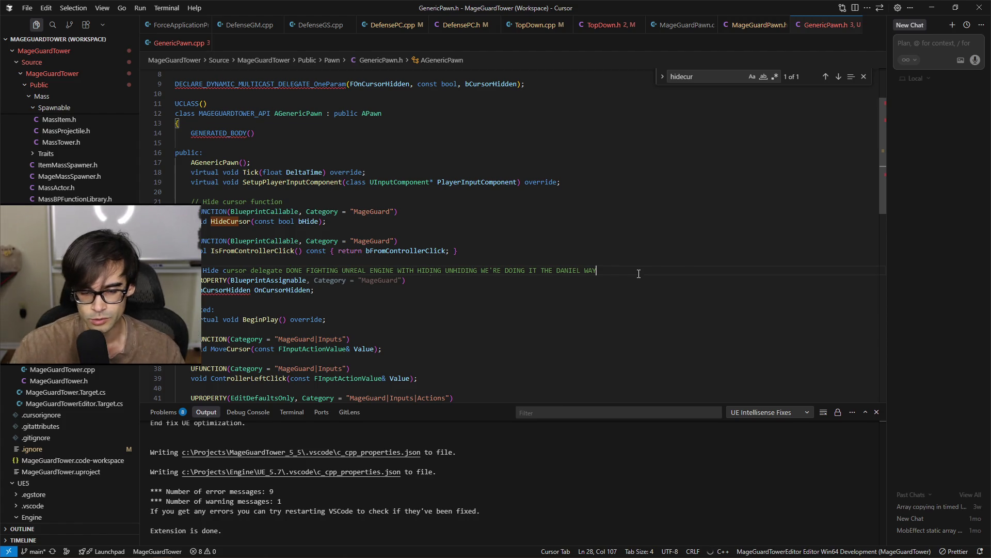
Accept the suggestion removing the MageGuard category from OnCursorHidden's UPROPERTY in GenericPawn.h
left_click(658, 281)
key("Tab")
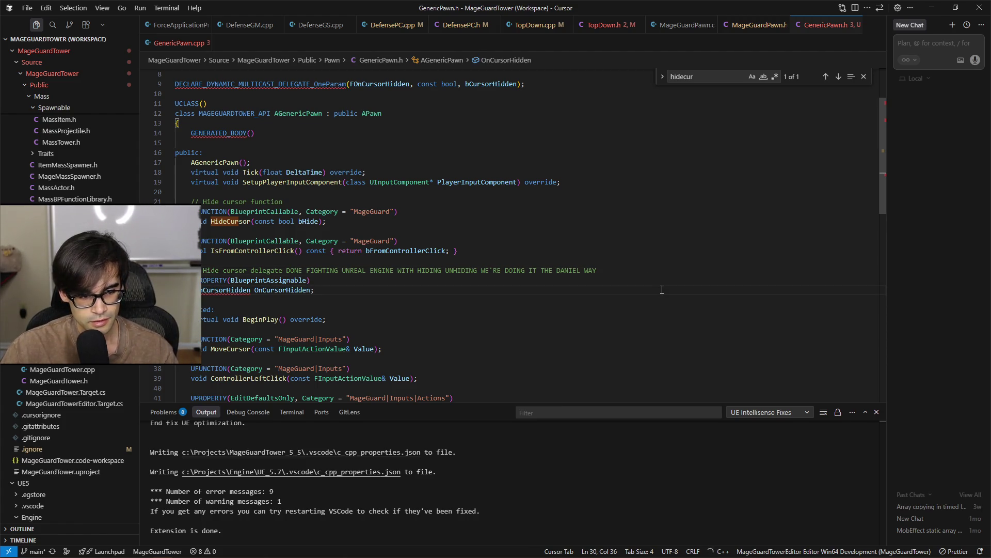
scroll(571, 278, "up", 3)
key("Down")
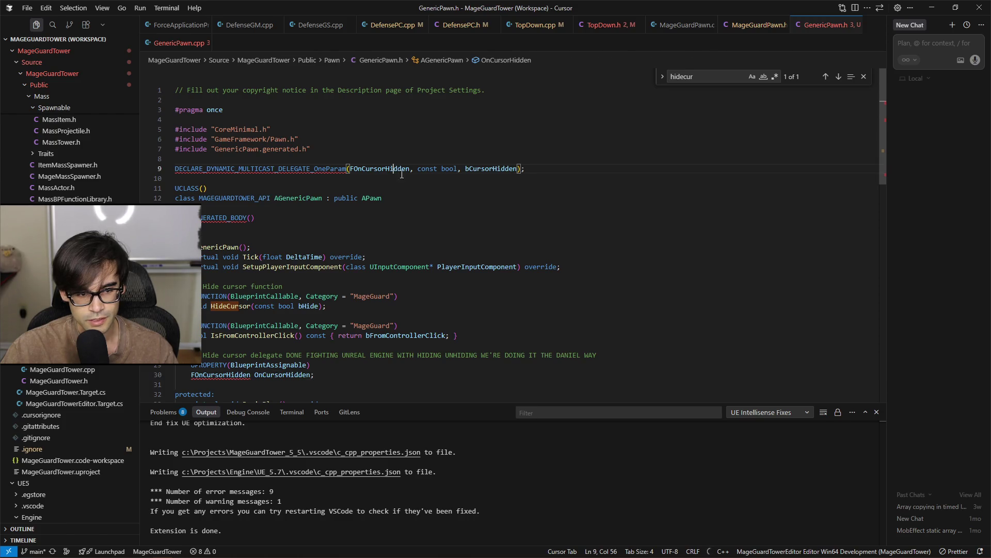
Look over the PlayerController and other member declarations further down the header
scroll(653, 295, "down", 3)
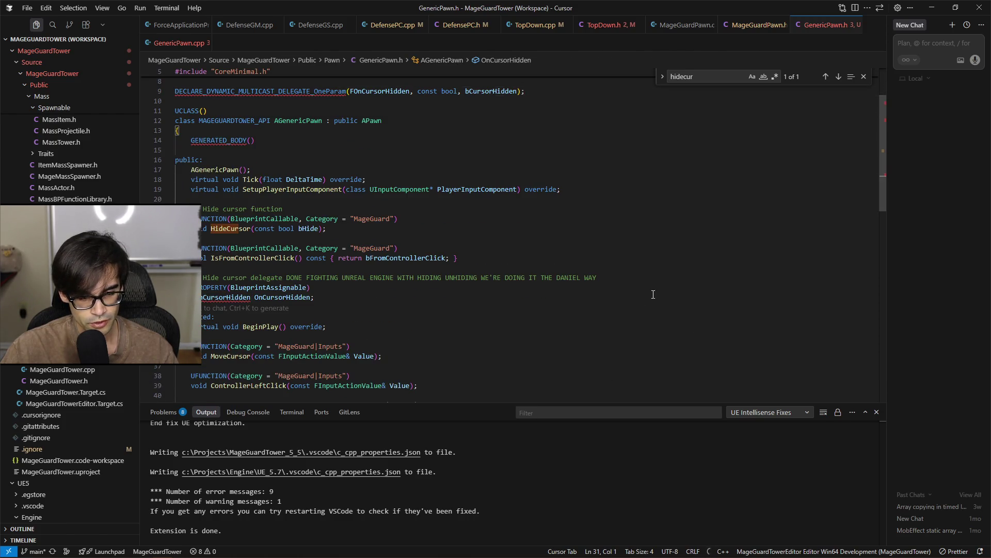
scroll(654, 294, "down", 5)
scroll(666, 316, "down", 3)
left_click(604, 357)
scroll(629, 352, "down", 1)
left_click(630, 352)
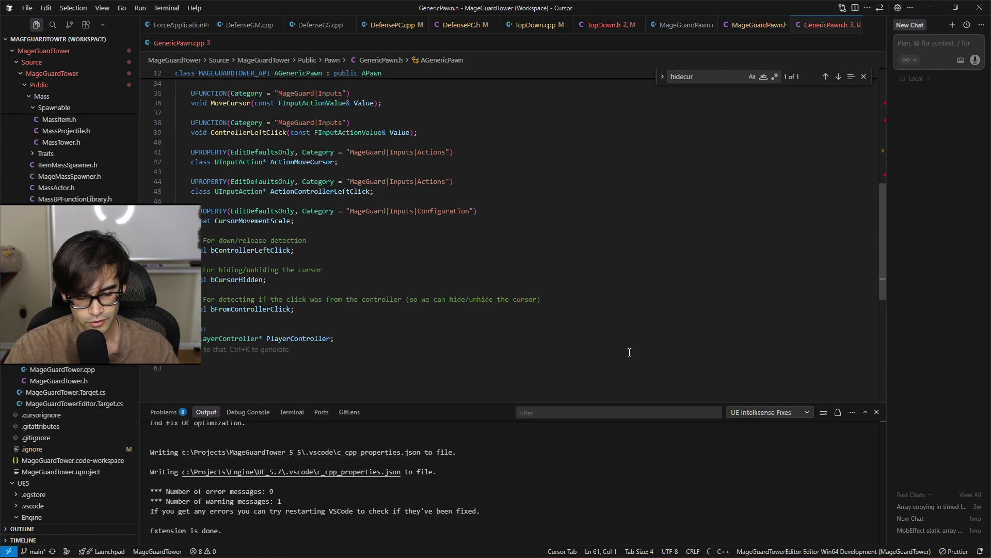
key("Up")
key("Up")
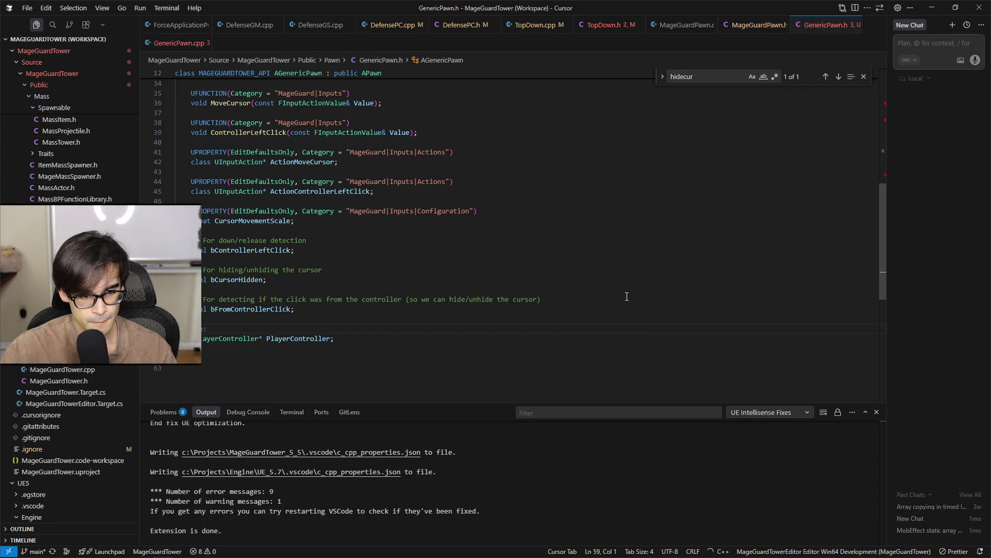
Check the lines after OnCursorHidden, then move across the open files to GenericPawn.cpp
scroll(626, 294, "up", 5)
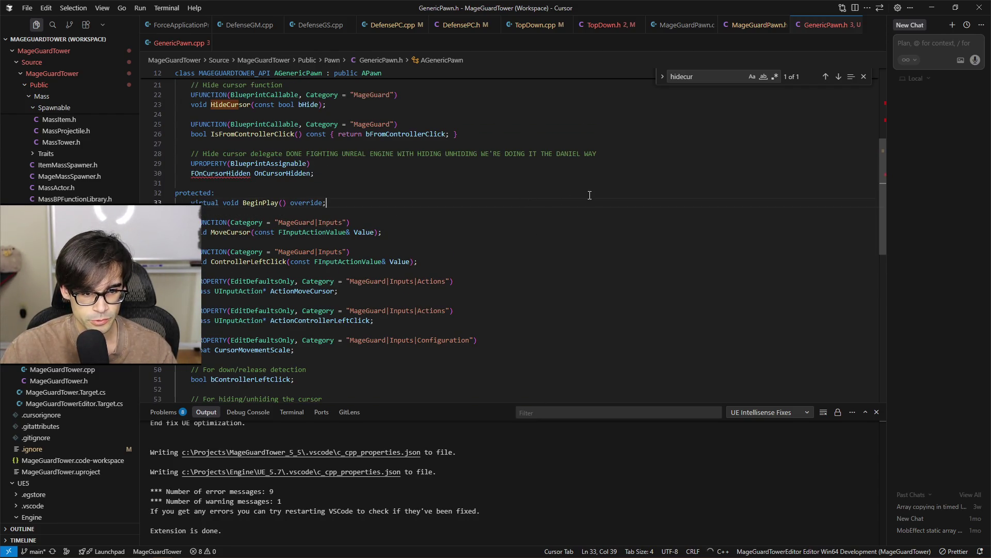
left_click(621, 183)
key("Down")
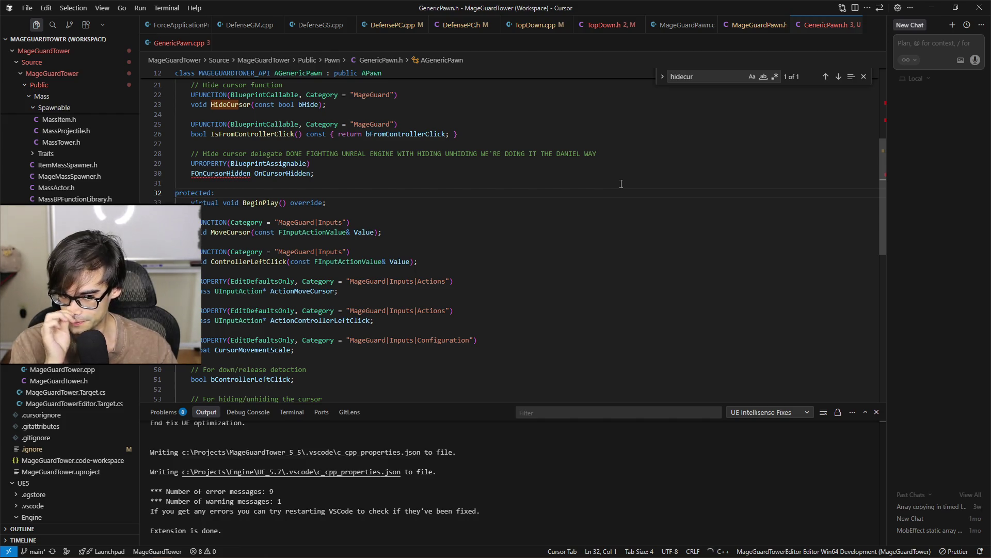
scroll(610, 181, "up", 3)
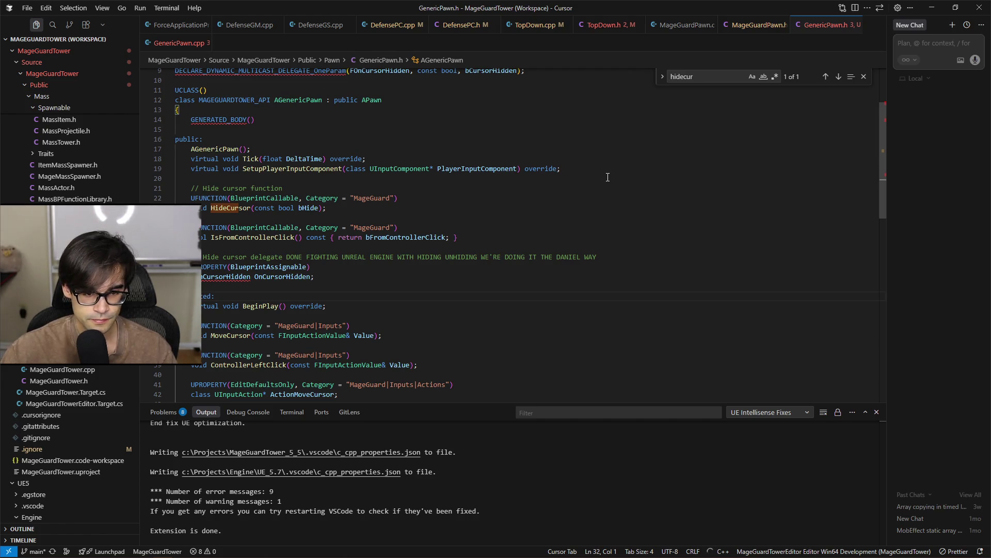
key("ctrl+Tab")
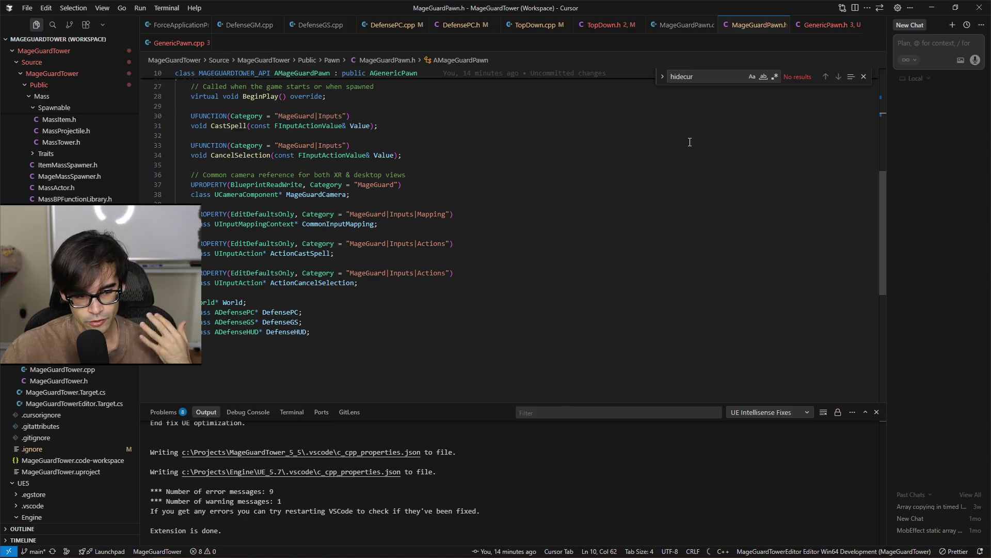
key("ctrl+Tab")
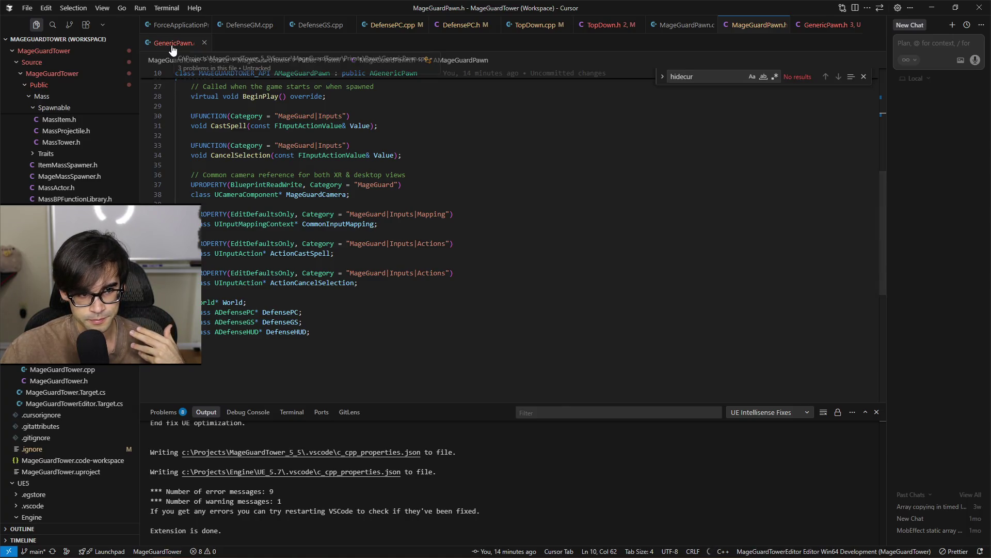
Insert 'UWorld* World = GetWorld();' before HideCursor's World null check and save GenericPawn.cpp
left_click(259, 231)
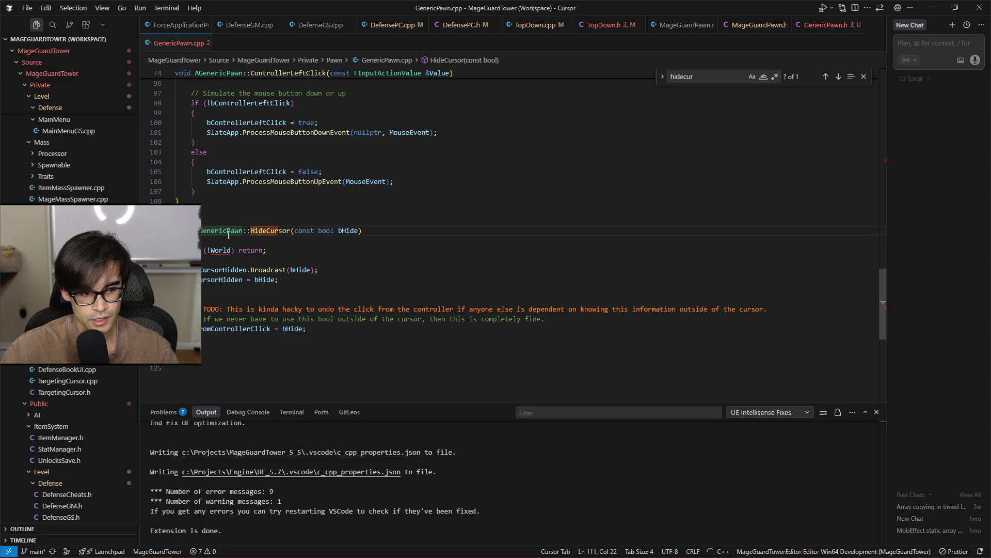
left_click(224, 250)
scroll(495, 265, "up", 4)
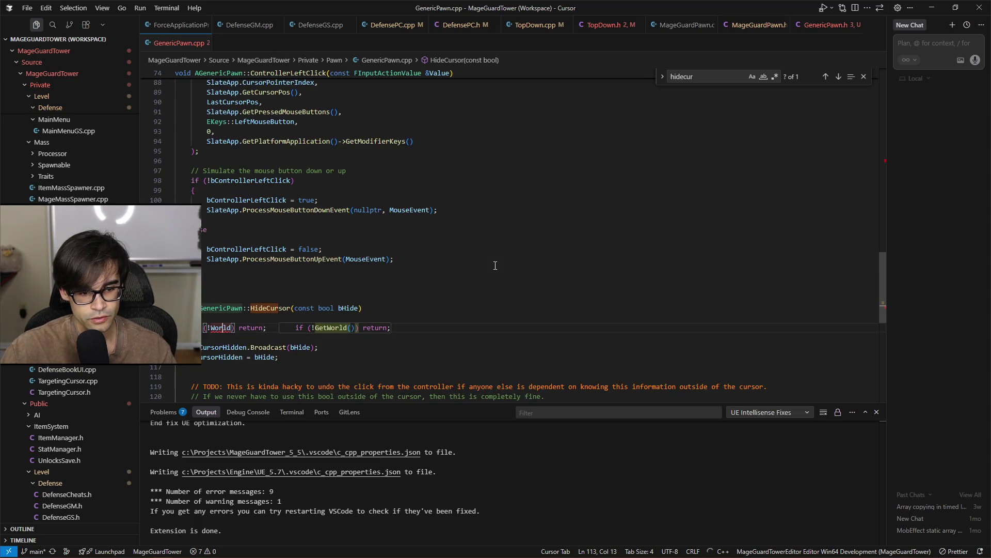
scroll(495, 265, "up", 20)
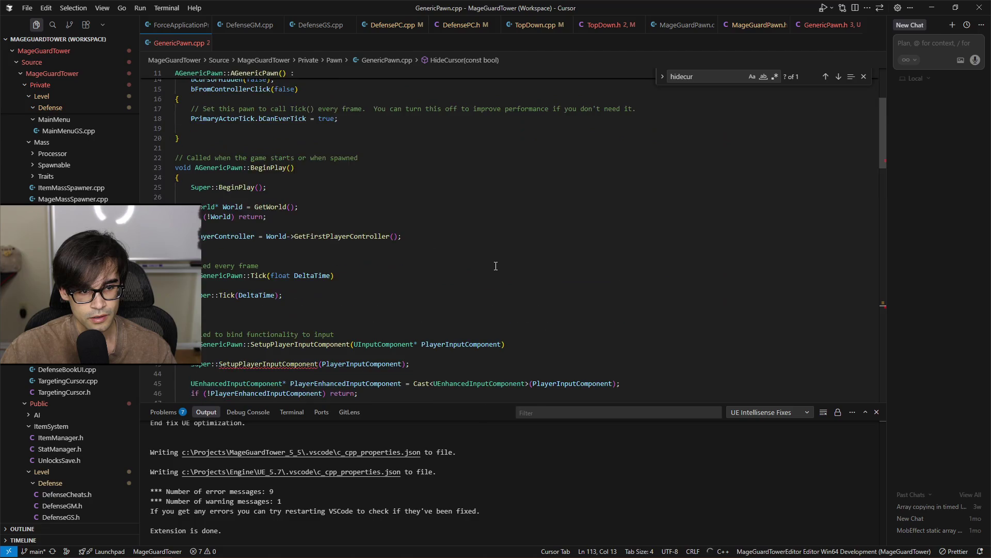
scroll(495, 265, "down", 5)
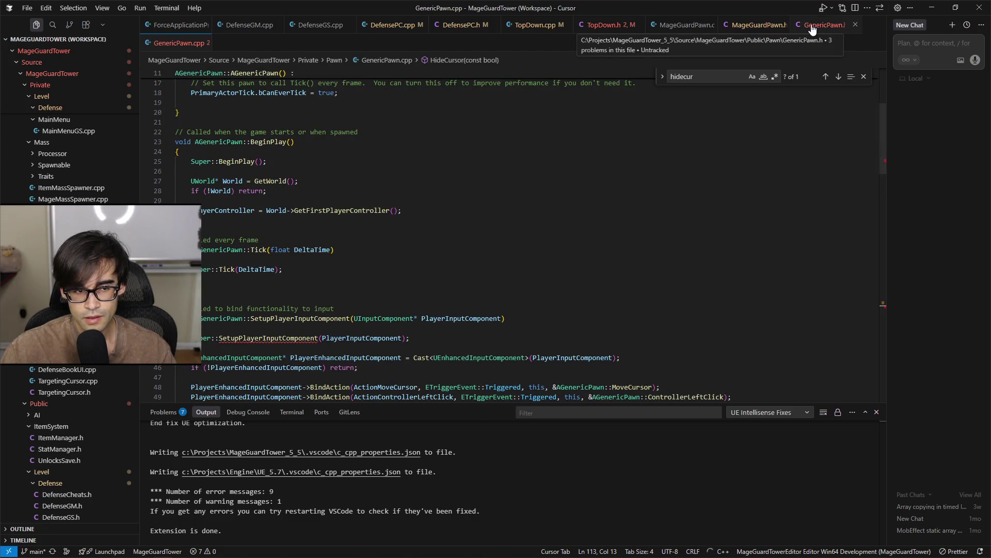
scroll(438, 265, "up", 5)
scroll(438, 266, "down", 20)
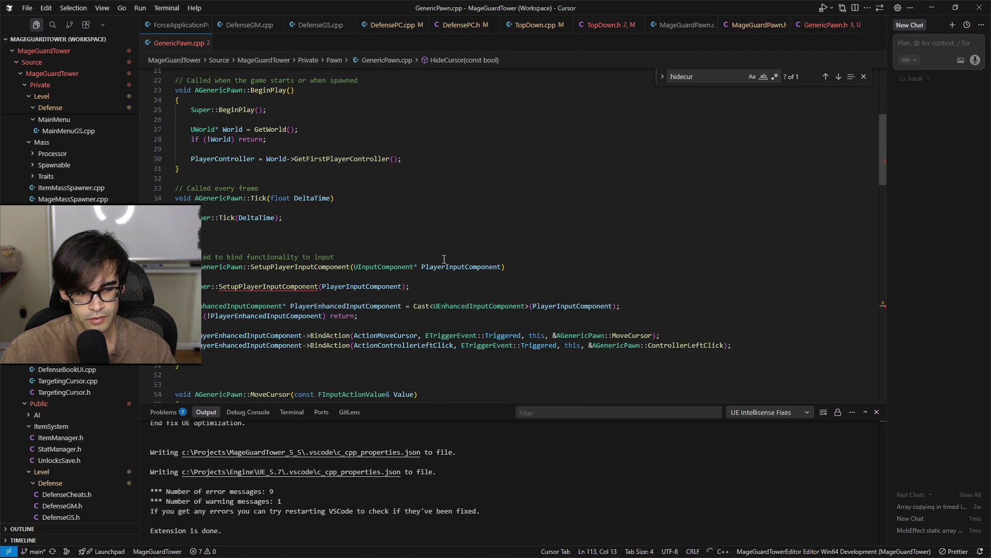
scroll(438, 270, "down", 10)
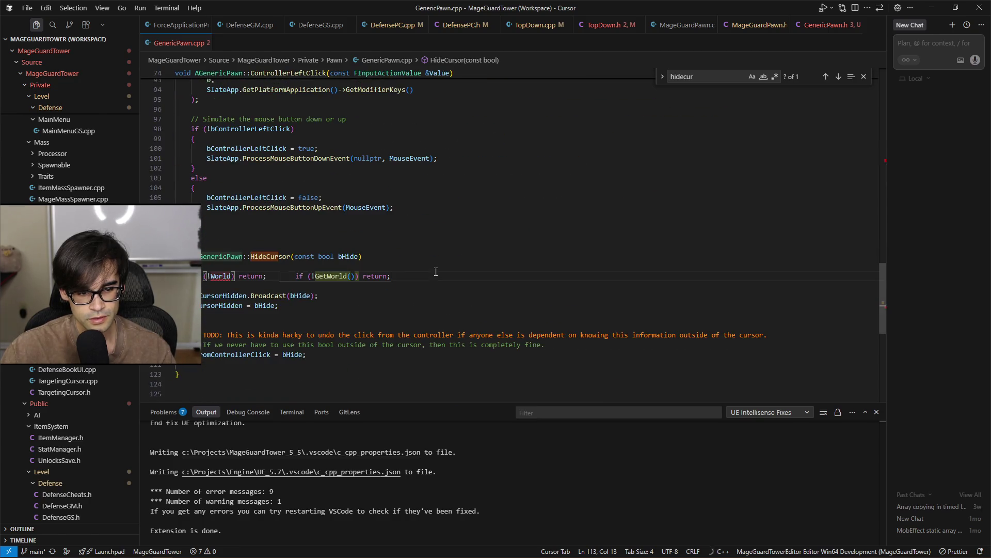
left_click(203, 272)
key("Tab")
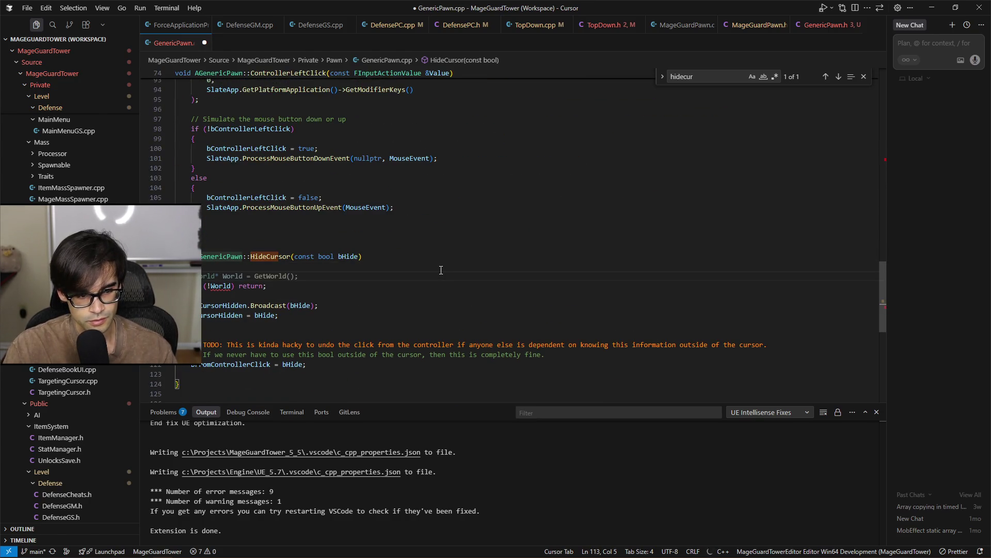
key("Tab")
key("ctrl+s")
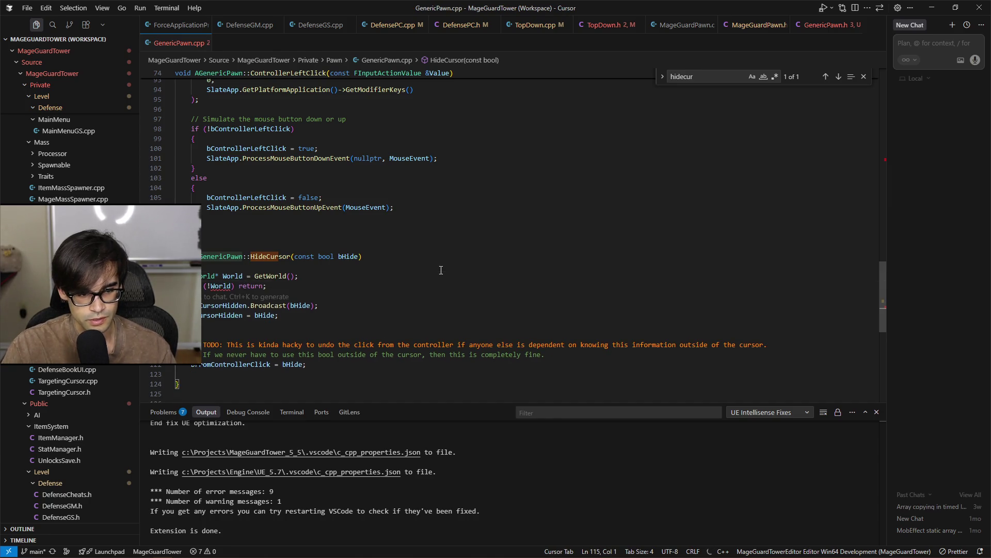
Review the bCursorHidden assignment and the two-line TODO about resetting the controller click
left_click(471, 314)
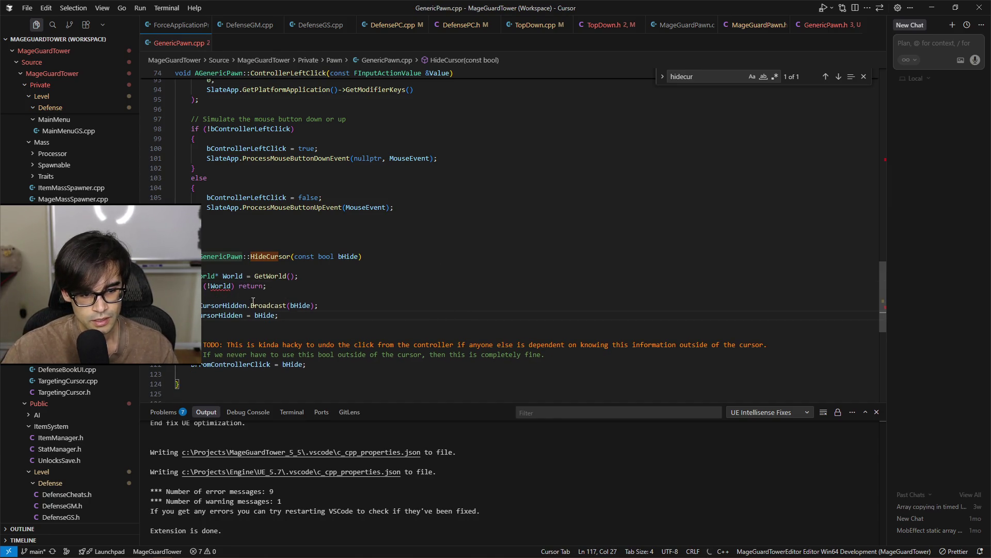
left_click(404, 345)
left_click_drag(591, 354, 202, 345)
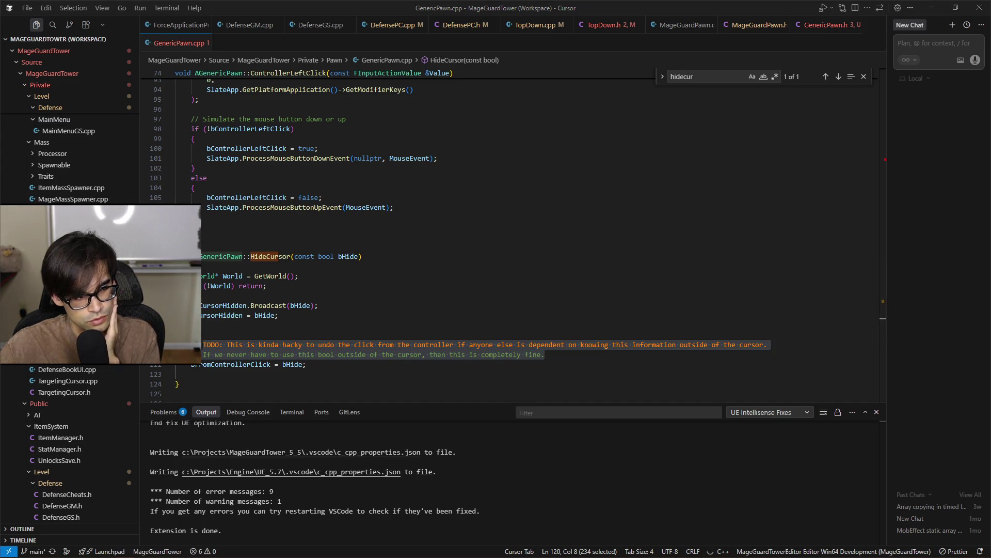
left_click(586, 365)
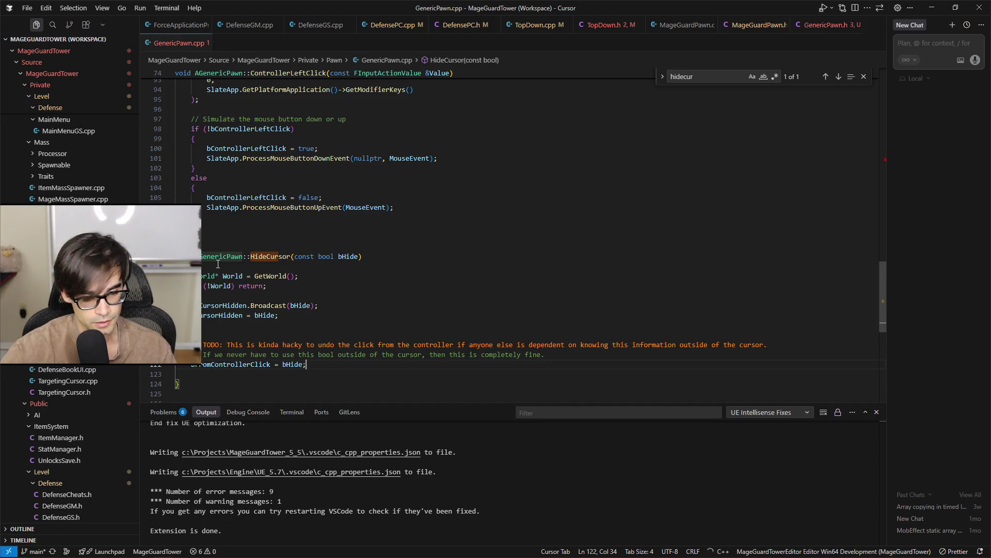
Delete the blank lines after bCursorHidden, at the function end and above HideCursor, saving
left_click(334, 325)
key("BackSpace")
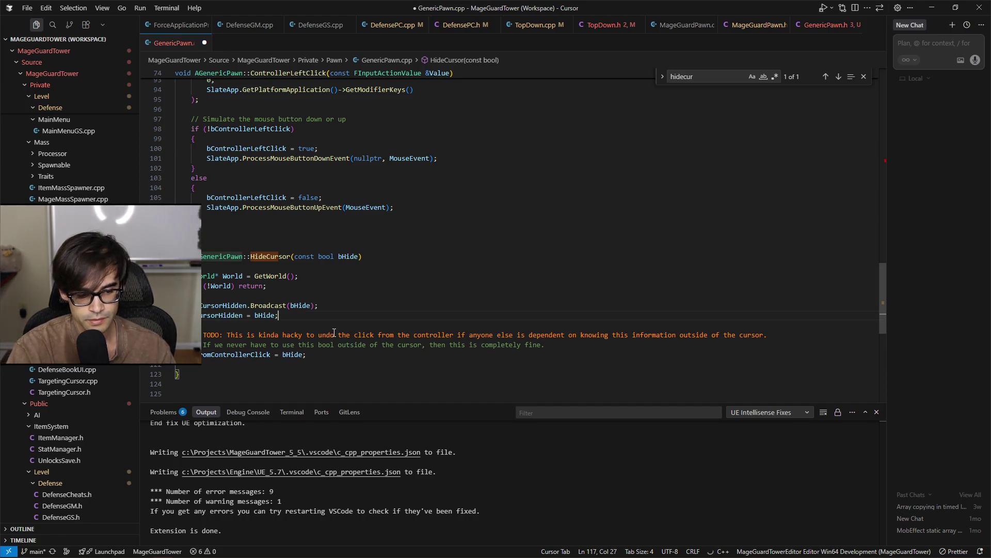
key("ctrl+s")
left_click(255, 363)
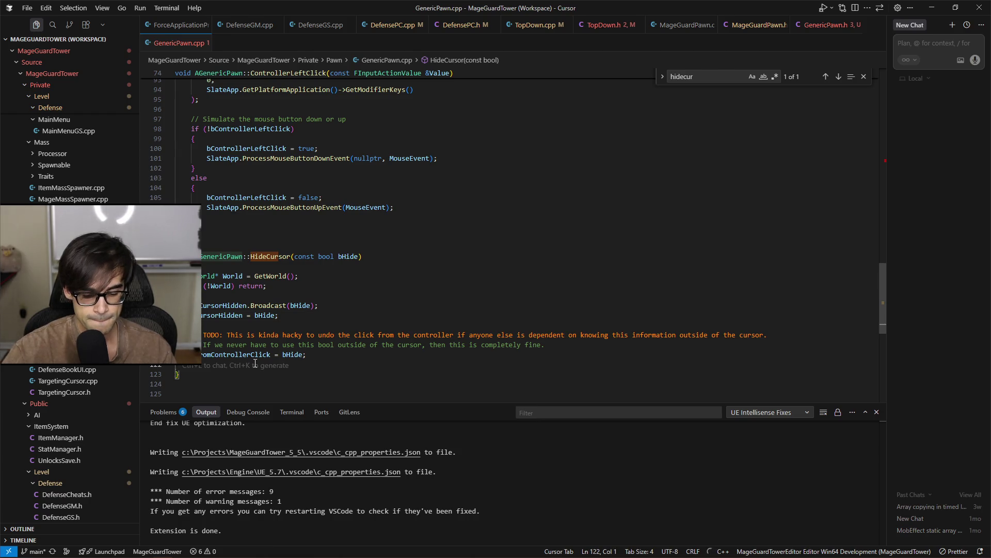
key("BackSpace")
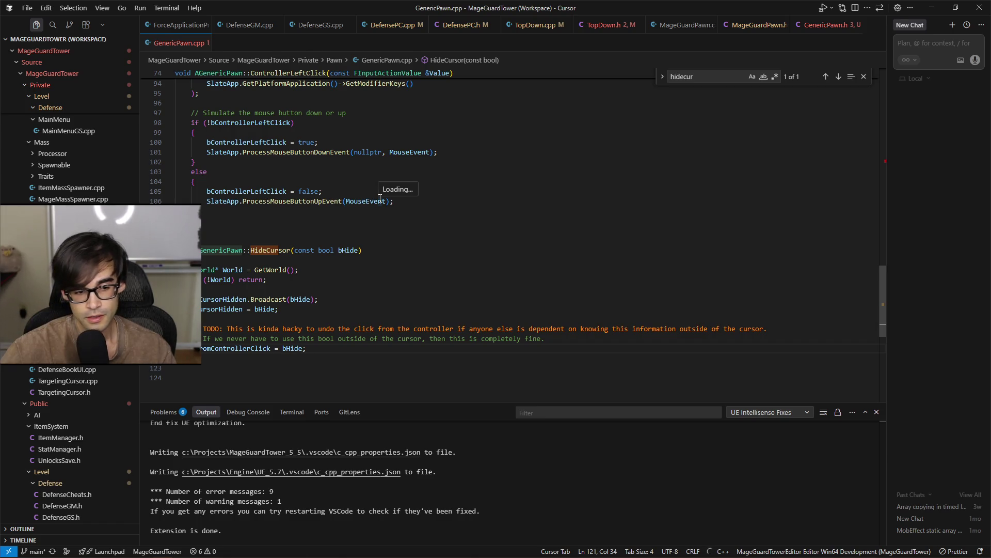
left_click(284, 242)
key("BackSpace")
key("ctrl+s")
Scroll through the tidied GenericPawn.cpp and switch to TopDown.cpp
scroll(448, 206, "up", 10)
scroll(362, 217, "up", 5)
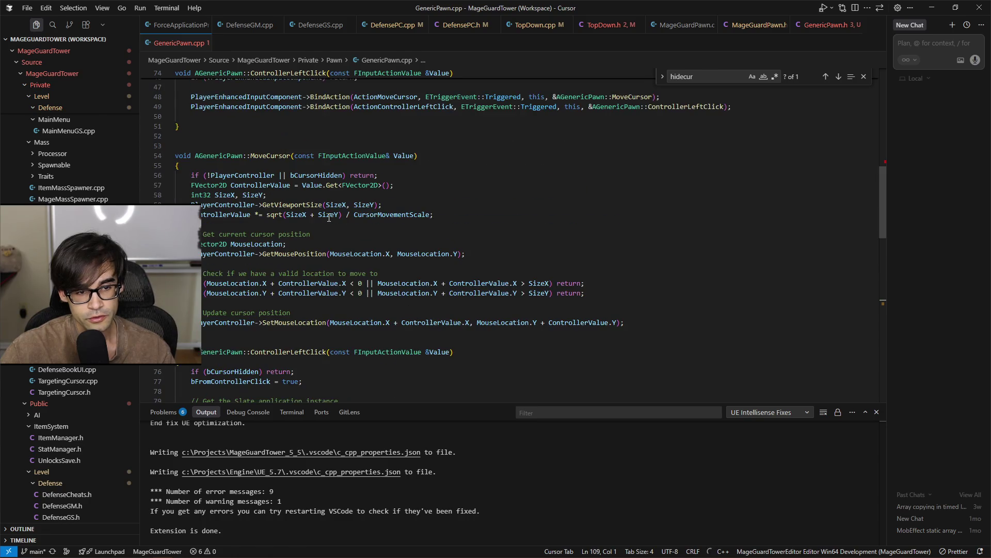
scroll(329, 209, "down", 7)
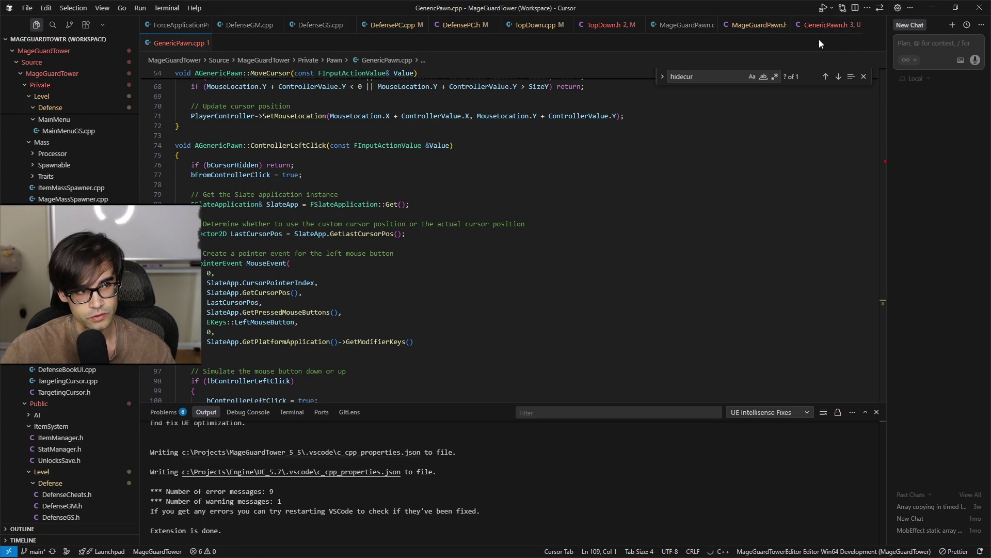
left_click(535, 27)
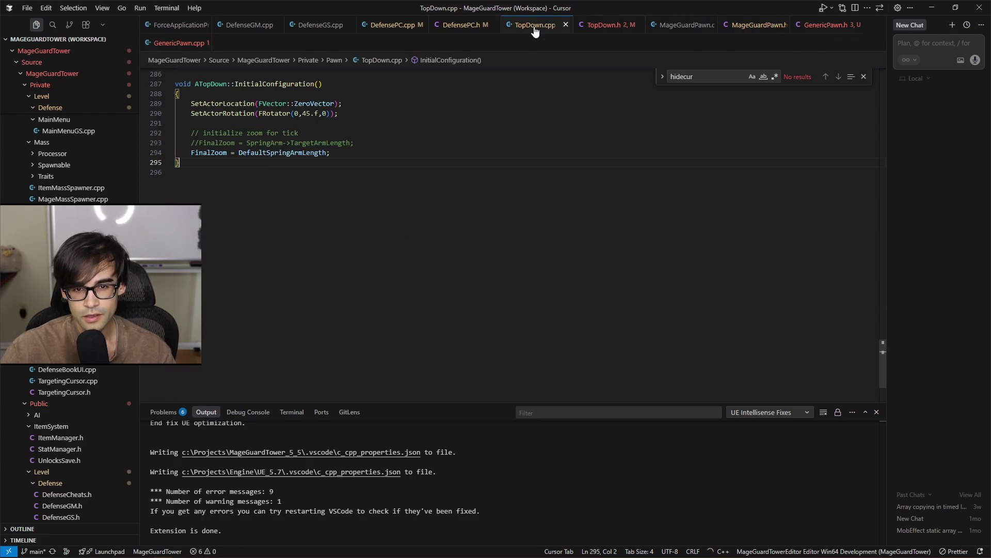
Inspect the commented-out lines in LeftClick and briefly unfold the MoveScreen body
scroll(566, 189, "up", 10)
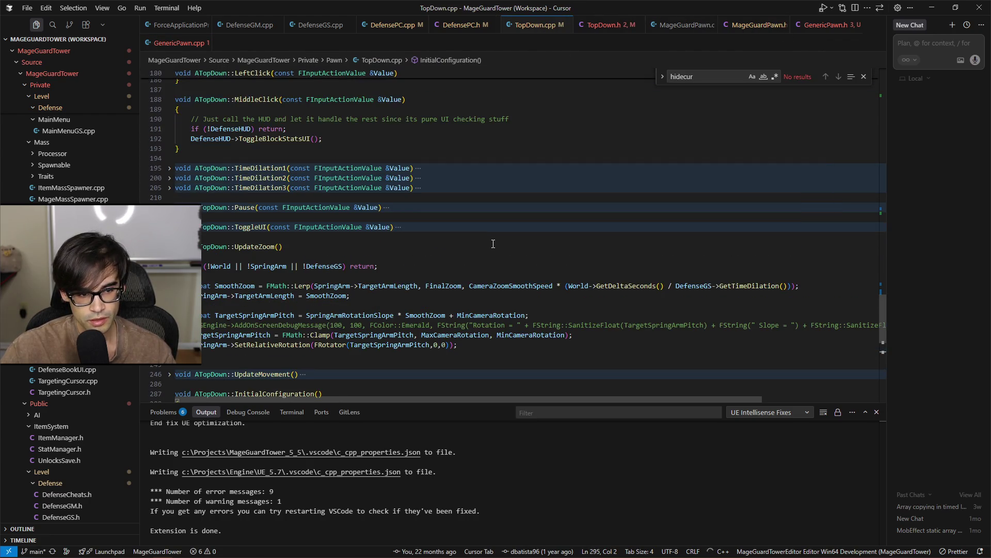
scroll(292, 235, "up", 5)
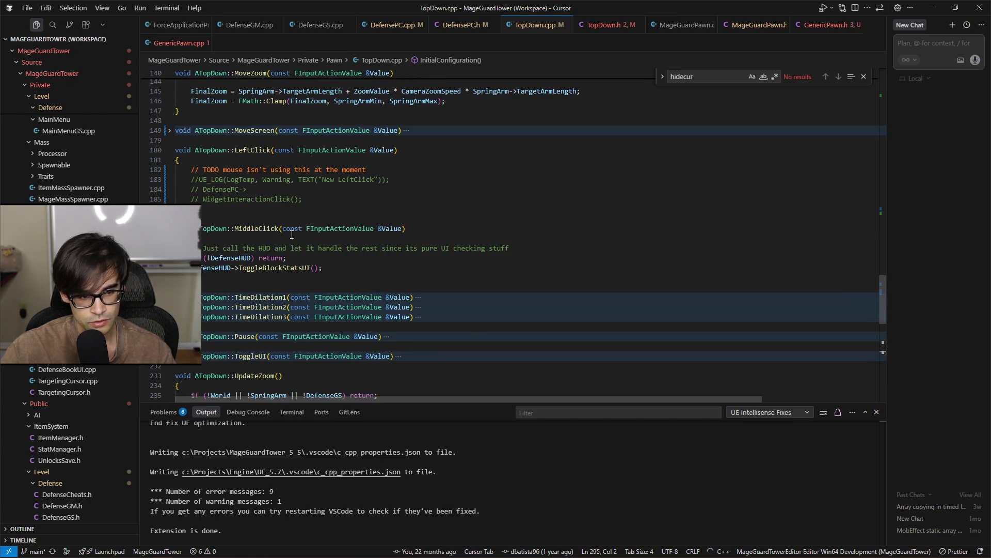
scroll(277, 235, "up", 1)
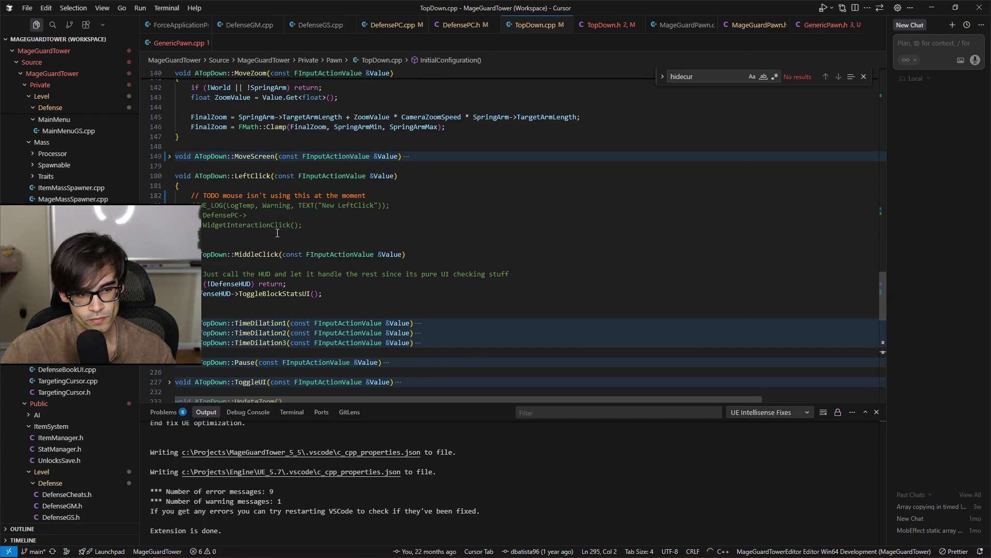
scroll(278, 232, "up", 2)
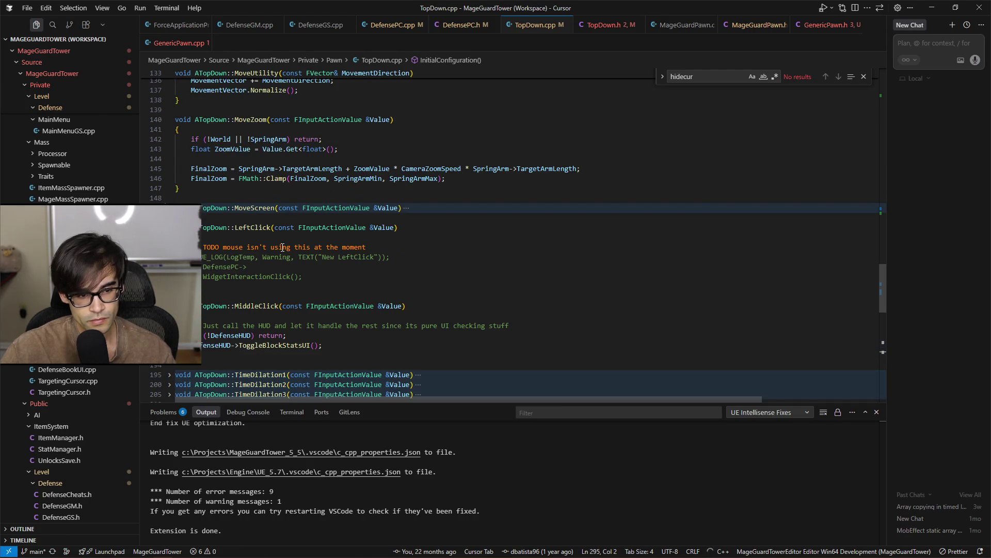
left_click_drag(282, 247, 248, 268)
left_click(362, 285)
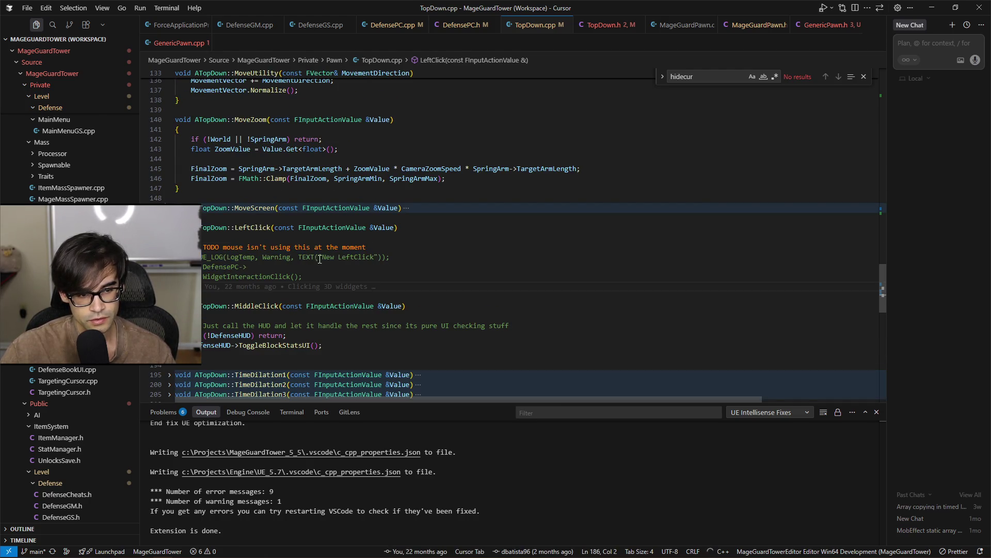
left_click(170, 207)
left_click(169, 207)
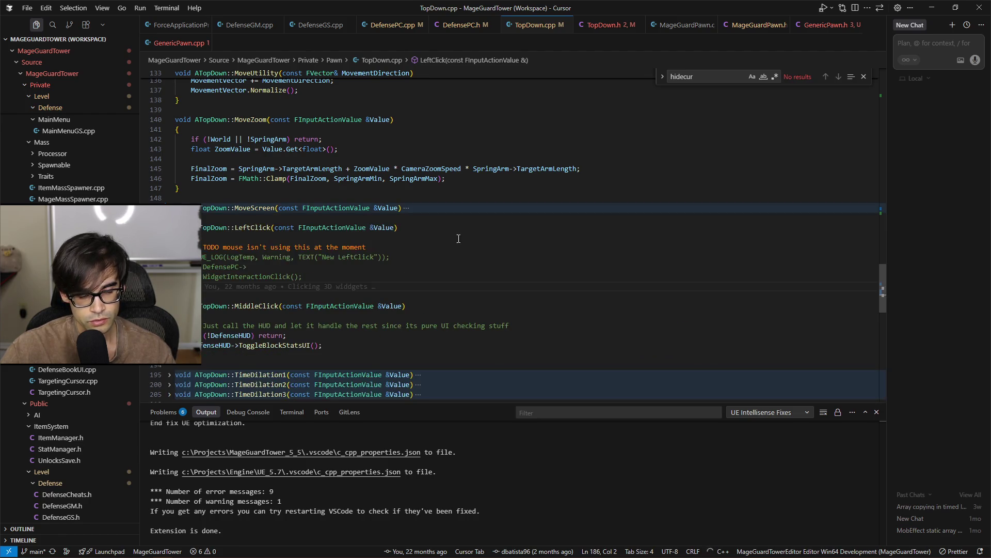
Scroll up to SetupPlayerInputComponent, where ControllerLeftClick is bound on Started and Completed
scroll(444, 236, "up", 3)
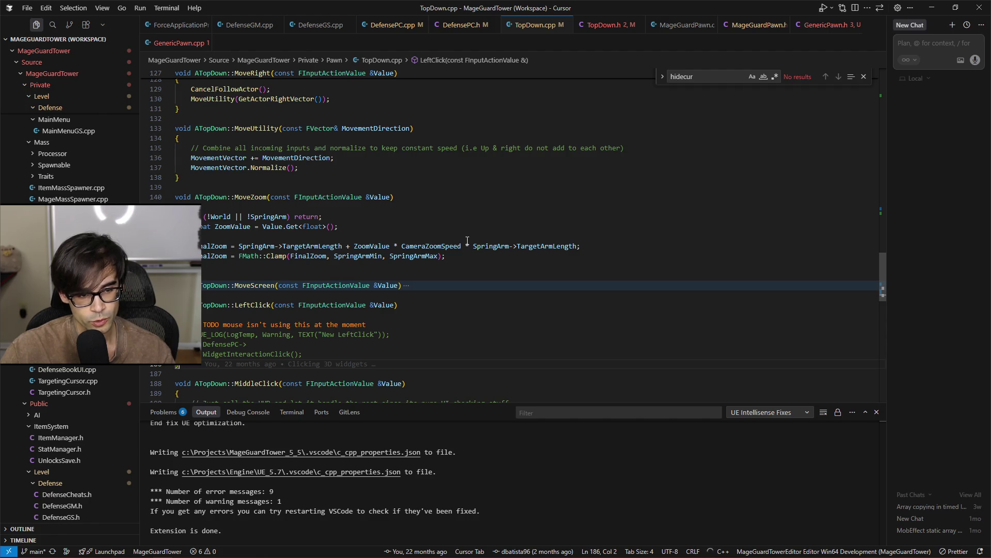
scroll(467, 241, "up", 6)
scroll(467, 241, "up", 12)
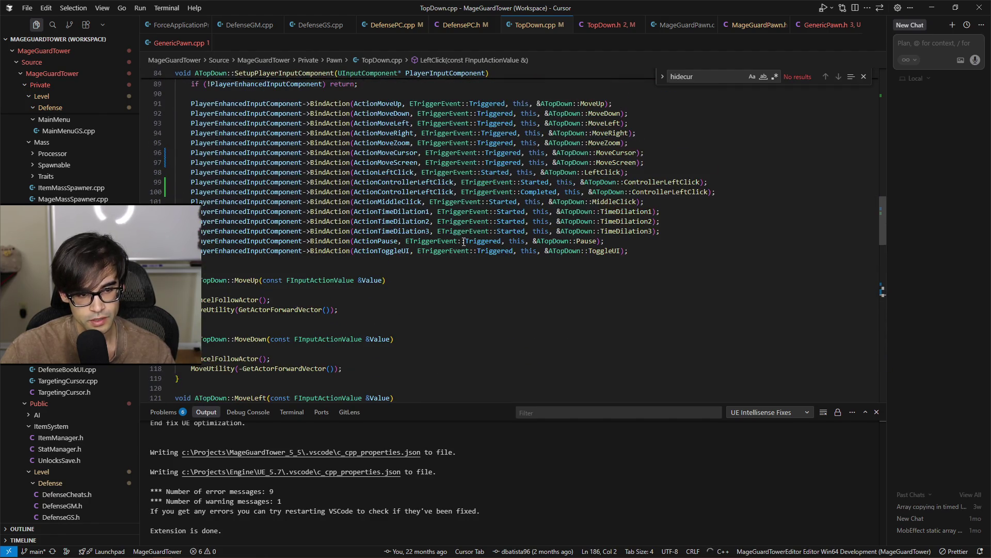
scroll(461, 238, "up", 5)
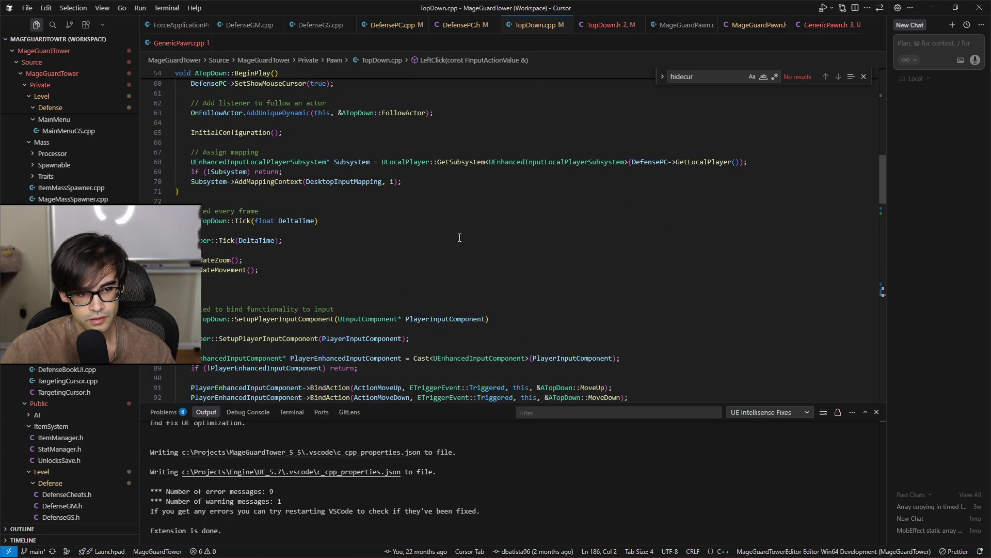
scroll(458, 238, "up", 3)
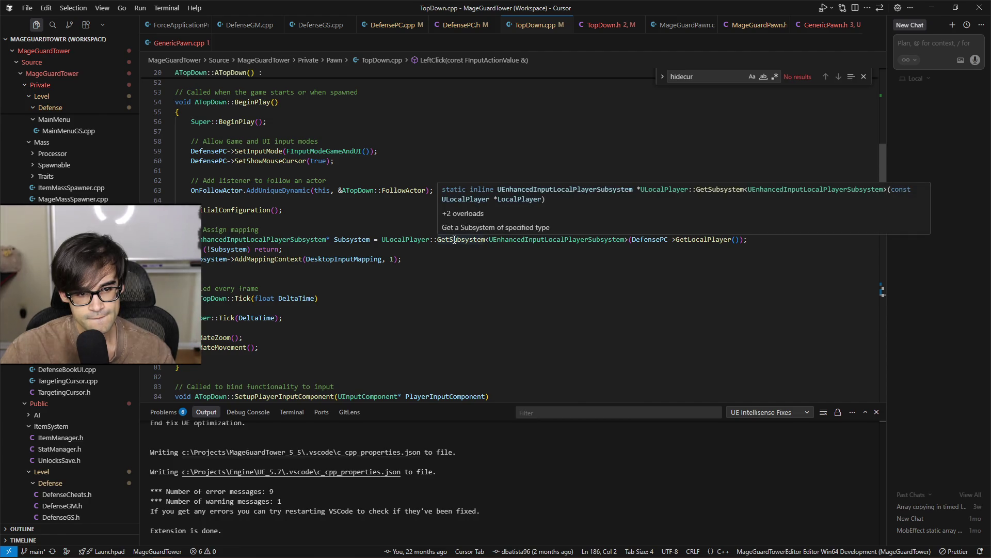
scroll(405, 281, "up", 3)
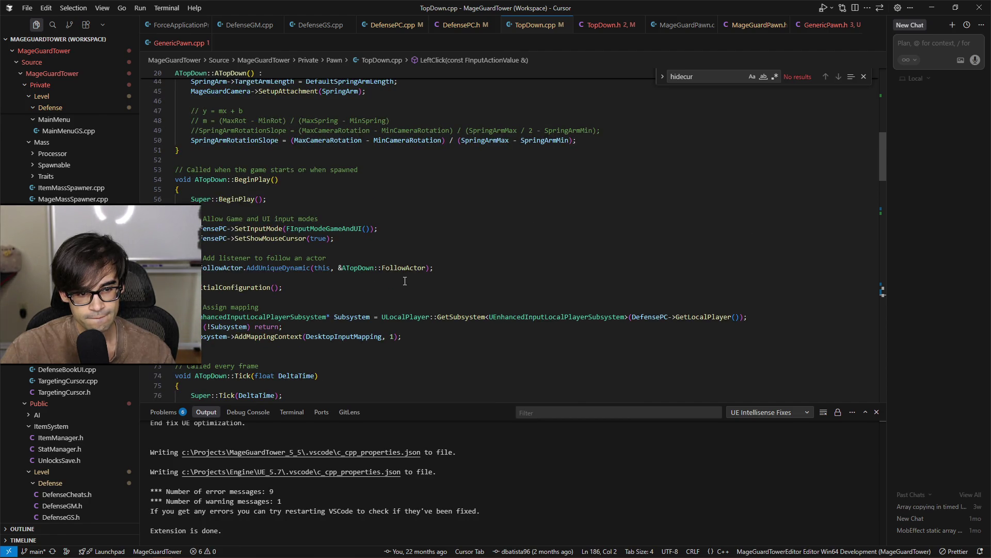
scroll(405, 282, "up", 3)
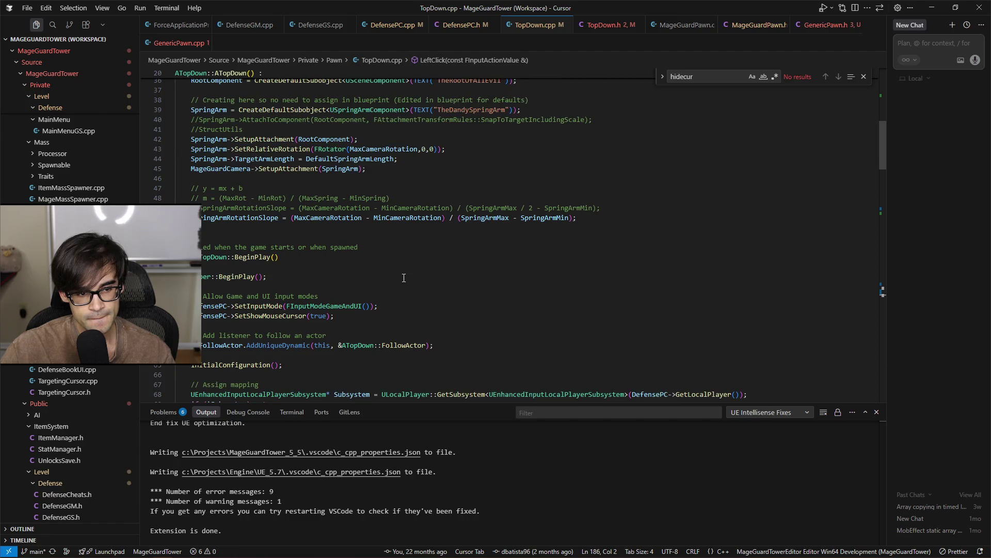
scroll(404, 277, "up", 3)
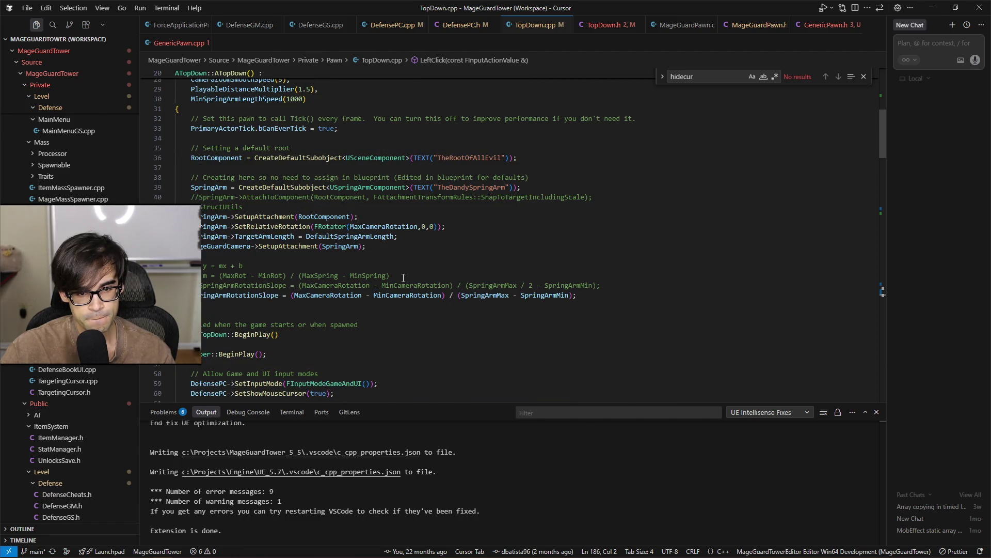
scroll(403, 277, "up", 3)
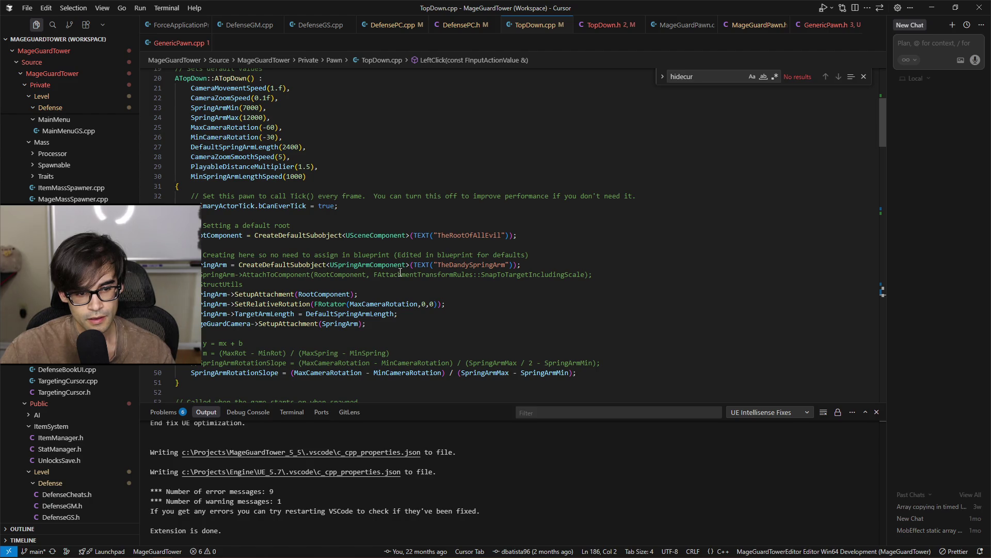
scroll(401, 272, "up", 3)
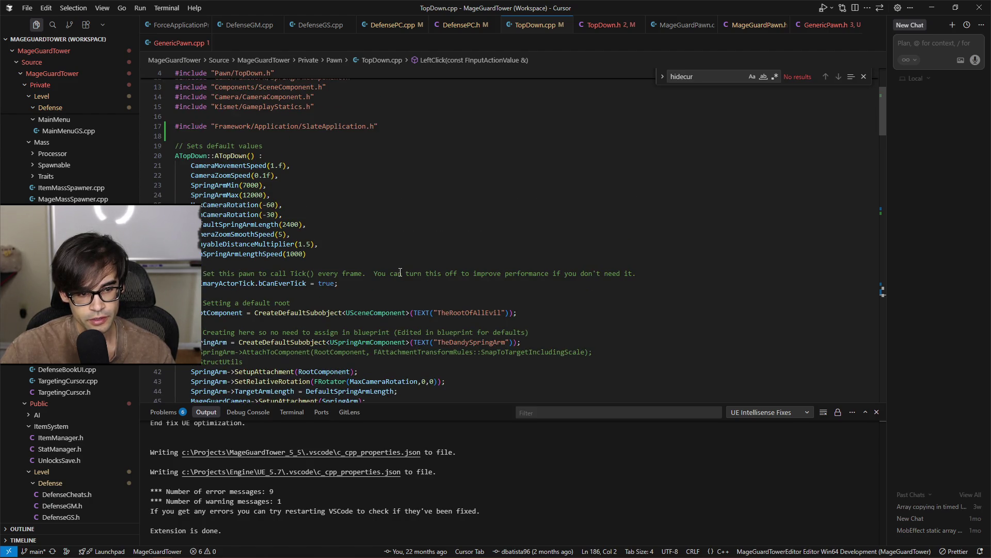
scroll(400, 272, "down", 20)
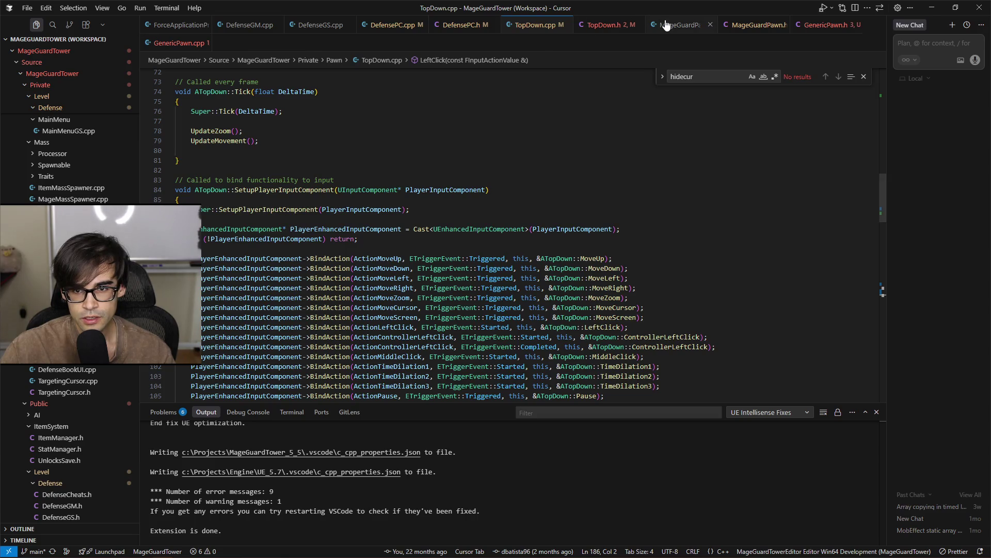
Go through the MageGuardPawn source and header files to GenericPawn.h
left_click(666, 24)
left_click(757, 25)
left_click(824, 26)
Check the OnCursorHidden declaration in GenericPawn.h and the MageGuardPawn.h header
scroll(640, 204, "up", 3)
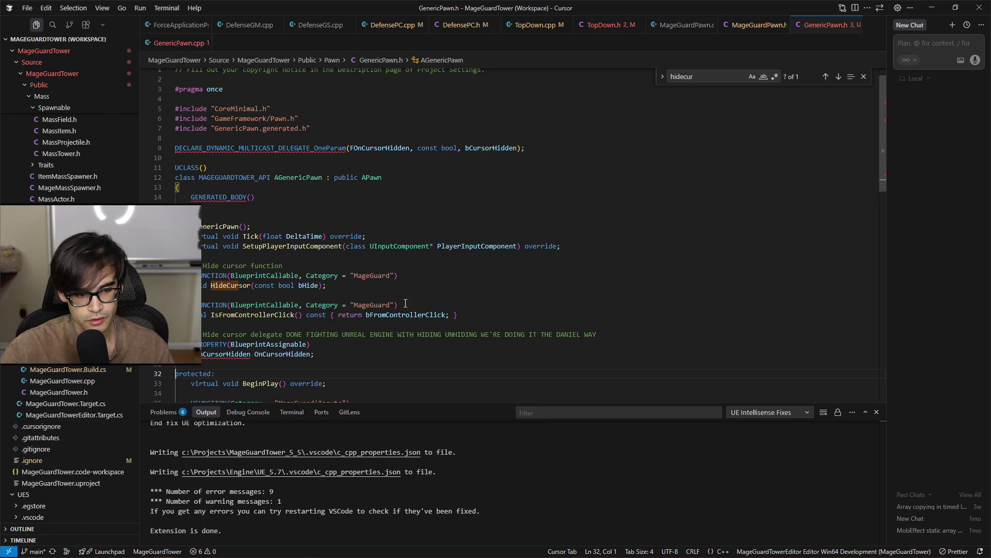
left_click(511, 353)
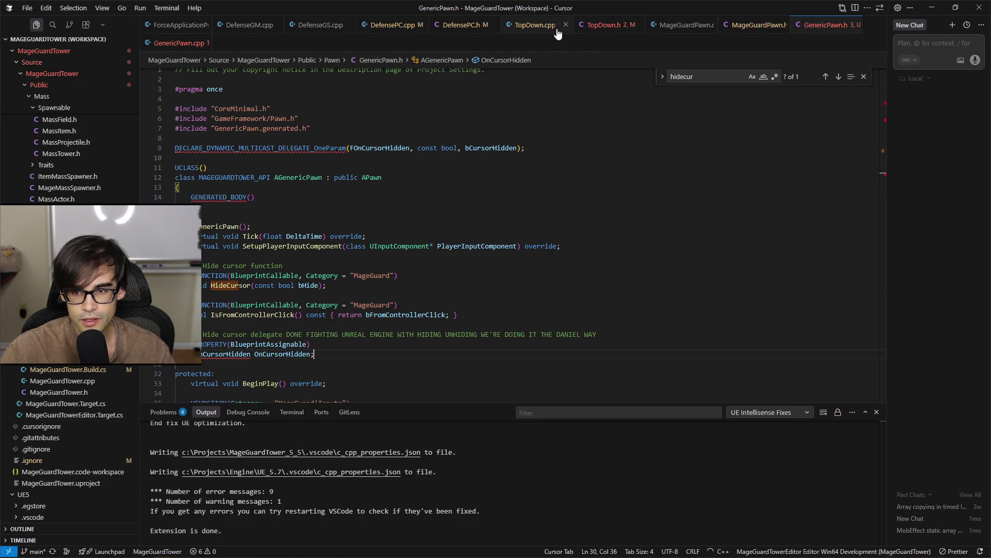
left_click(760, 27)
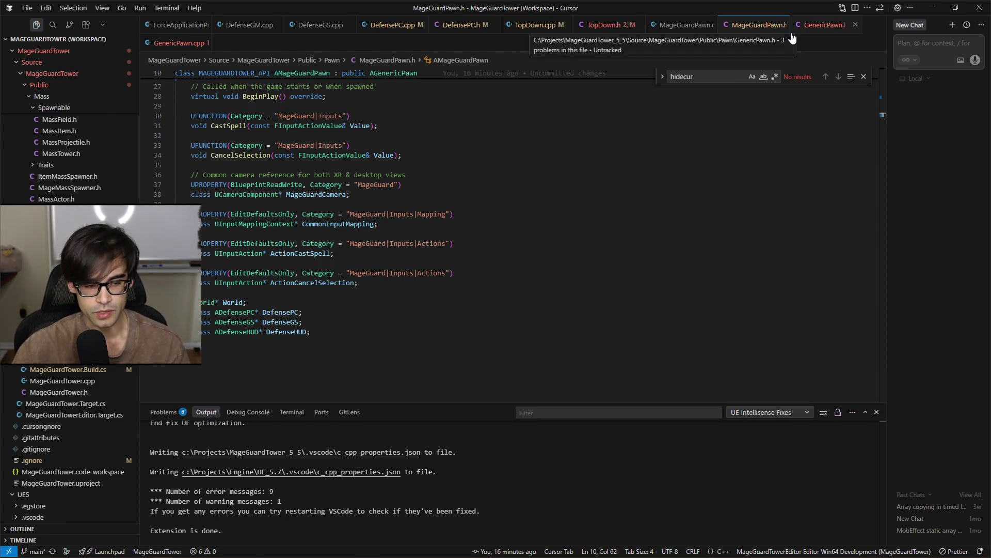
left_click(827, 25)
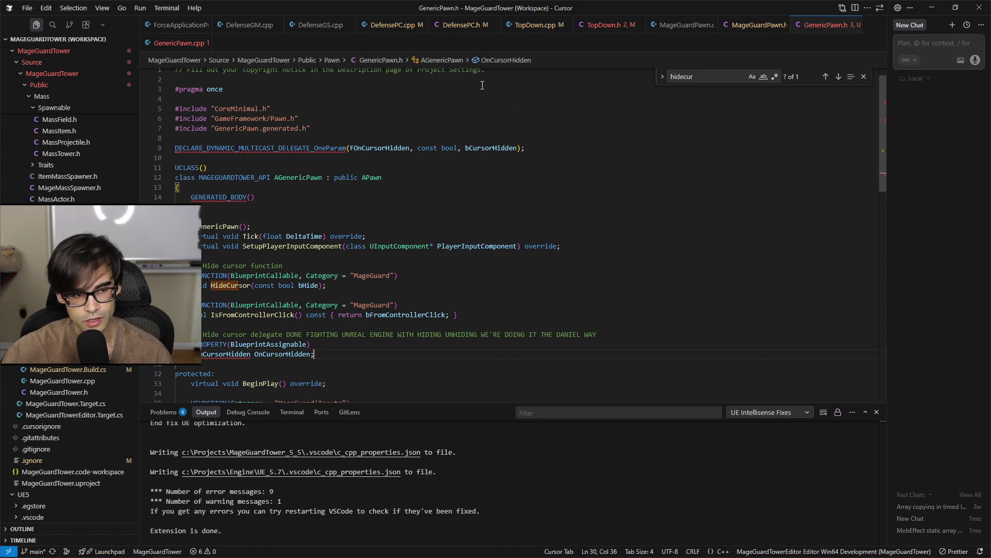
Close Cursor and bring up the actions for MageGuardTower.uproject in the project folder
left_click(980, 8)
left_click(473, 420)
right_click(473, 421)
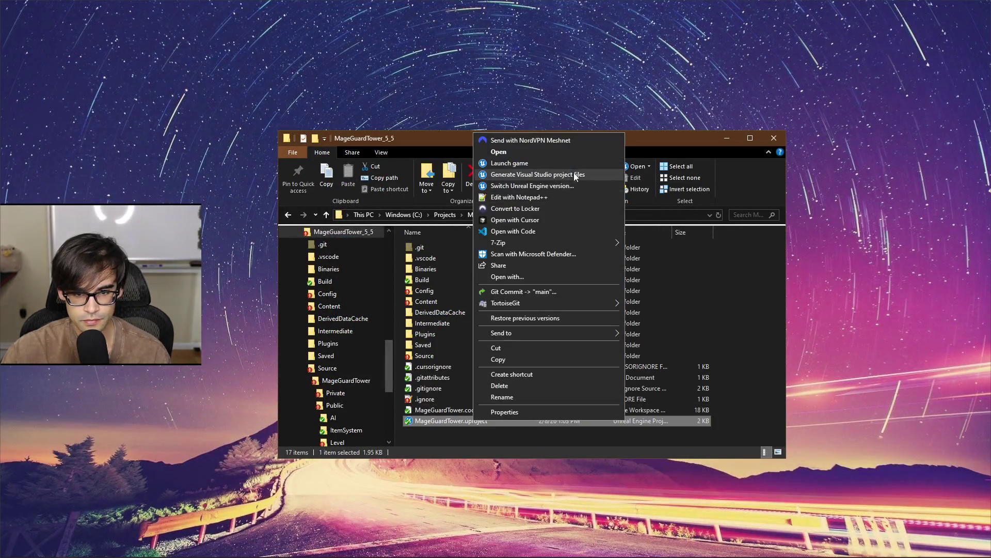
Generate Visual Studio project files for MageGuardTower.uproject, then open MageGuardTower.code-workspace
left_click(578, 176)
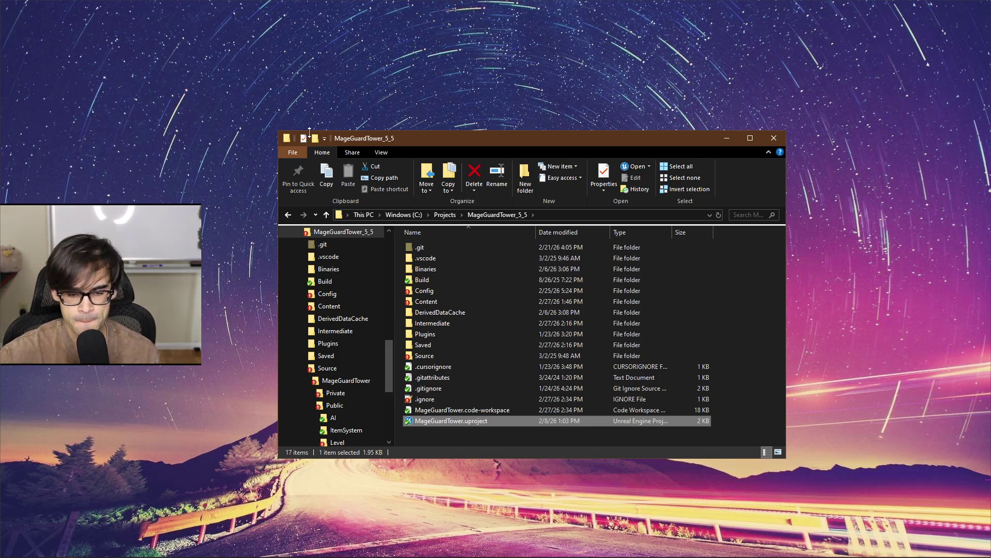
left_click(485, 410)
key("Return")
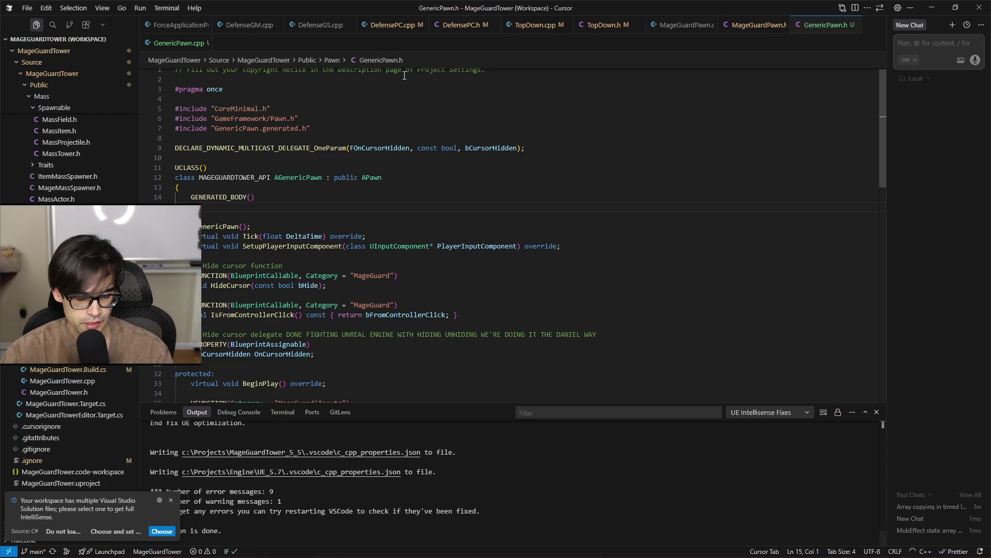
Dismiss the notification and build MageGuardTowerEditor Win64 Development, succeeding in 28.29 seconds
left_click(171, 501)
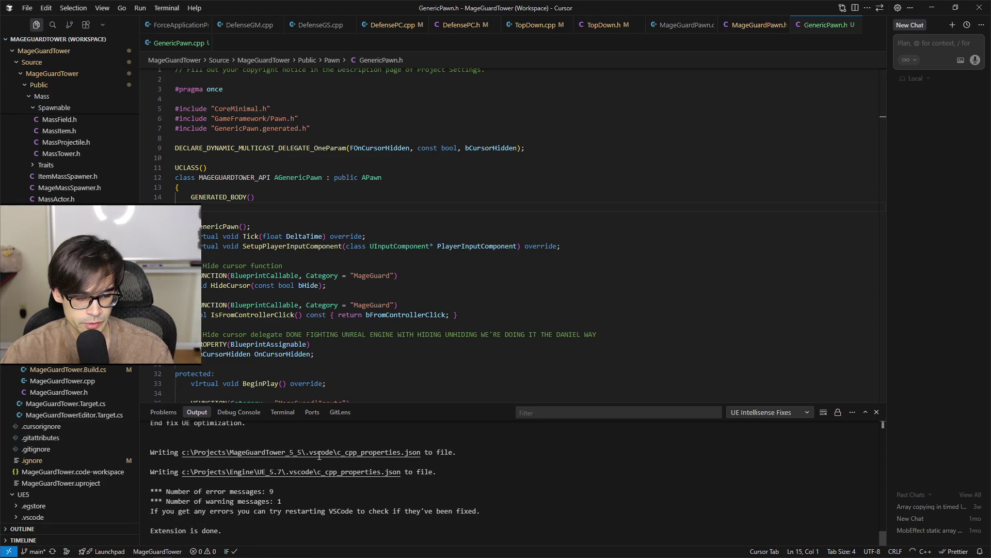
left_click(469, 315)
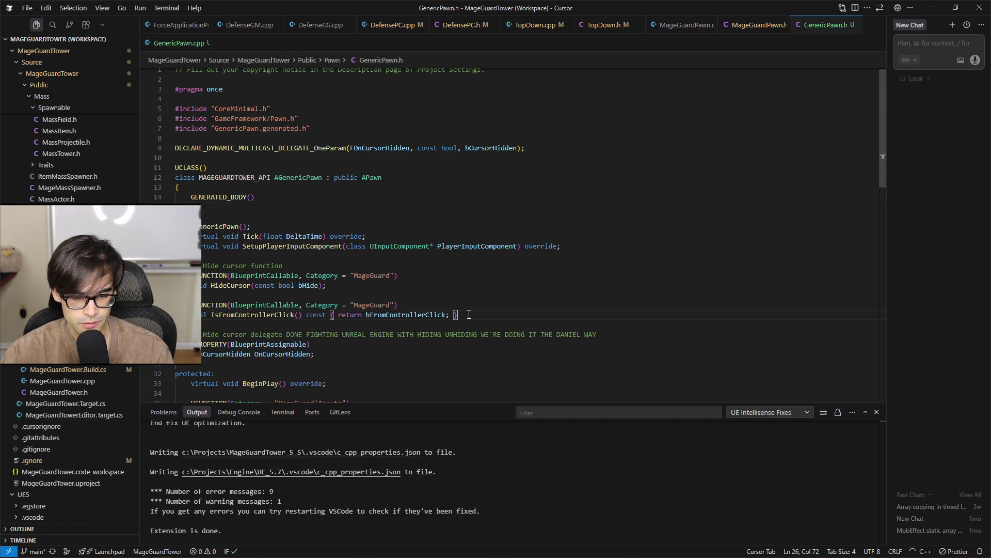
left_click(488, 288)
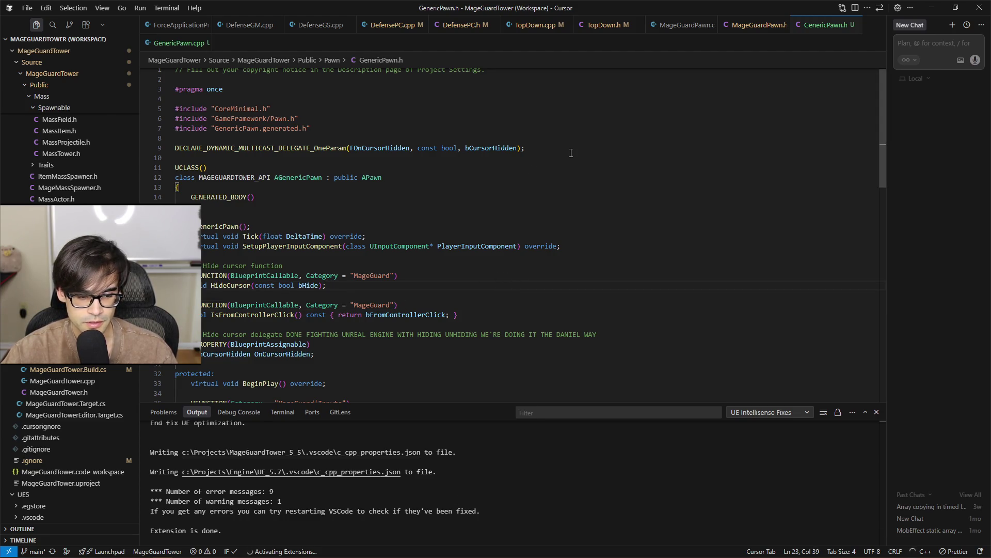
key("ctrl+shift+b")
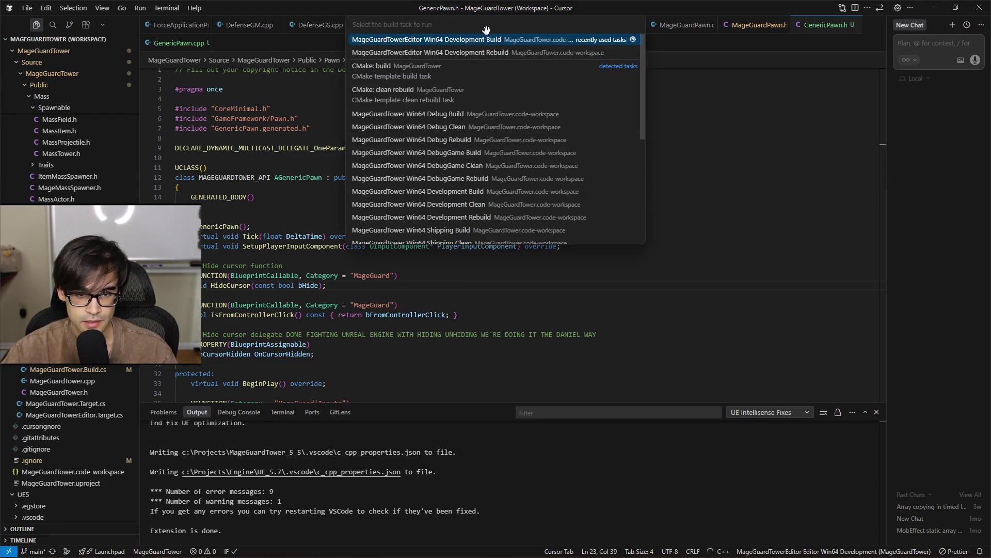
left_click(482, 40)
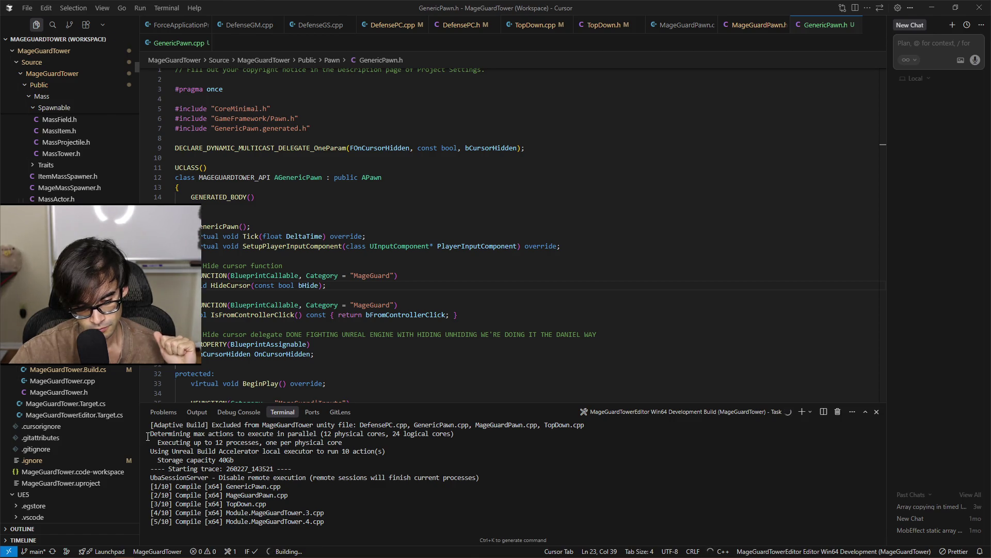
mouse_move(238, 555)
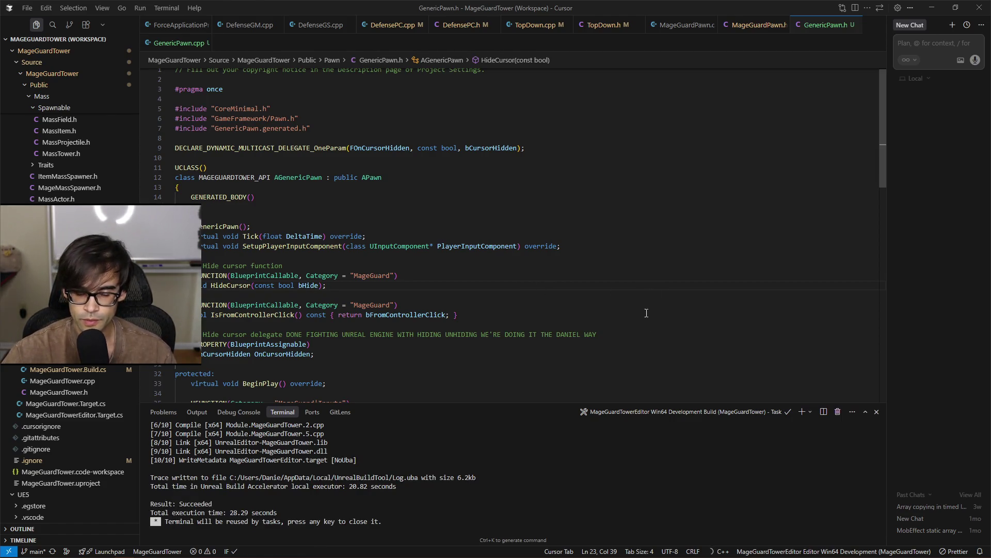
scroll(653, 343, "down", 3)
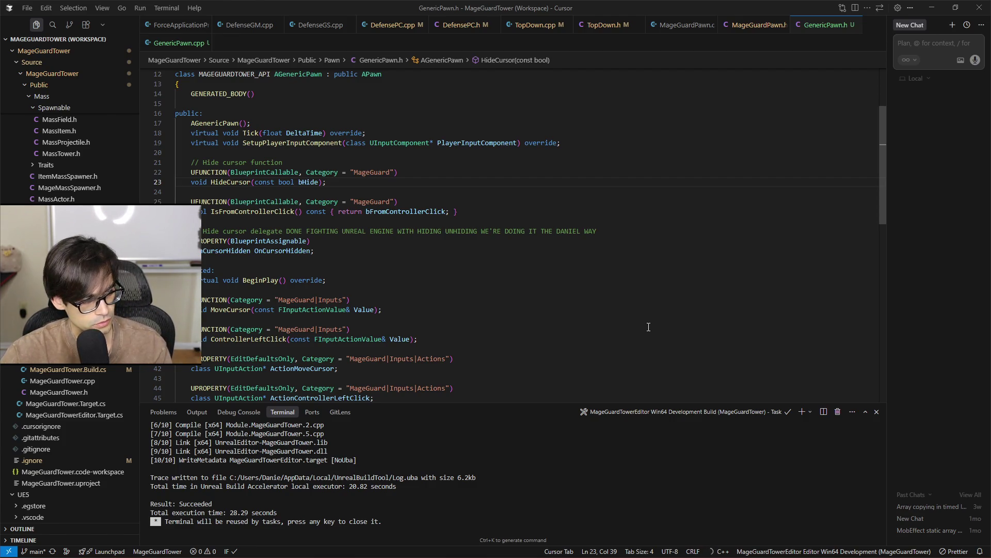
key("alt+Tab")
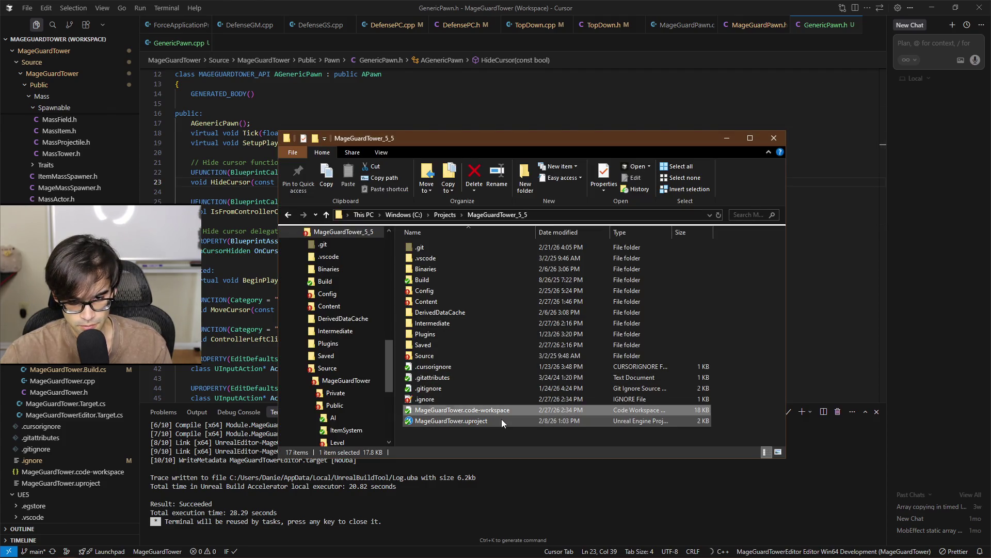
Launch MageGuardTower.uproject and bring up the Unreal Editor once the MainMenu level loads
double_click(501, 419)
left_click(723, 138)
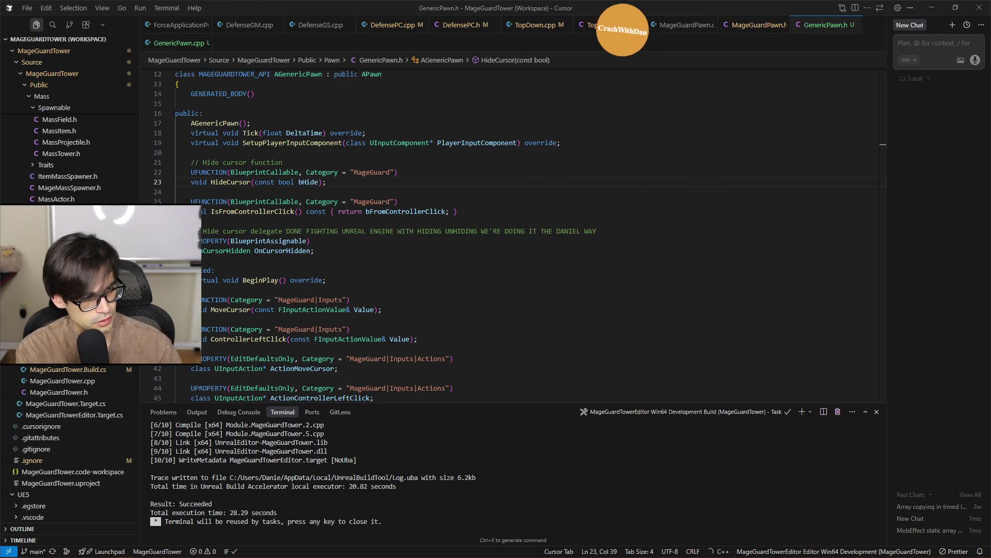
key("alt+Tab")
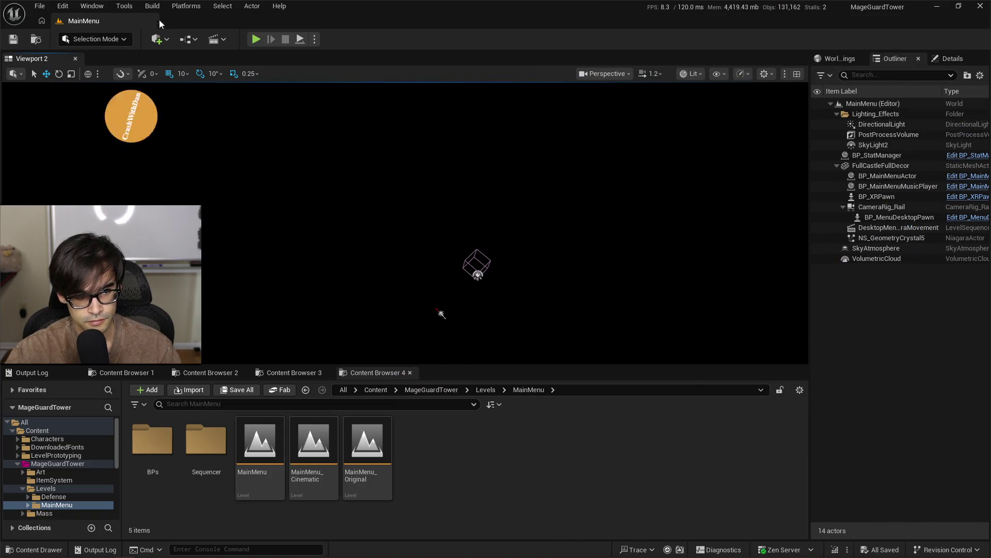
Cycle through the content browser panels and output log, ending on the MainMenu levels browser
left_click(283, 376)
left_click(218, 372)
left_click(135, 374)
left_click(34, 373)
left_click(126, 374)
left_click(211, 373)
left_click(292, 373)
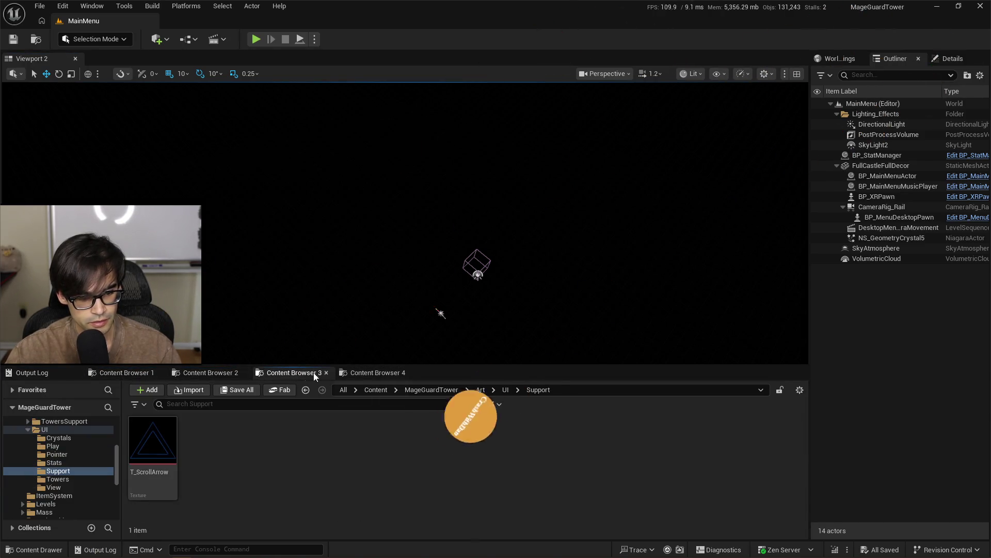
left_click(385, 376)
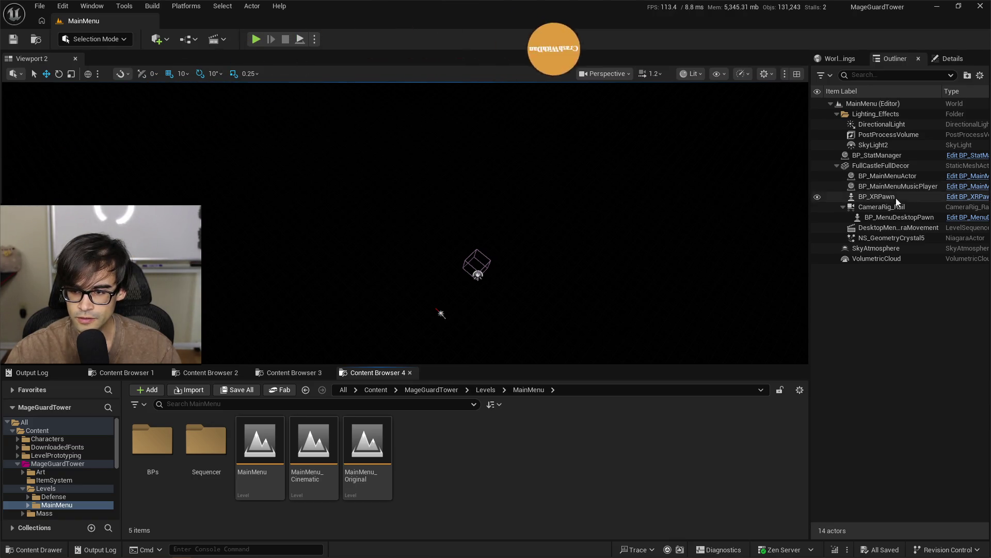
Open the BP_MenuDesktopPawn blueprint from the level's outliner
left_click(898, 218)
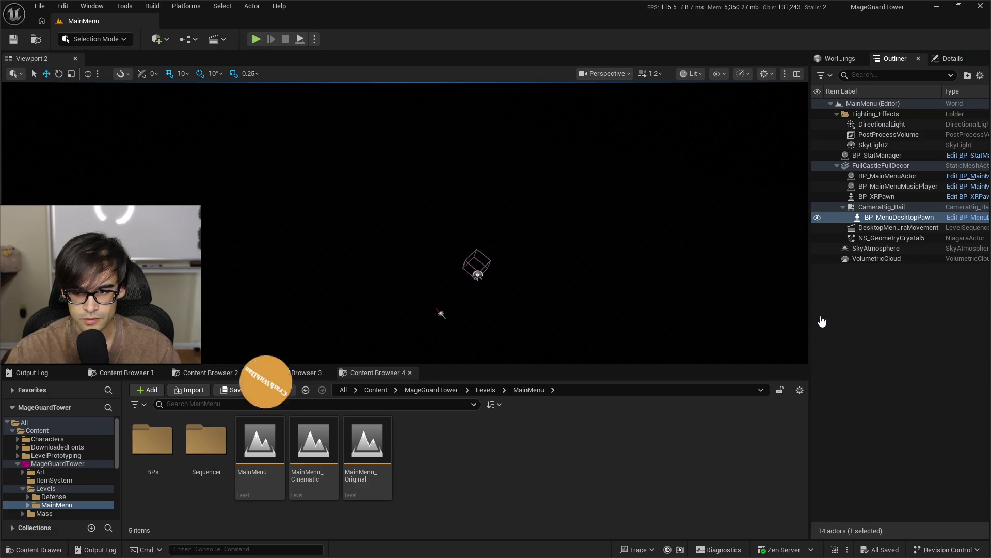
left_click(969, 217)
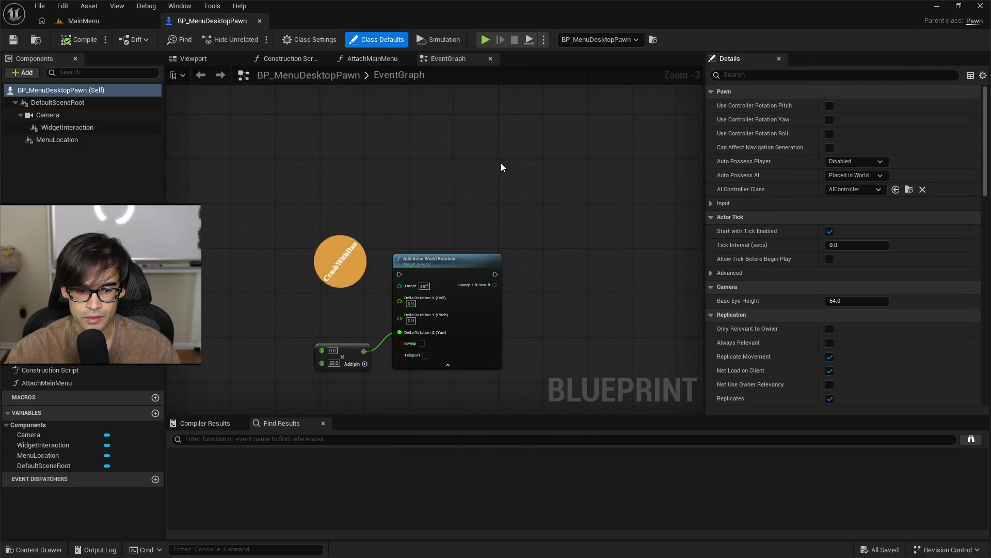
scroll(513, 138, "down", 2)
scroll(452, 142, "up", 2)
Delete the Add Actor World Rotation node and its rotator input, then compile and save
left_click_drag(443, 221, 416, 205)
left_click_drag(339, 191, 596, 358)
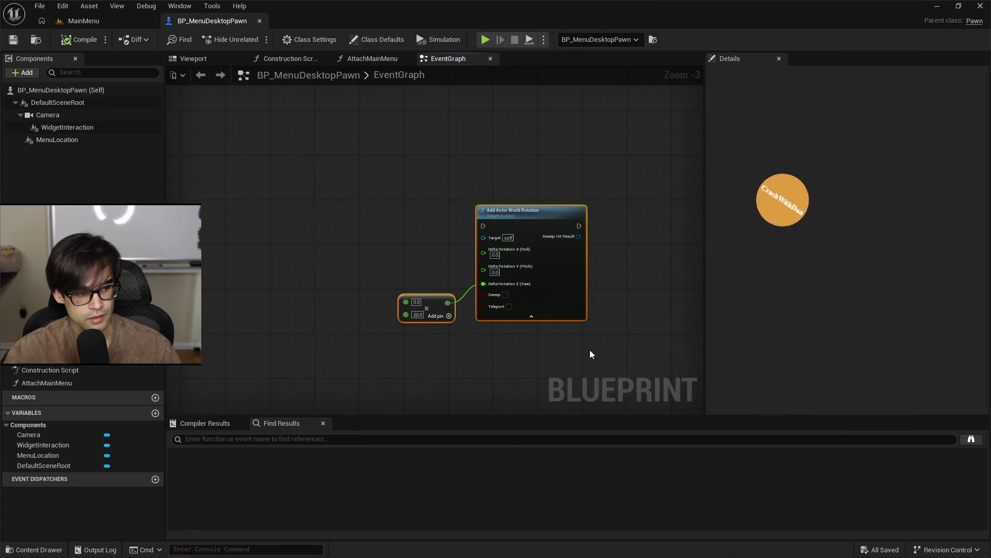
key("Delete")
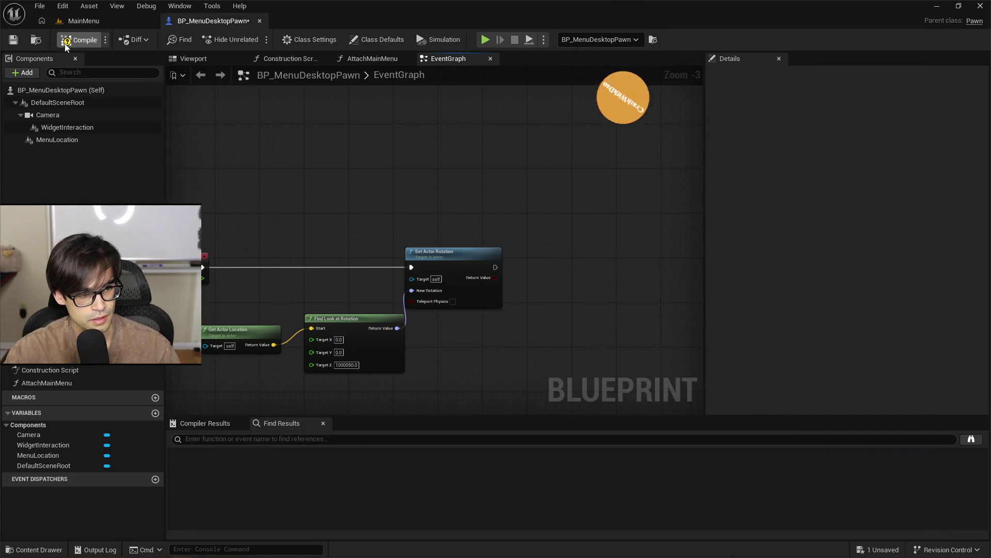
left_click(67, 44)
key("Home")
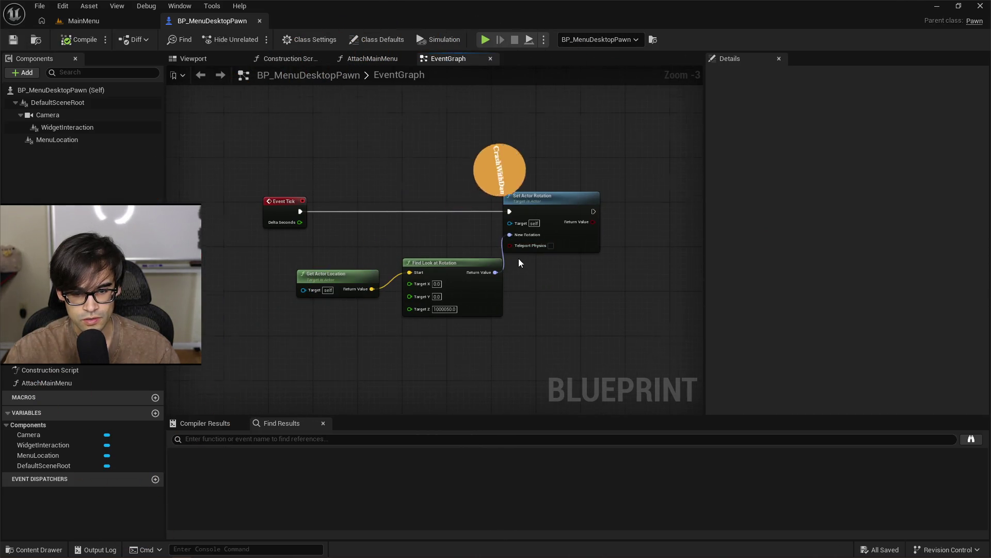
scroll(519, 258, "up", 3)
scroll(373, 129, "down", 3)
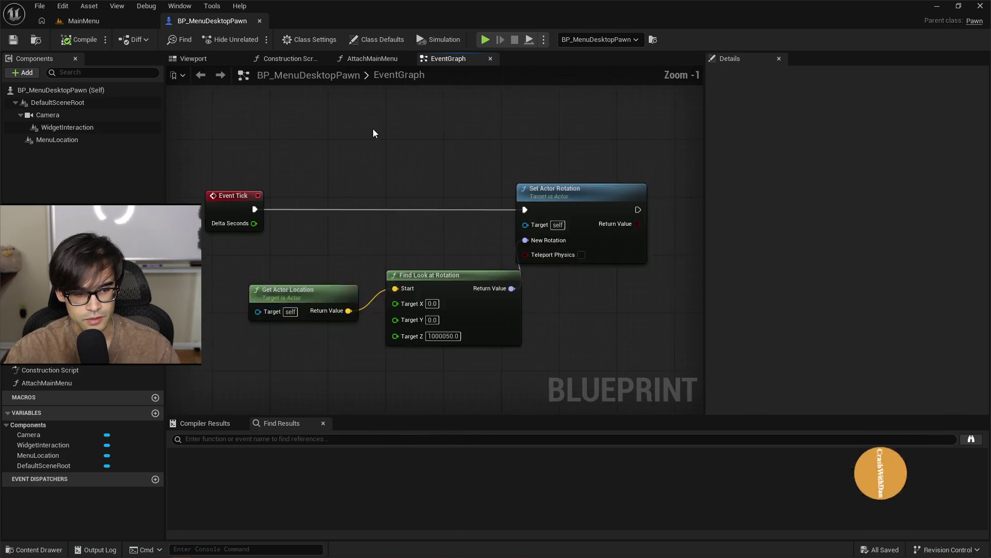
left_click(100, 20)
left_click(181, 21)
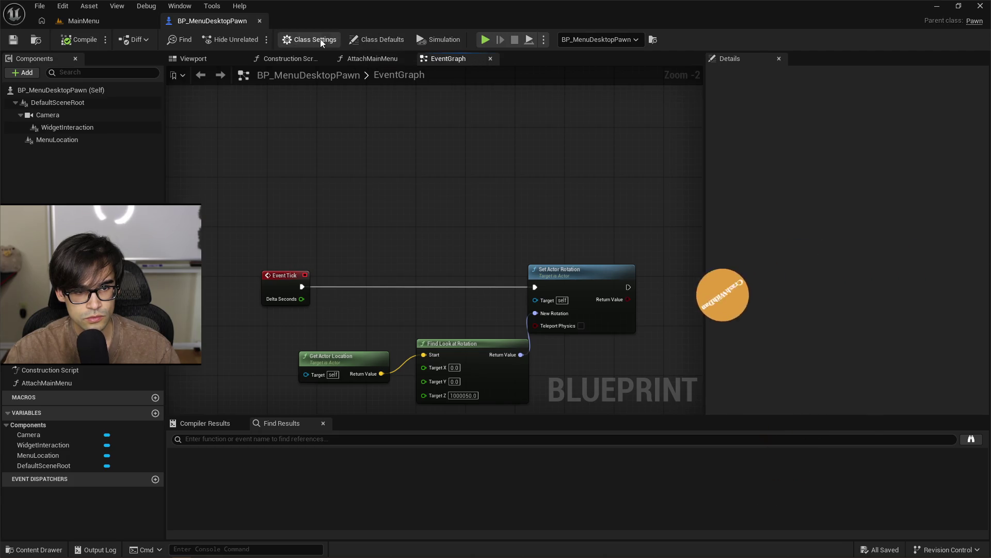
Reparent BP_MenuDesktopPawn from Pawn to GenericPawn in Class Settings, save, and return to MainMenu
left_click(374, 41)
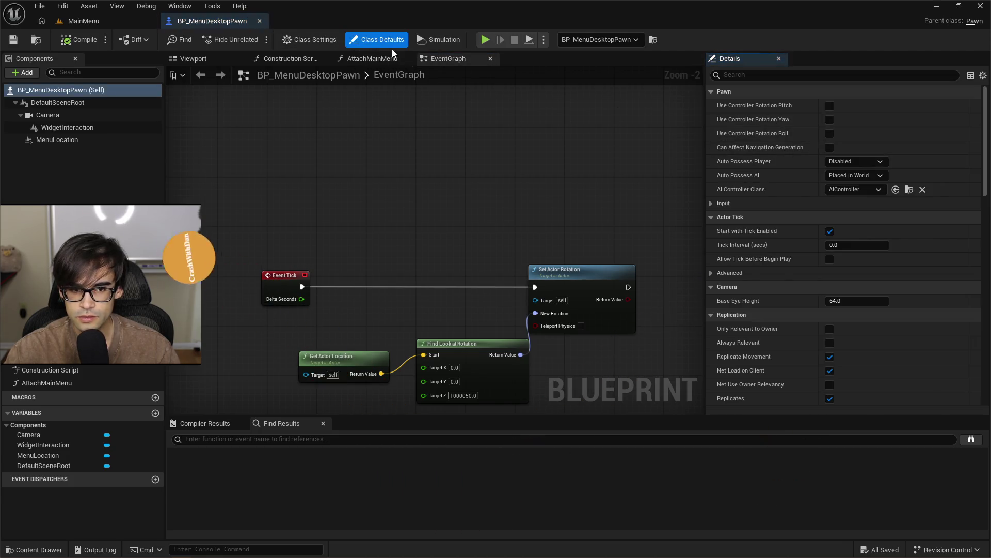
left_click(308, 39)
left_click(862, 107)
type("gene")
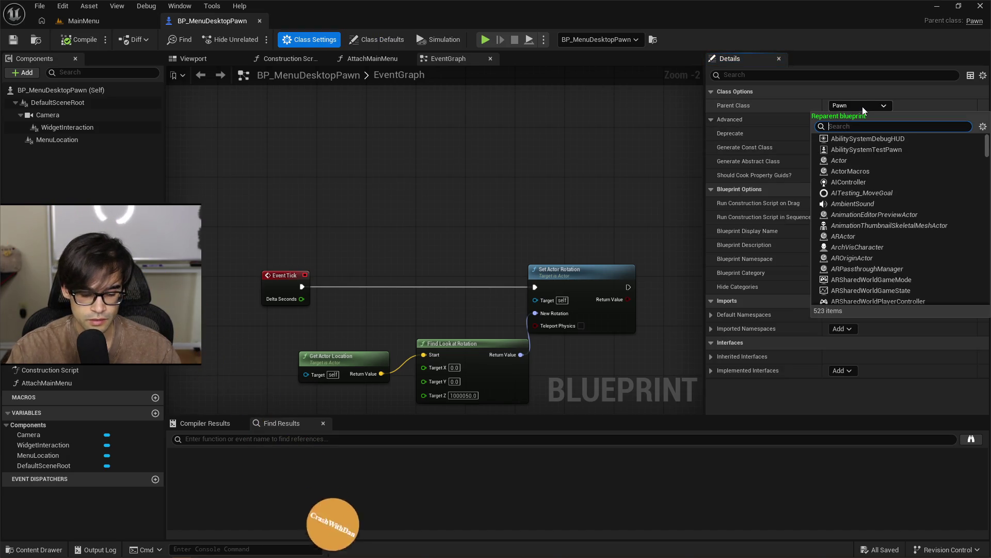
type("ricpawn")
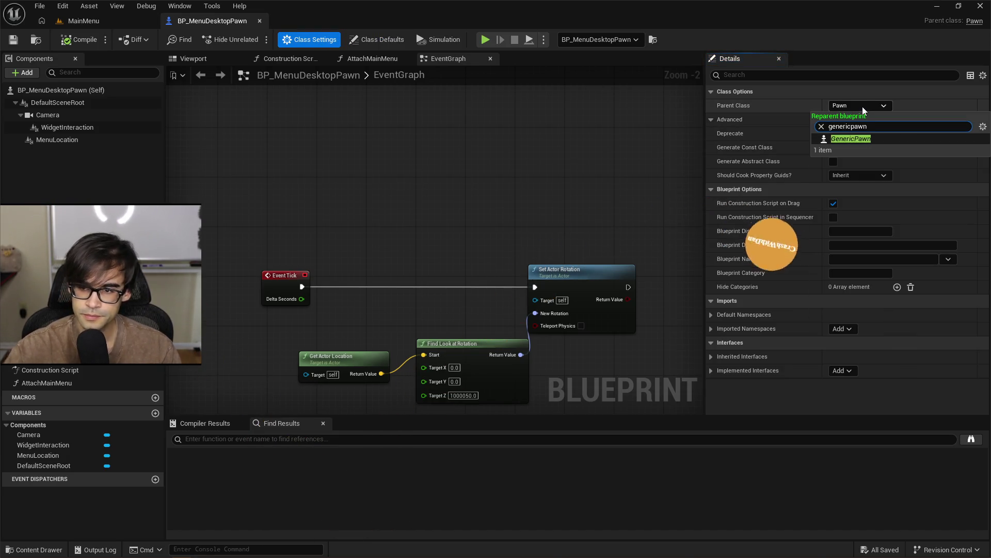
left_click(867, 138)
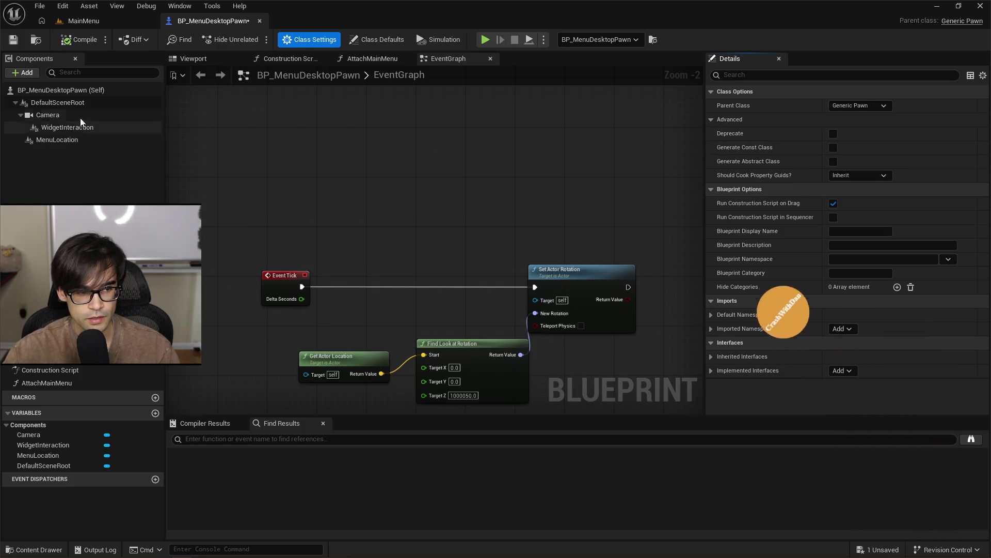
left_click(80, 40)
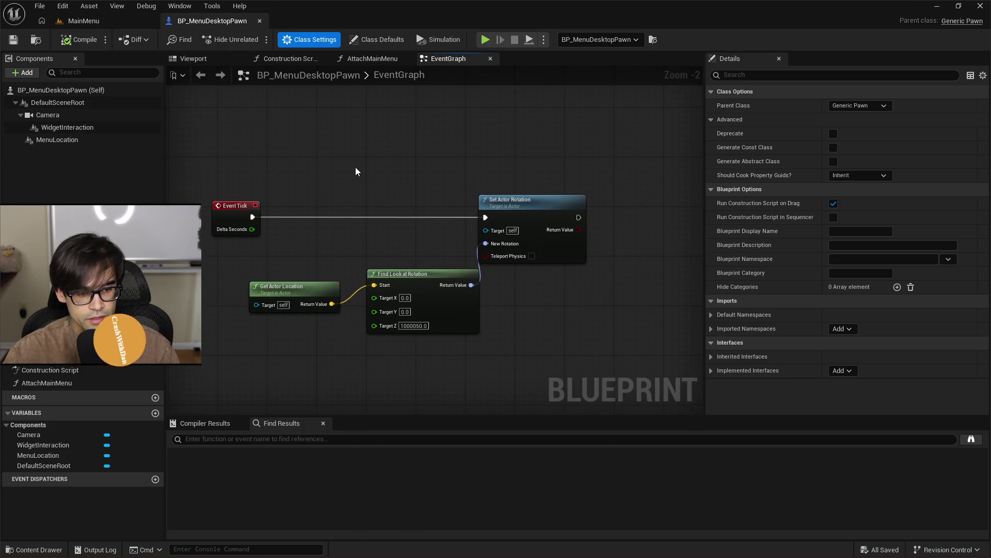
key("alt+Tab")
key("alt+Tab")
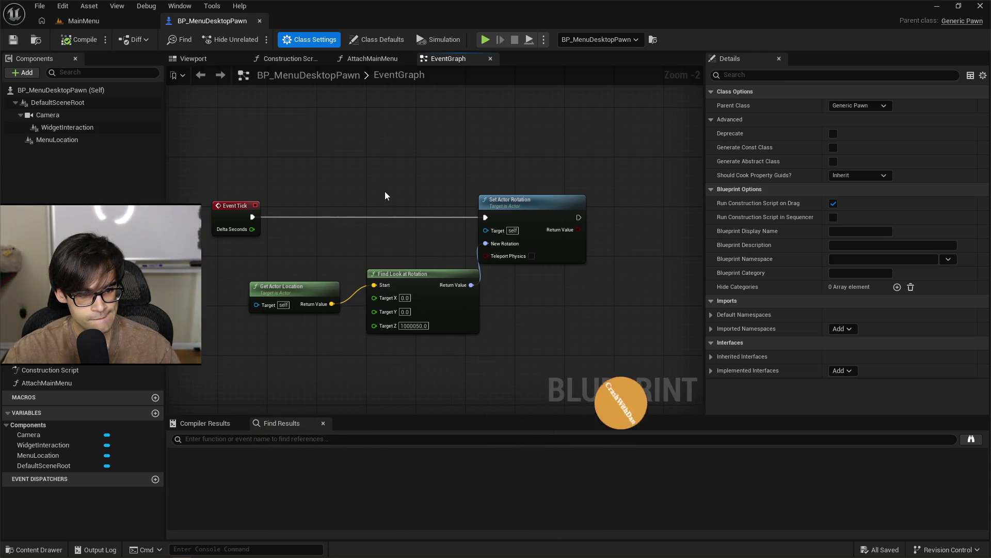
left_click(98, 21)
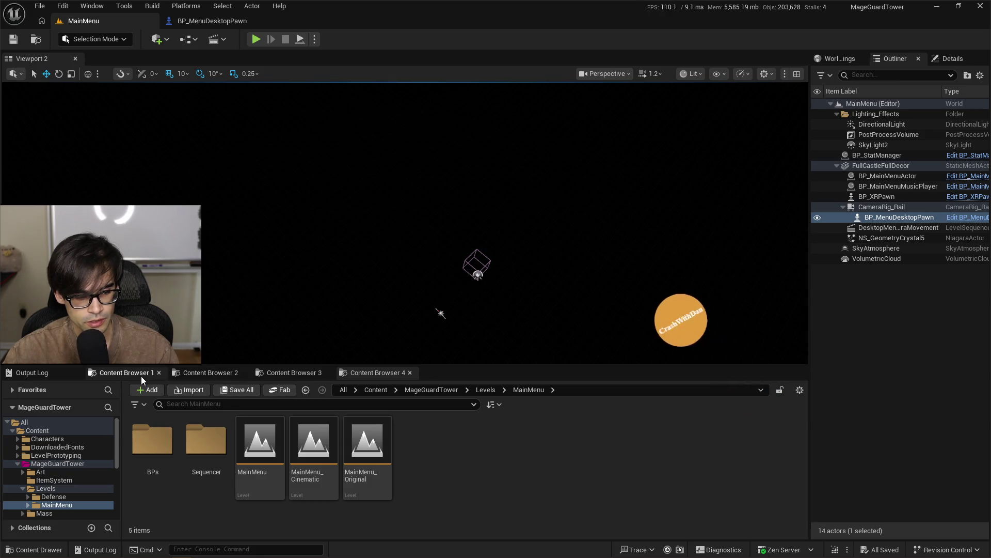
Browse the content browsers' Pause UI, Pawn/Desktop/Inputs and Levels/MainMenu folders
left_click(123, 372)
left_click(289, 371)
left_click(212, 371)
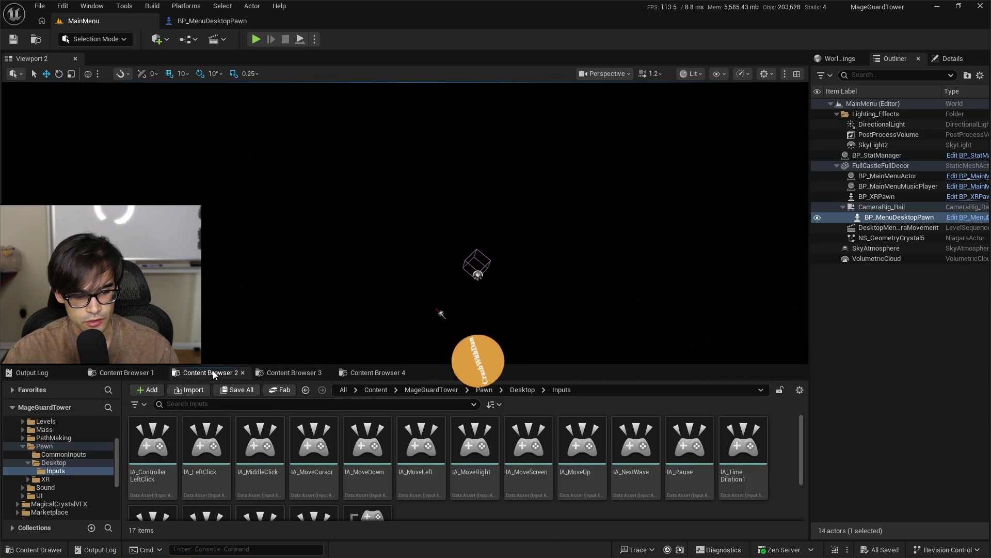
left_click(368, 372)
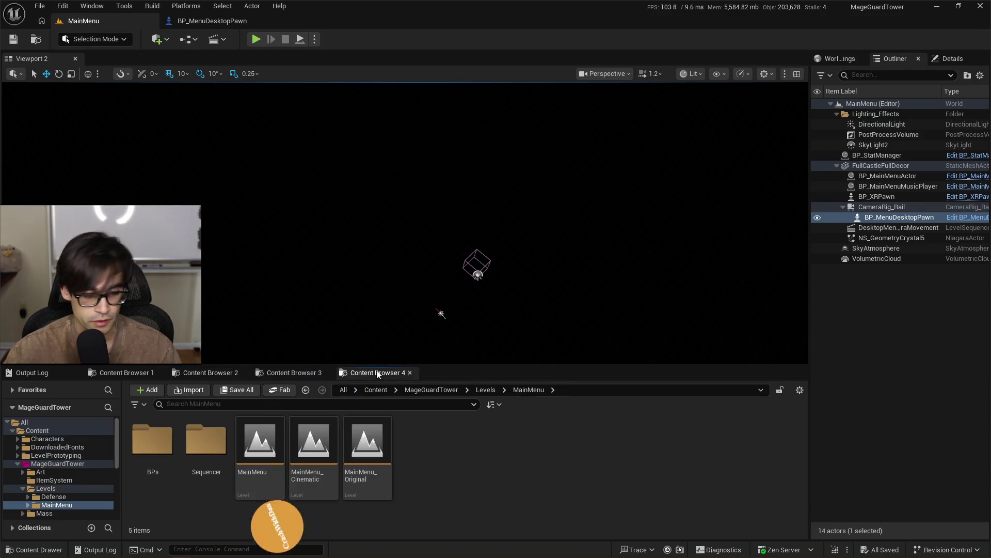
Load the Defense level from the Levels/Defense folder
left_click(488, 391)
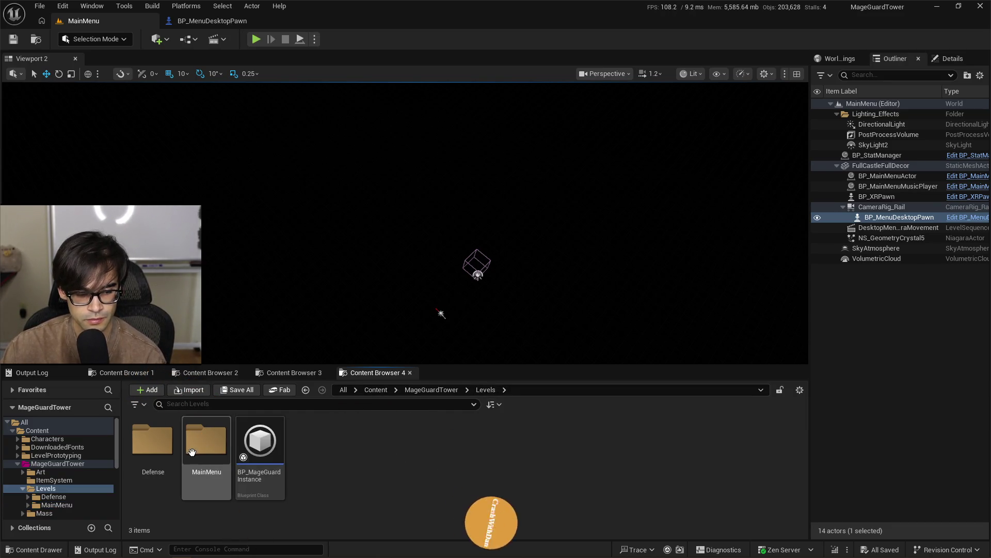
left_click(148, 449)
double_click(148, 448)
double_click(278, 458)
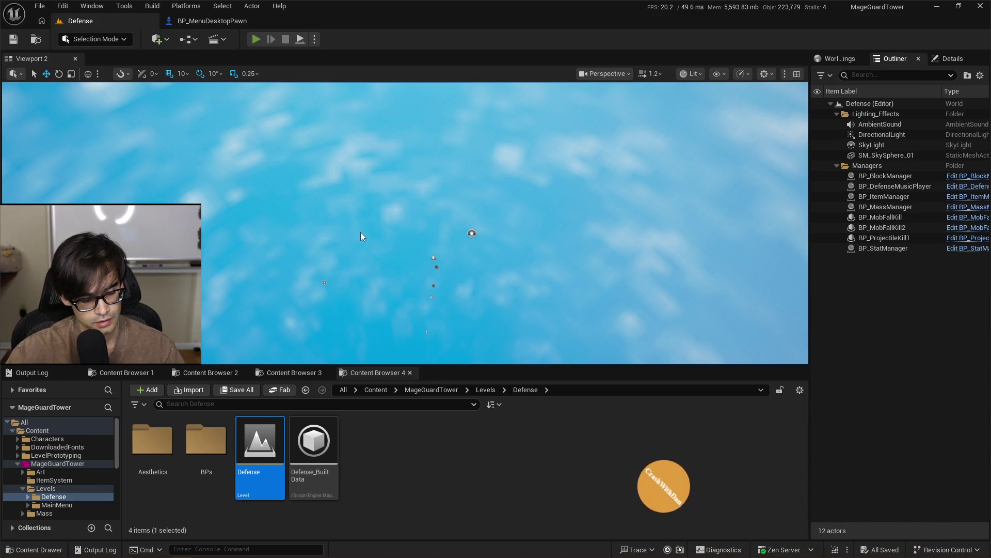
Play the Defense level, then pause it to check the blurred pause menu and Settings screen
key("alt+p")
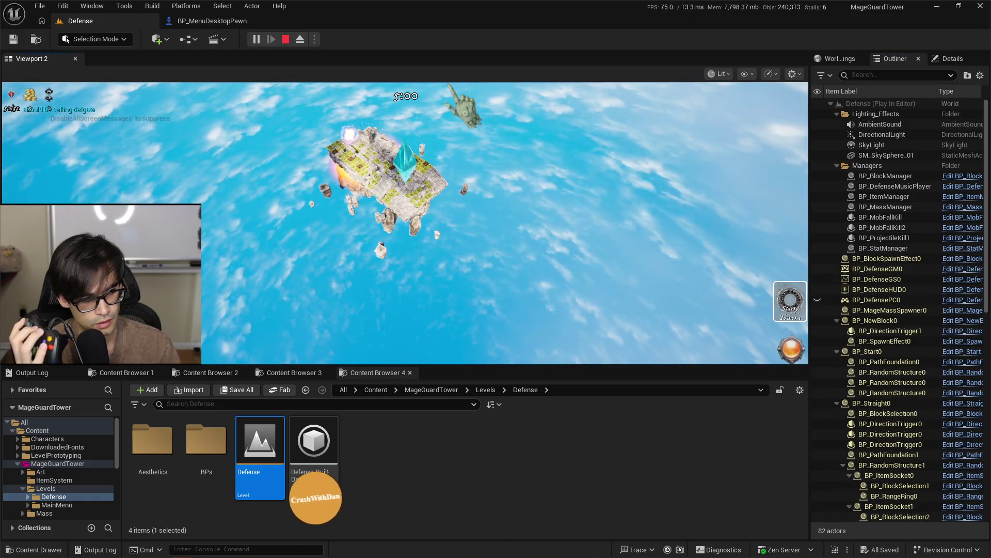
key("Escape")
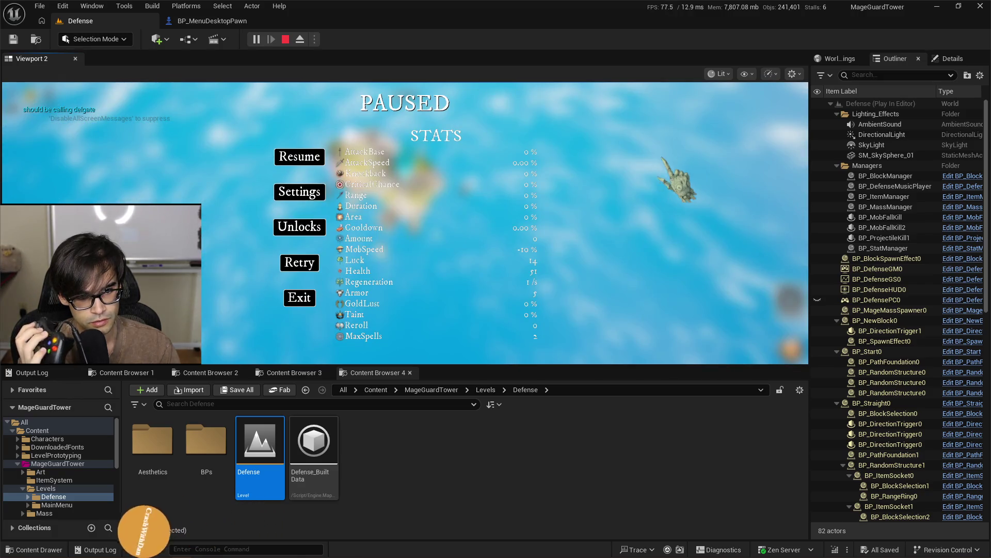
left_click(271, 192)
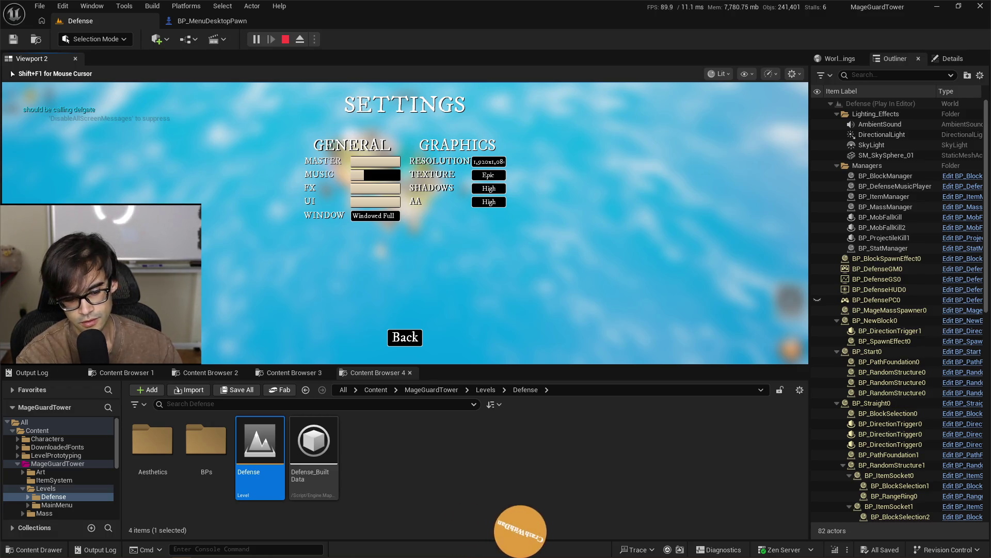
key("Escape")
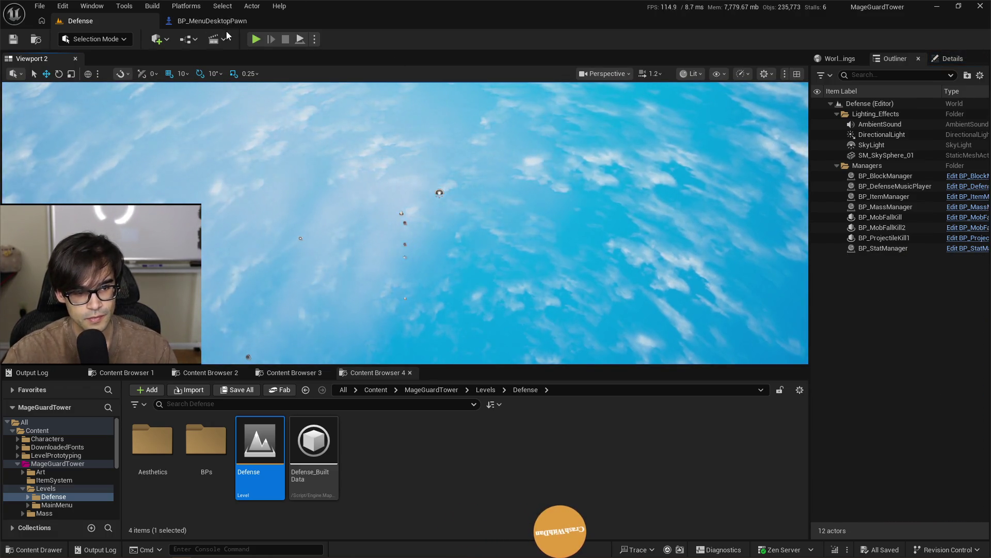
Replay the level, switching between Settings and the pause menu before ending the session
left_click(256, 39)
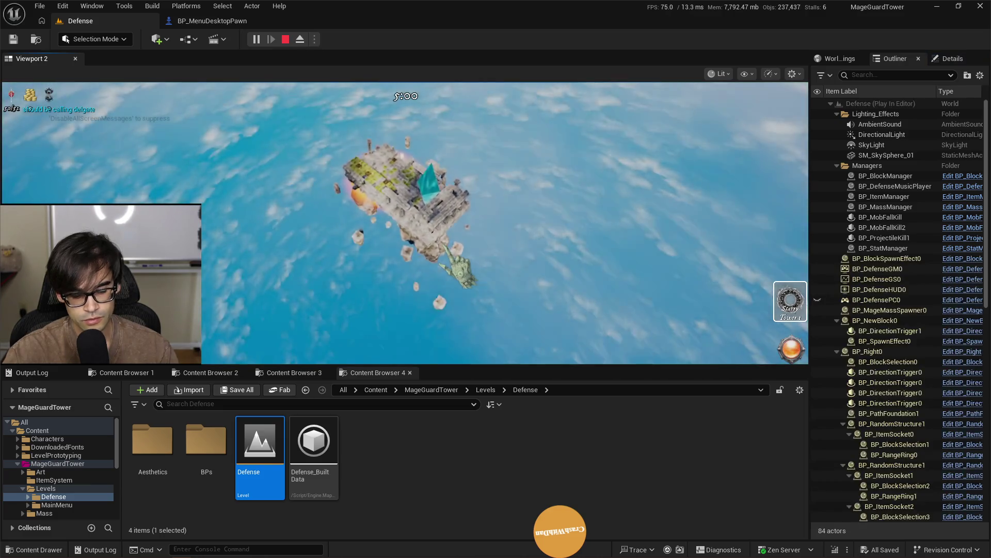
key("Escape")
left_click(315, 198)
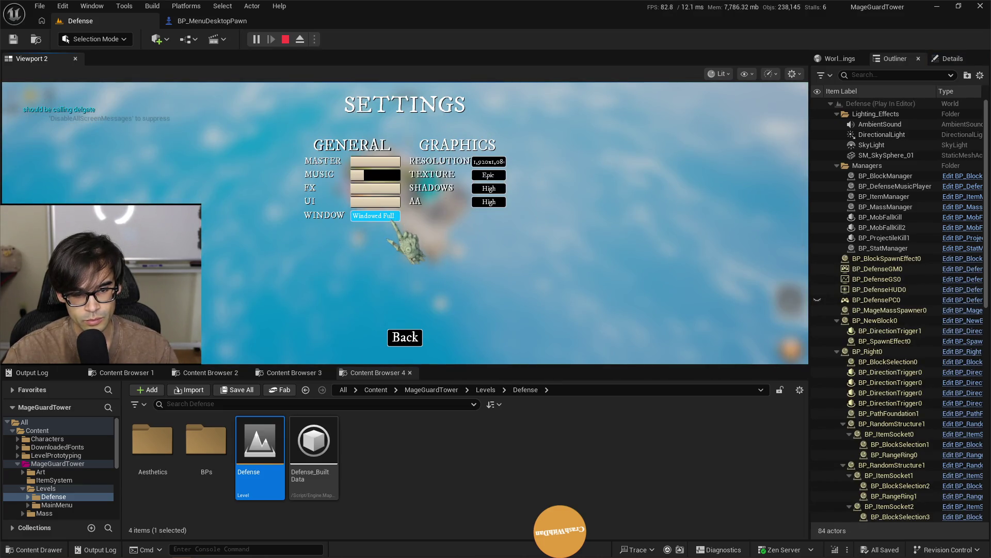
left_click(404, 334)
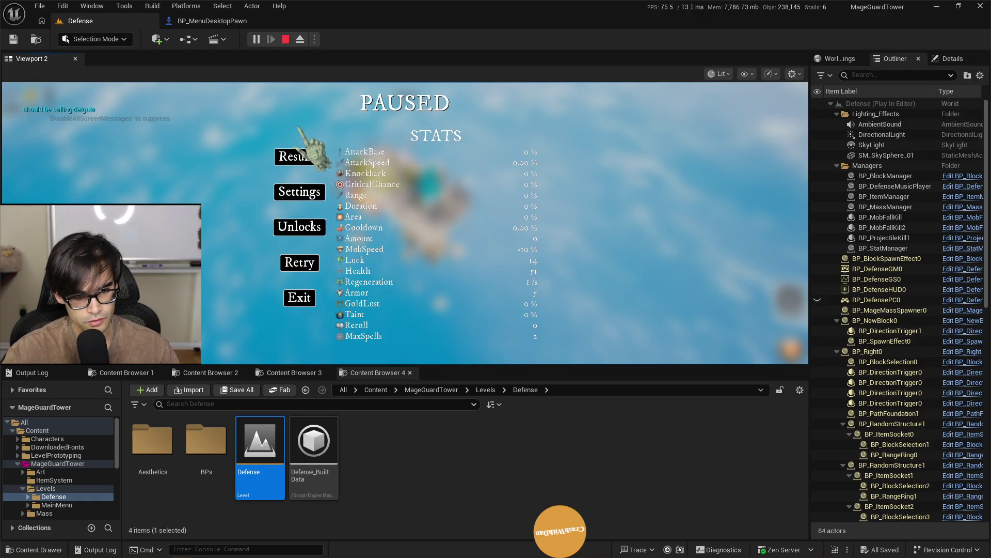
left_click(312, 198)
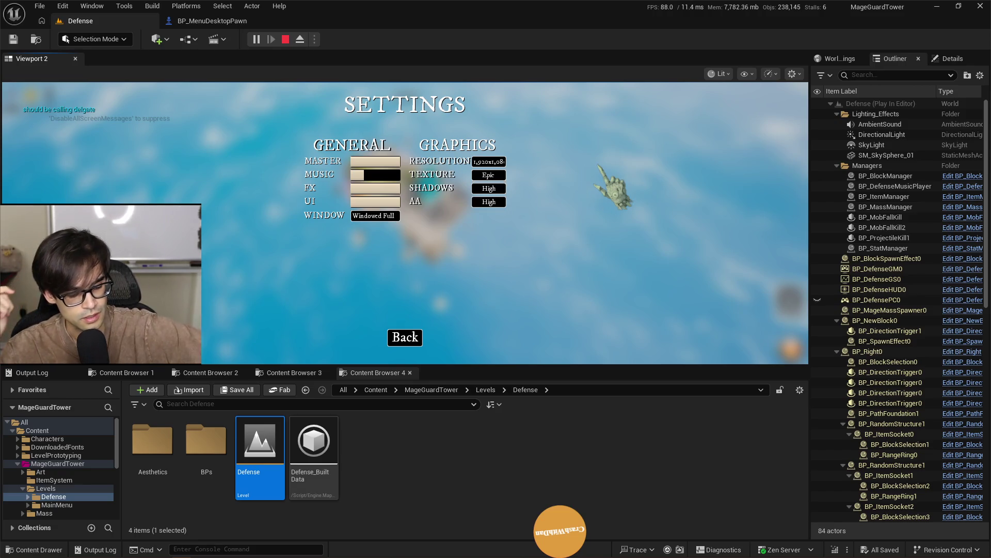
key("Escape")
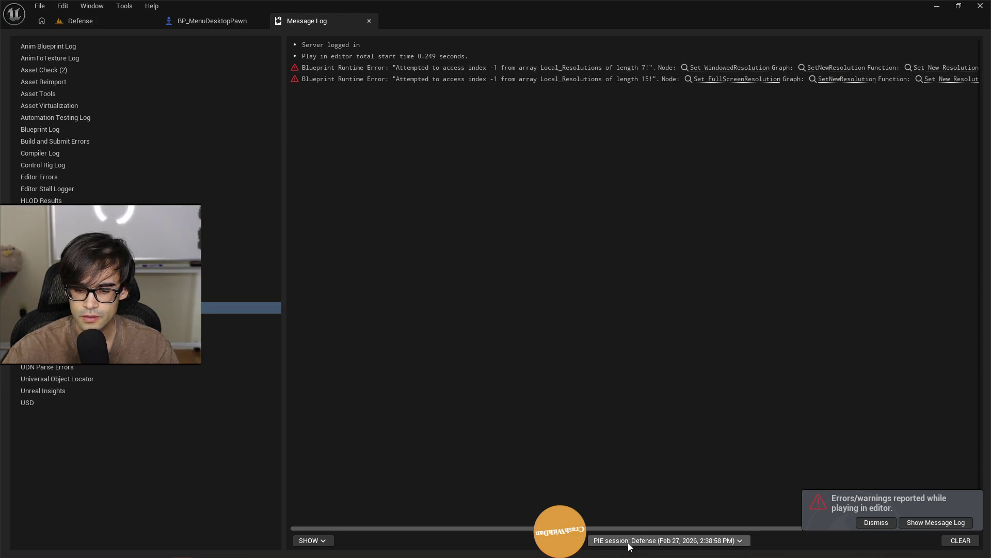
Inspect the macro's Get Player Pawn and Cast To TopDown nodes, briefly checking the EventGraph
left_click_drag(649, 533, 807, 513)
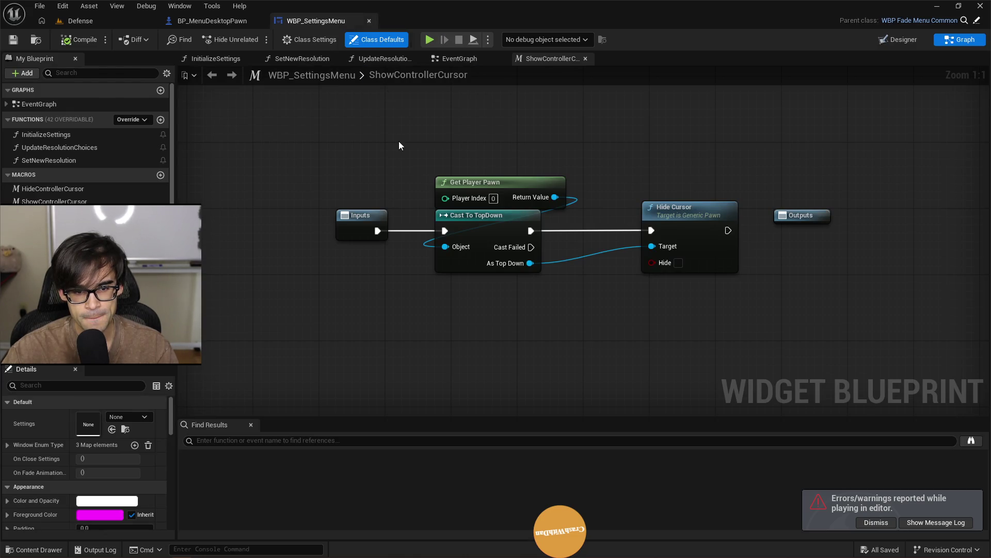
left_click_drag(399, 145, 401, 227)
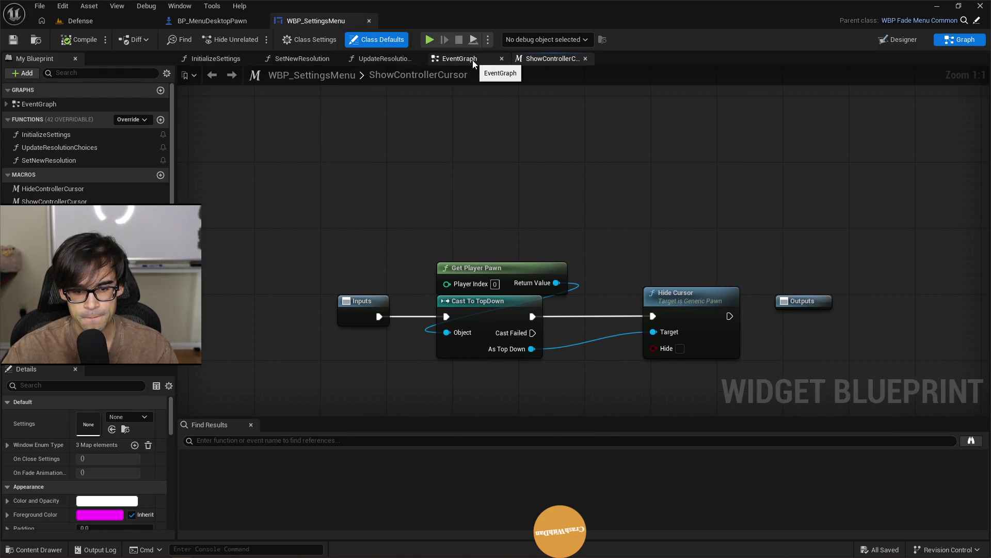
scroll(596, 210, "down", 5)
scroll(594, 233, "up", 5)
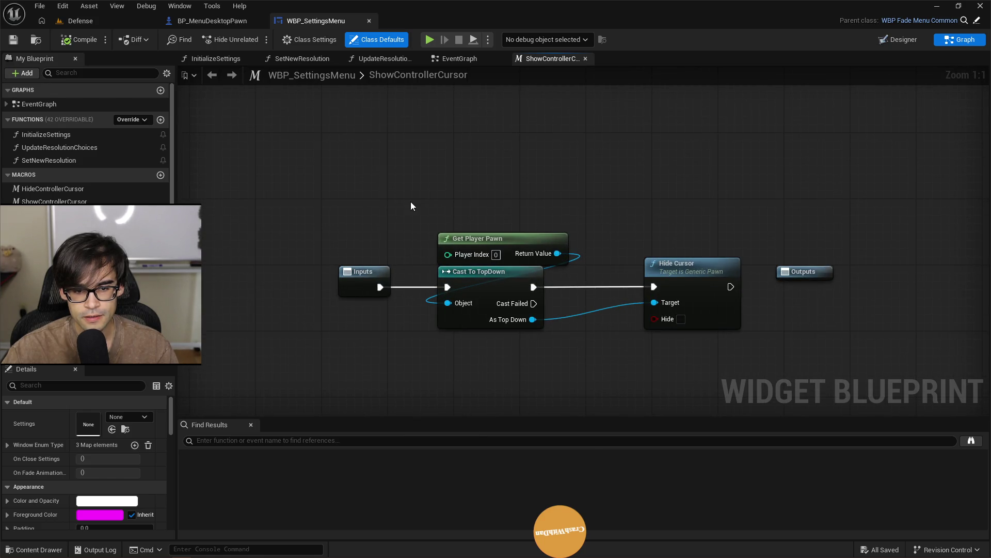
left_click_drag(411, 202, 556, 386)
left_click_drag(485, 134, 575, 334)
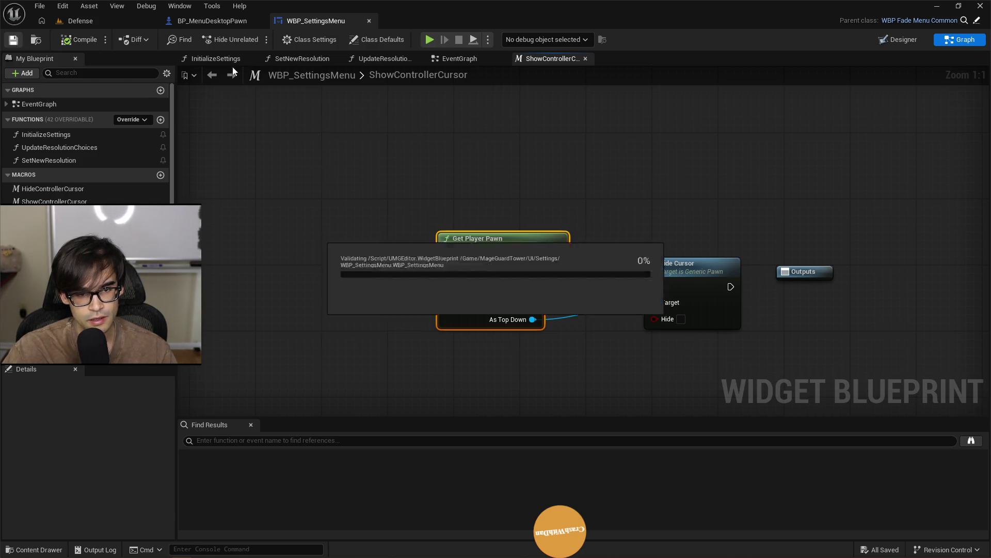
left_click(473, 60)
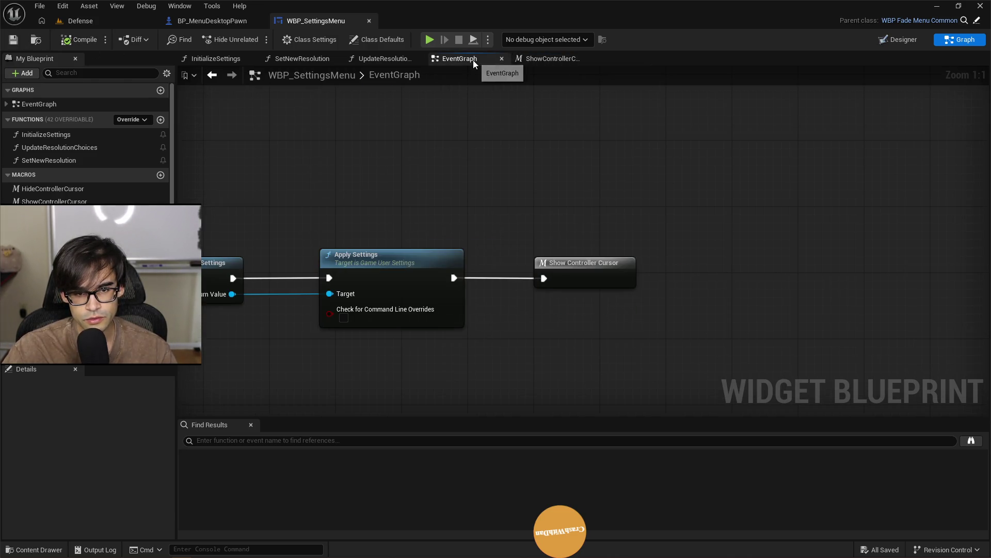
left_click(564, 59)
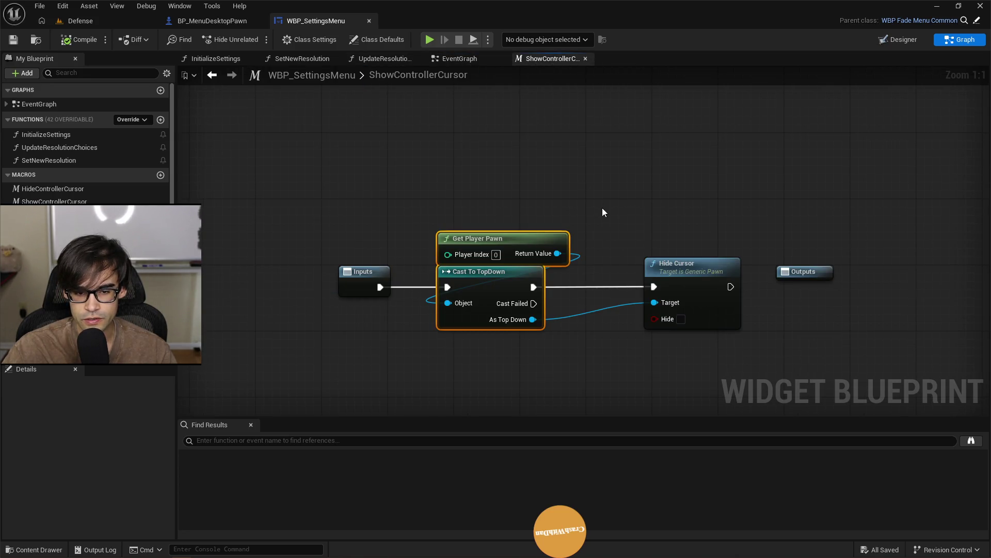
Replace Cast To TopDown with Cast To GenericPawn, wiring exec and As Generic Pawn into Hide Cursor
left_click_drag(557, 253, 570, 330)
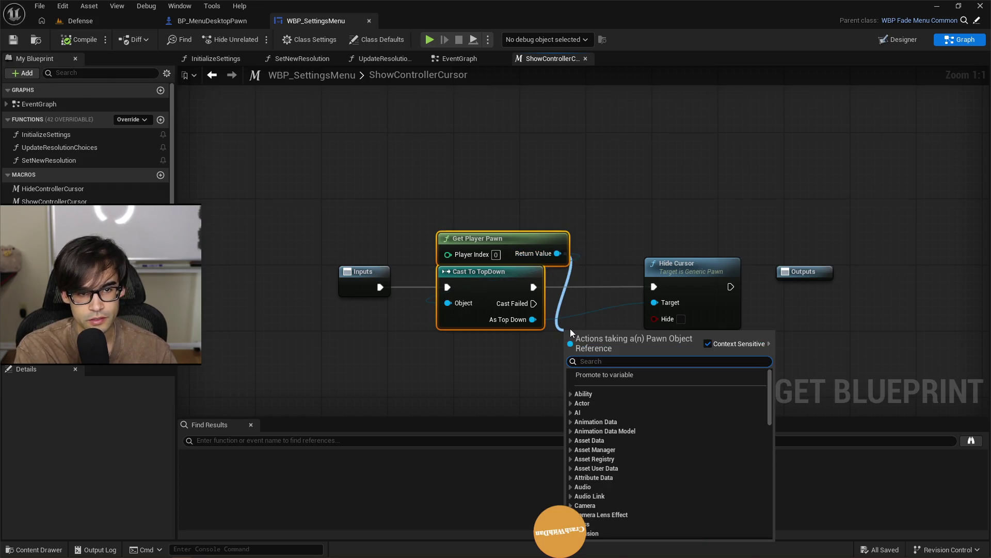
type("menudesktop")
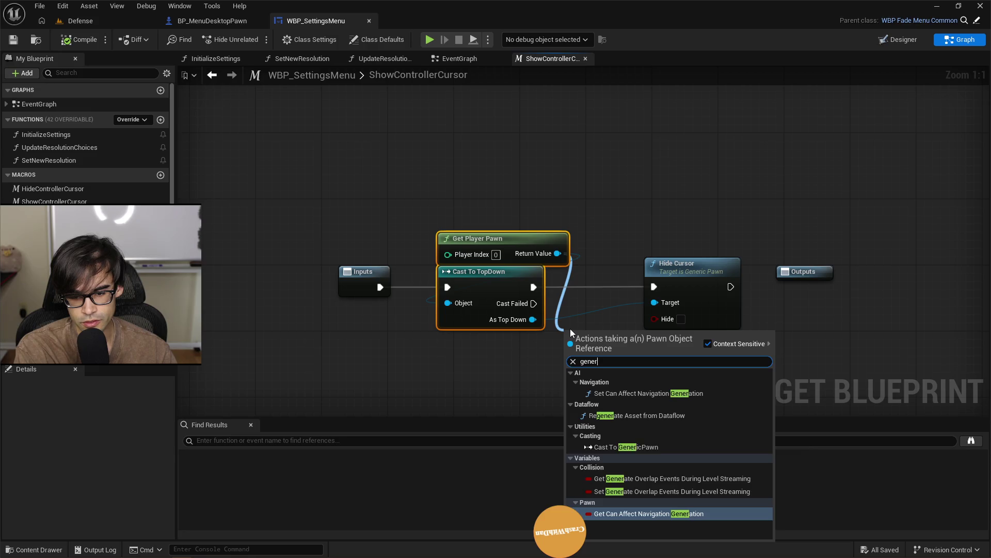
key("Return")
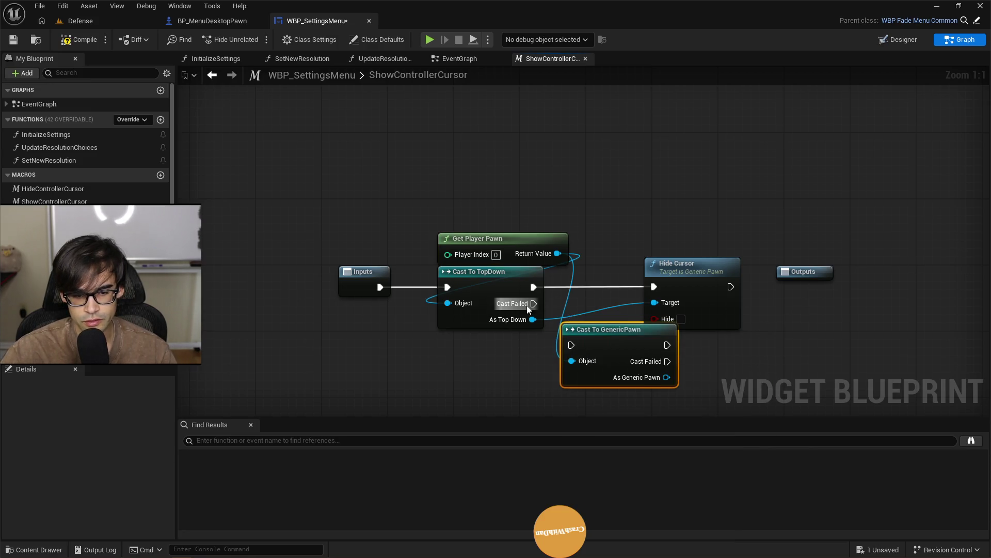
mouse_move(377, 285)
left_mouse_down()
mouse_move(568, 334)
mouse_move(571, 345)
mouse_move(590, 334)
mouse_move(478, 268)
left_mouse_up()
left_click(502, 280)
key("Delete")
left_click_drag(543, 286, 655, 287)
mouse_move(543, 319)
left_mouse_down()
mouse_move(696, 333)
mouse_move(662, 301)
left_mouse_up()
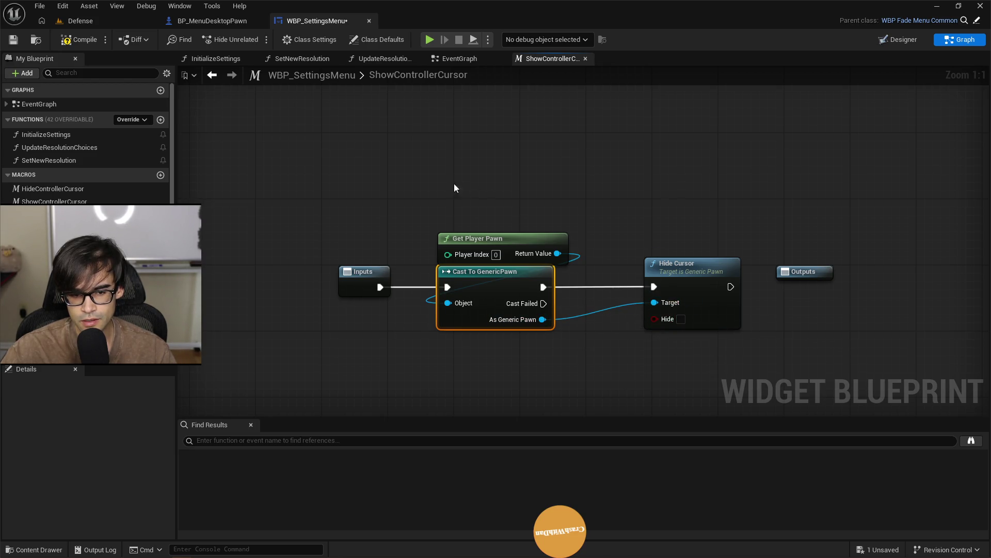
Save the settings menu blueprint and find Show Controller Cursor in the EventGraph, opening its macro
left_click(10, 45)
left_click(470, 61)
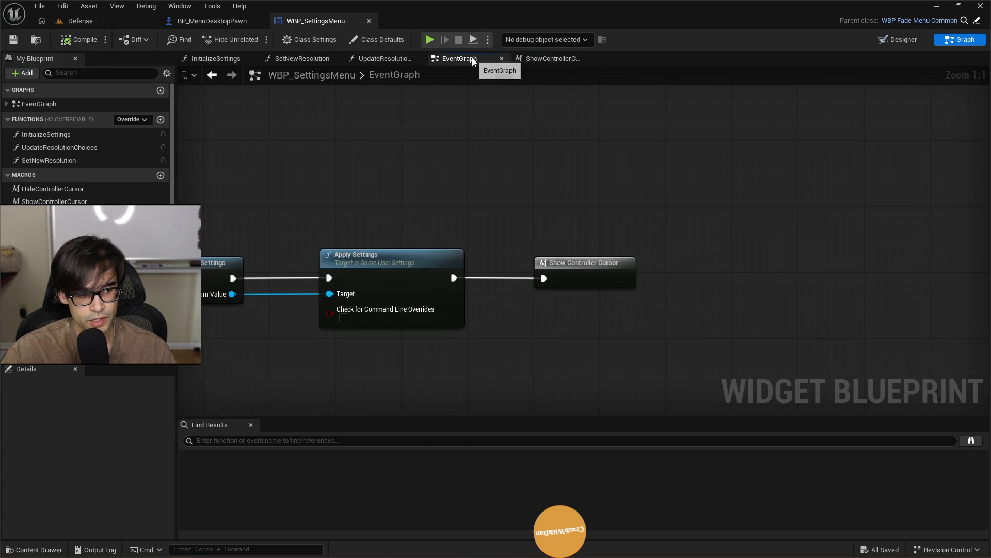
scroll(390, 169, "down", 3)
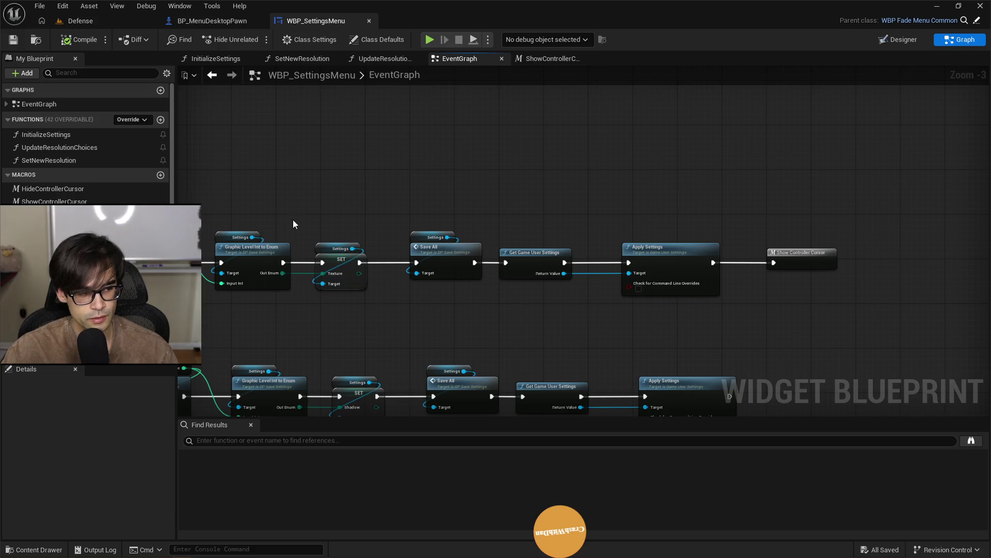
left_click_drag(291, 227, 585, 198)
mouse_move(480, 192)
left_mouse_down()
mouse_move(488, 199)
mouse_move(355, 224)
mouse_move(579, 300)
mouse_move(578, 151)
mouse_move(633, 180)
mouse_move(599, 237)
mouse_move(500, 217)
left_mouse_up()
mouse_move(406, 183)
left_mouse_down()
mouse_move(645, 158)
mouse_move(665, 141)
left_mouse_up()
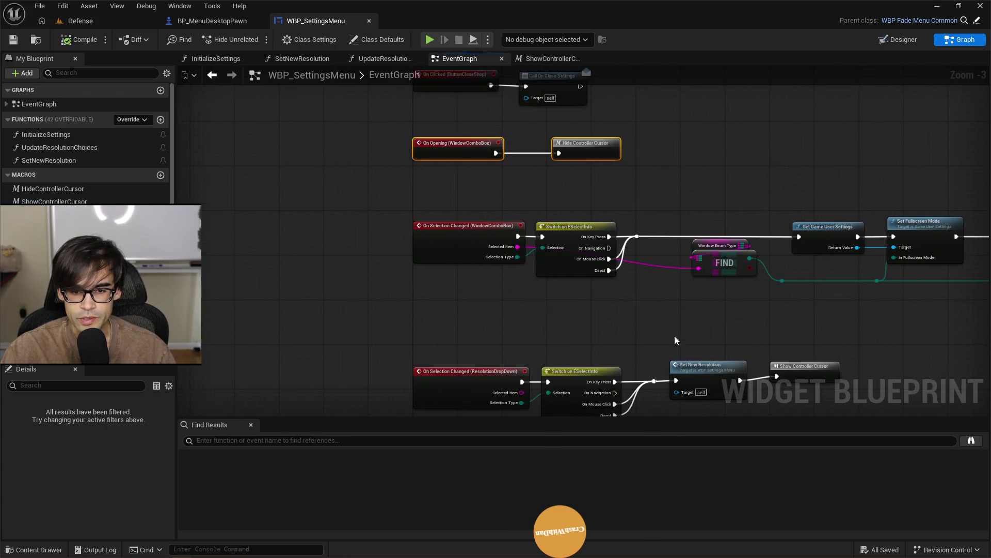
left_click_drag(677, 337, 516, 141)
left_click(654, 176)
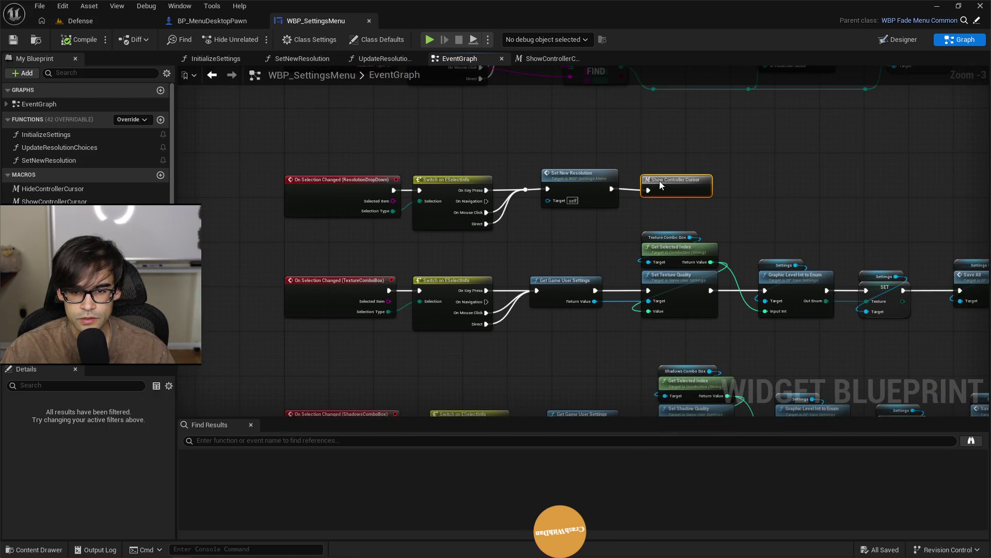
mouse_move(778, 176)
left_mouse_down()
mouse_move(631, 167)
mouse_move(582, 220)
mouse_move(555, 166)
mouse_move(520, 290)
mouse_move(694, 160)
mouse_move(794, 220)
left_mouse_up()
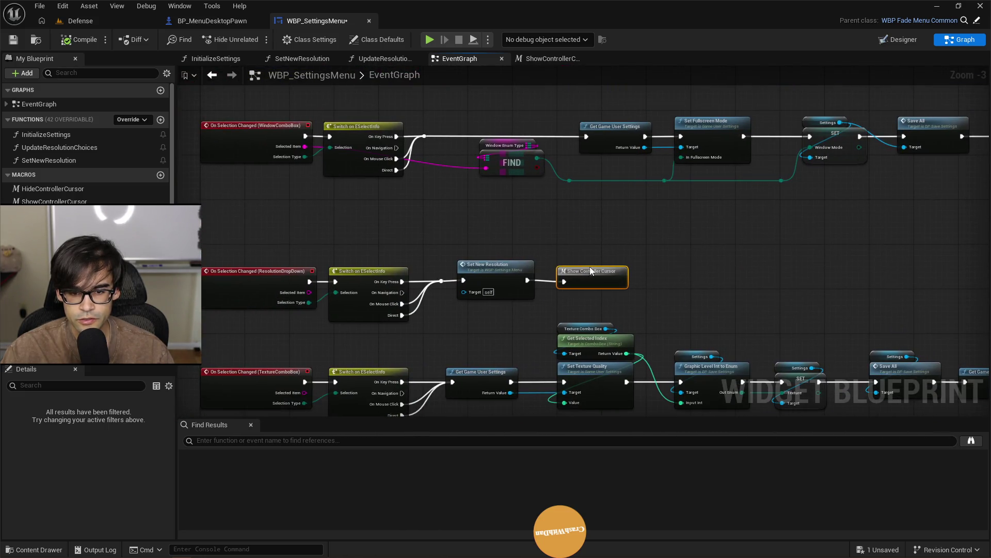
double_click(591, 270)
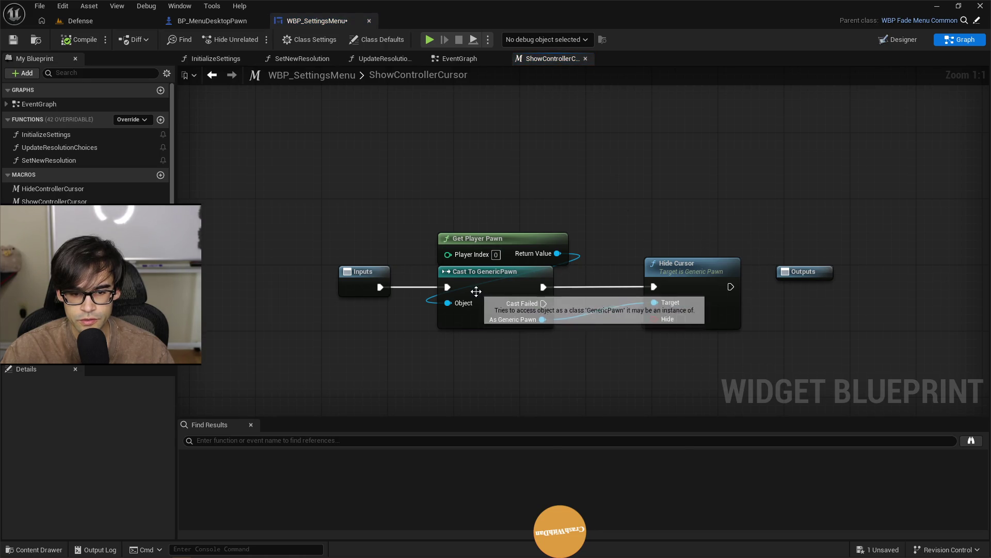
Survey the EventGraph's Apply Settings and Set New Resolution nodes, then open the Hide Controller Cursor macro
left_click(481, 60)
mouse_move(473, 88)
left_mouse_down()
mouse_move(526, 175)
mouse_move(452, 198)
left_mouse_up()
left_click_drag(707, 234, 438, 239)
scroll(438, 239, "down", 2)
scroll(506, 331, "up", 5)
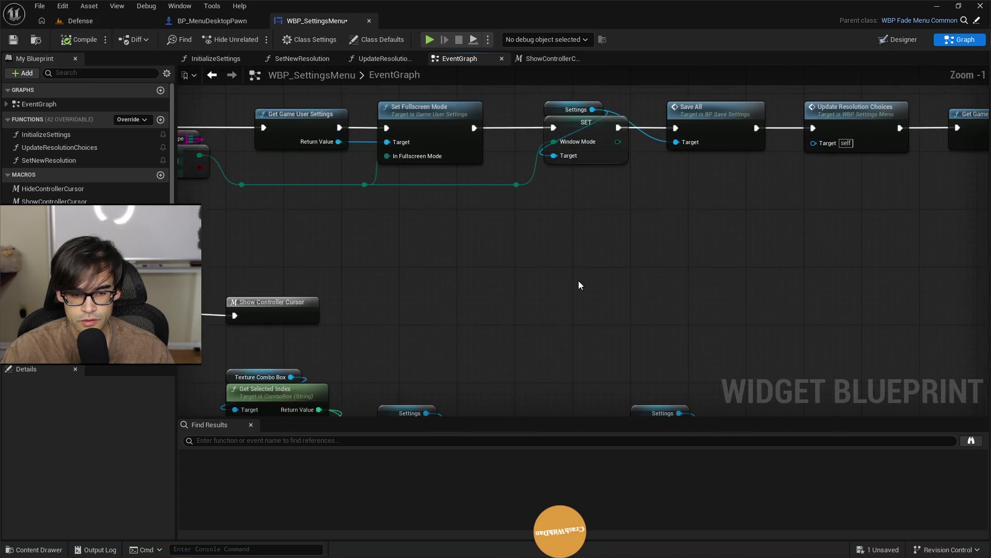
mouse_move(454, 265)
left_mouse_down()
mouse_move(721, 281)
mouse_move(675, 415)
left_mouse_up()
scroll(567, 265, "down", 1)
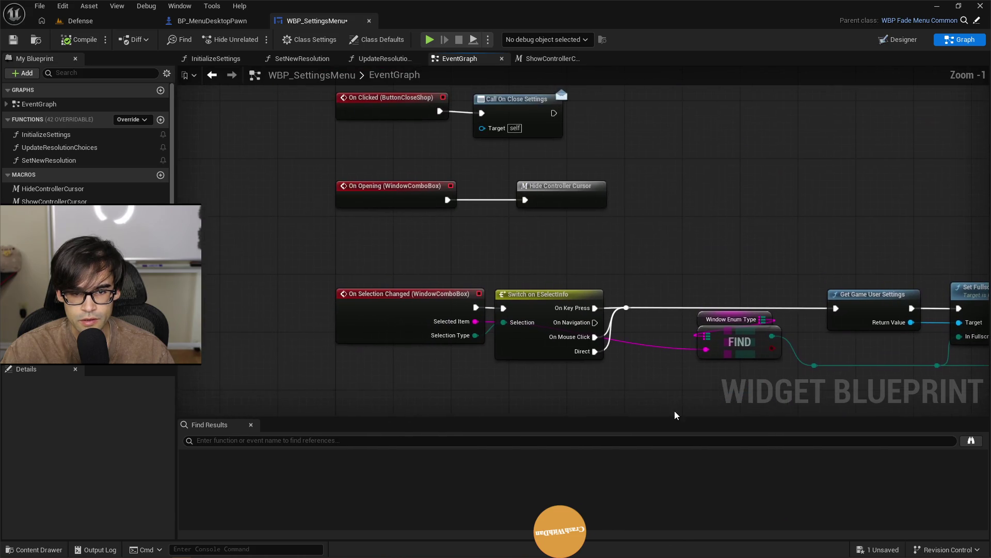
double_click(557, 194)
Swap Cast To TopDown for a Cast To GenericPawn fed by Get Player Pawn and the Inputs exec
left_click(400, 235)
key("Delete")
left_click_drag(476, 206, 416, 264)
type("cast to")
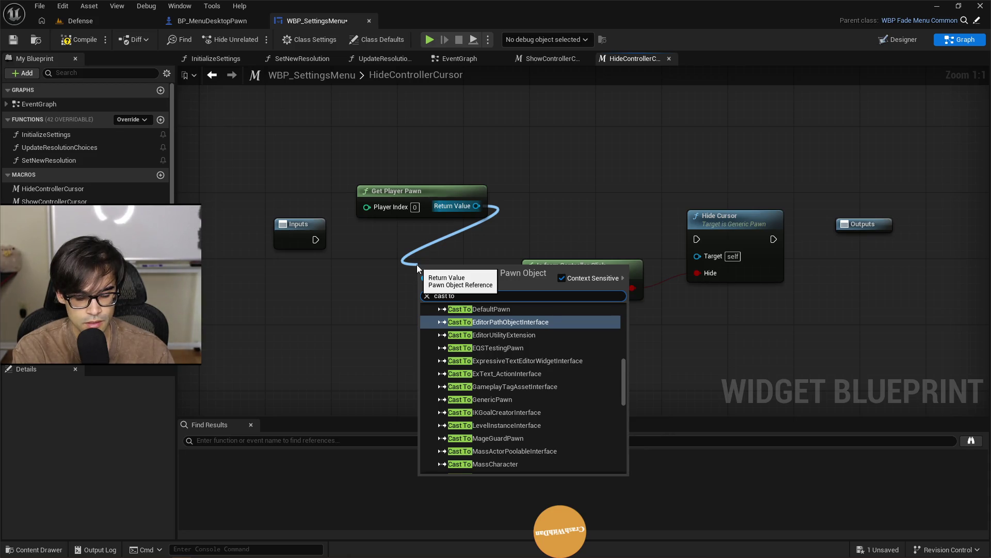
type(" generic")
key("Return")
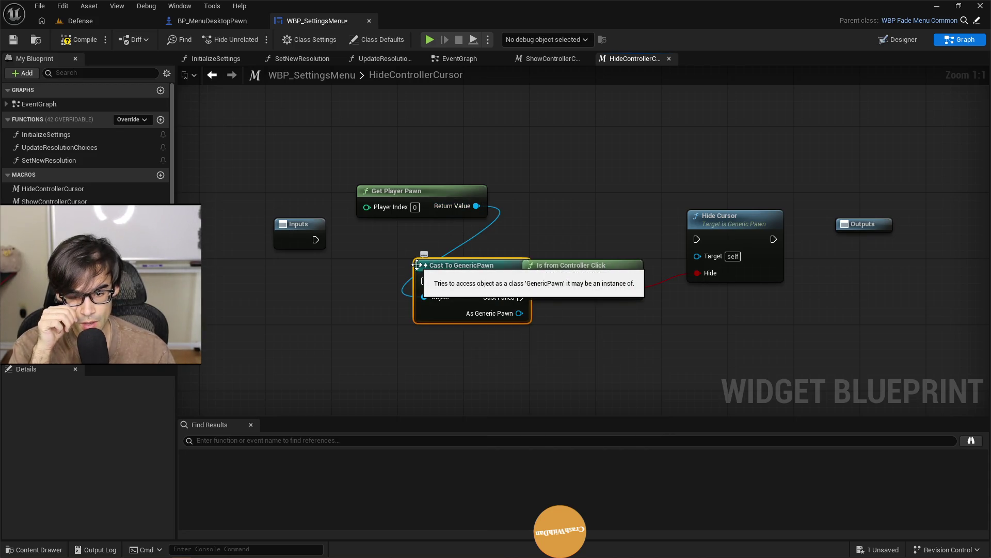
left_click_drag(466, 281, 419, 230)
left_click_drag(314, 239, 366, 239)
Add an Is from Controller Click node from As Generic Pawn, checking its C++ declaration
mouse_move(462, 272)
left_mouse_down()
mouse_move(538, 290)
mouse_move(539, 321)
left_mouse_up()
type("is from con")
key("Return")
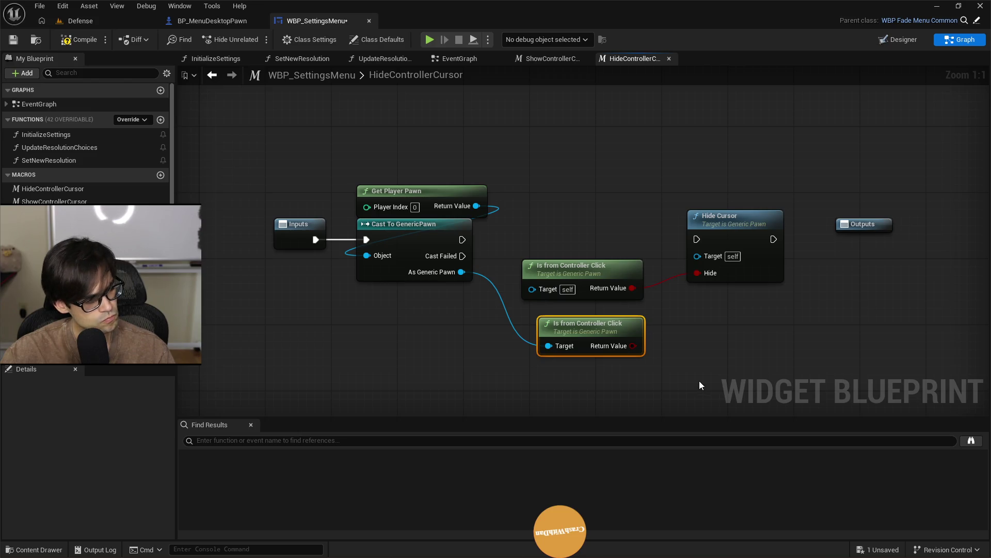
key("alt+Tab")
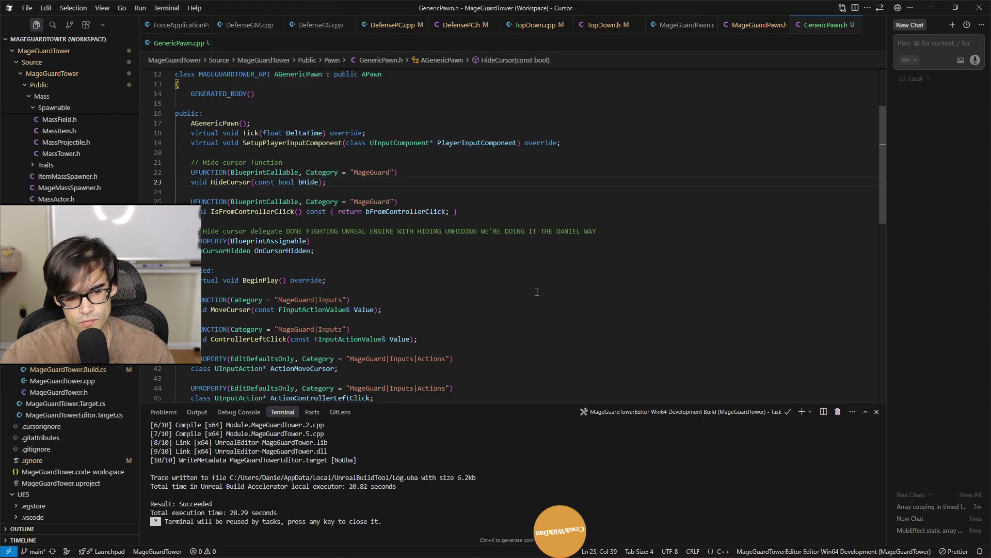
left_click(242, 212)
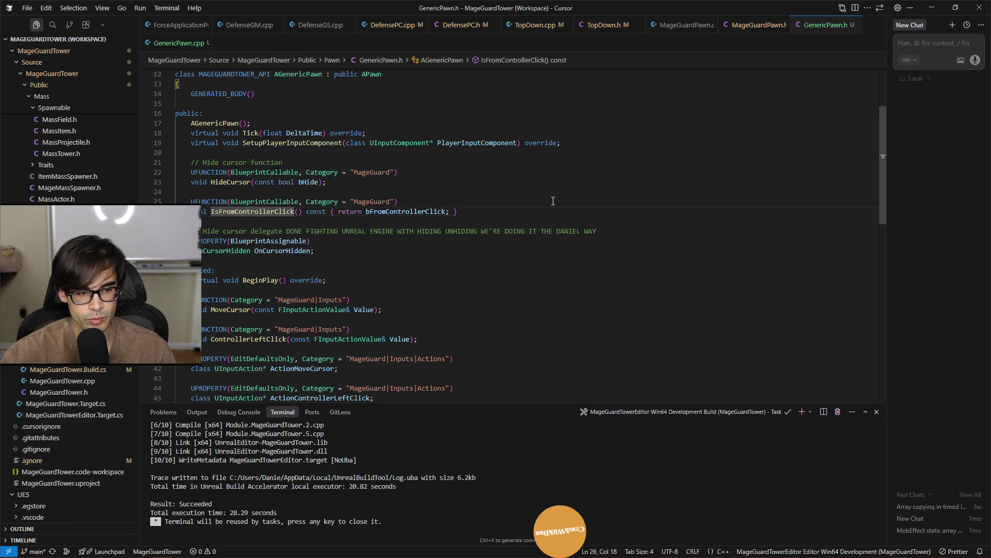
key("alt+Tab")
left_click(592, 275)
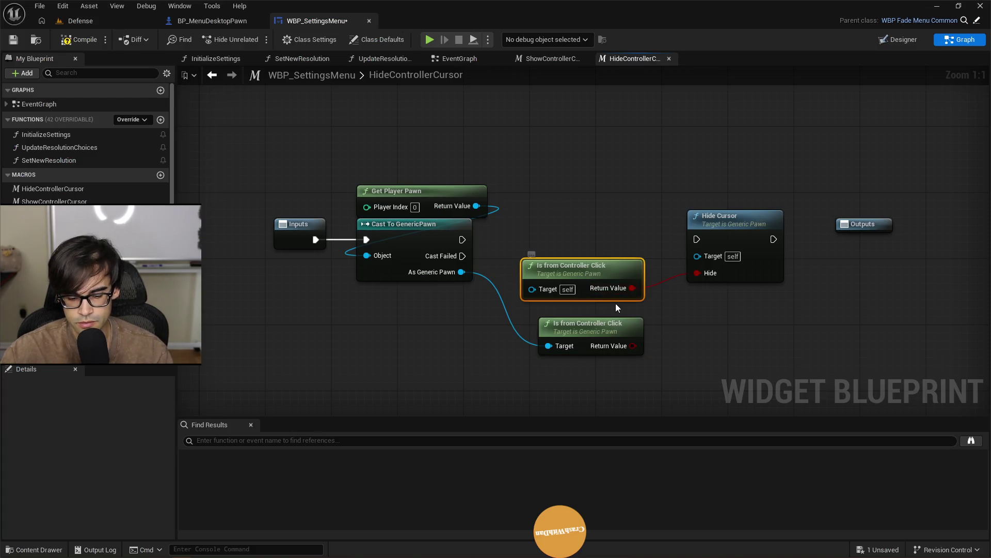
Remove the duplicate check and wire Is from Controller Click, exec and As Generic Pawn into Hide Cursor
key("Delete")
left_click_drag(633, 345, 703, 283)
left_click_drag(594, 324, 585, 273)
left_click_drag(462, 239, 699, 239)
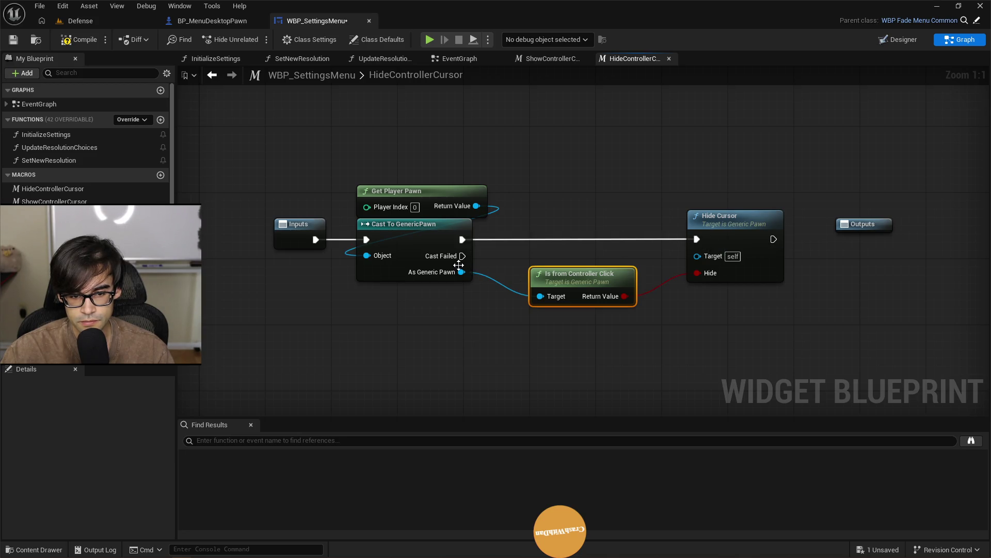
left_click_drag(615, 272, 602, 265)
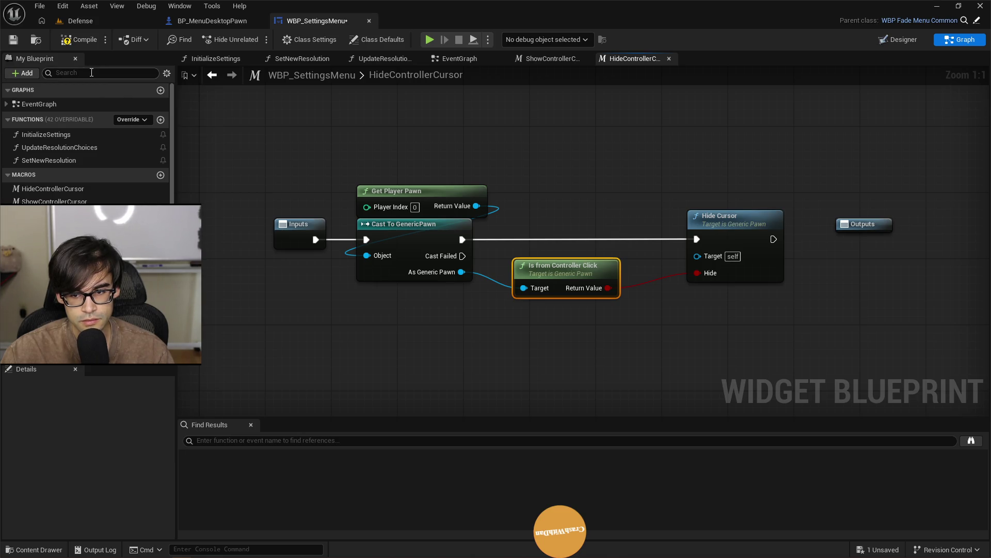
left_click_drag(461, 271, 699, 255)
left_click_drag(584, 272, 575, 290)
Compile and save the blueprint, glancing at ShowControllerCursor before returning to HideControllerCursor
left_click(78, 39)
left_click(13, 40)
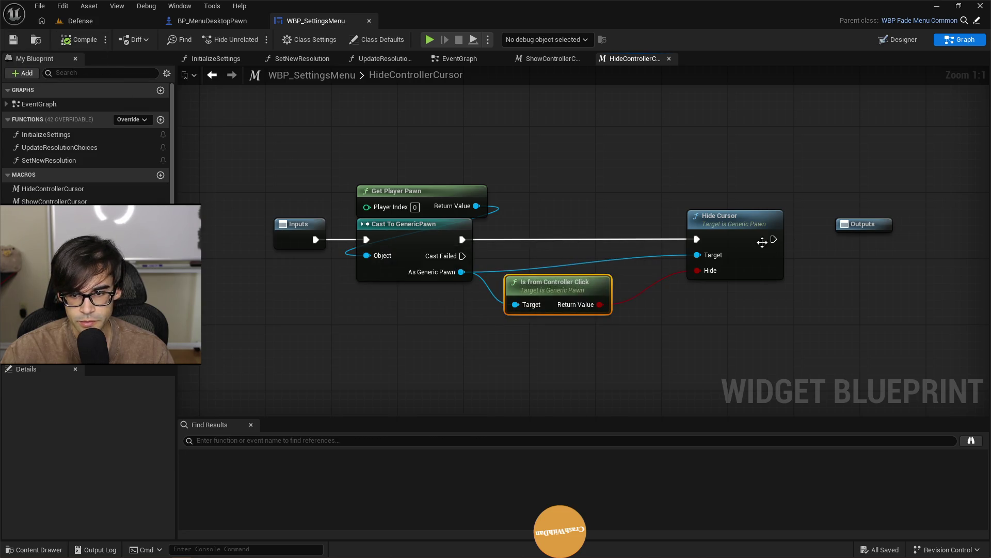
left_click(556, 61)
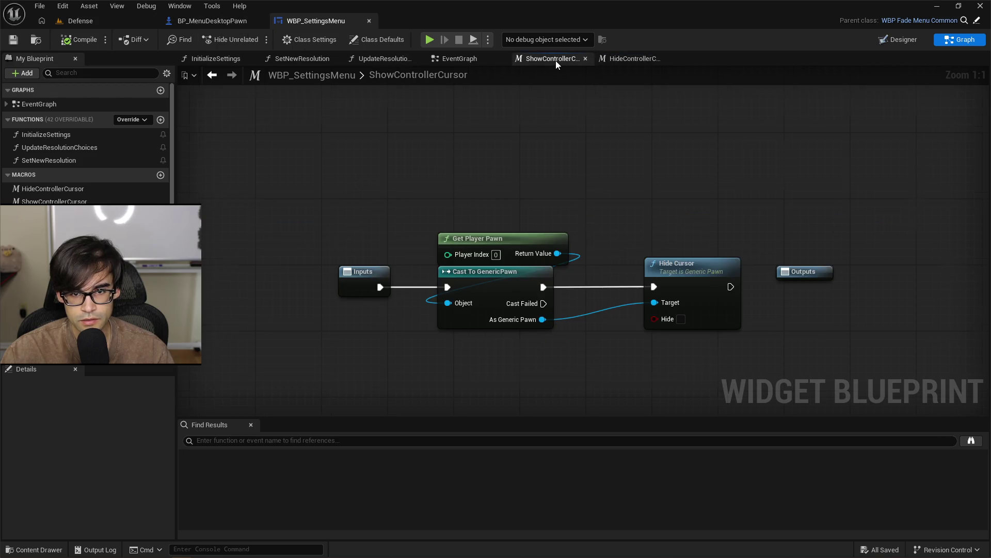
left_click(601, 60)
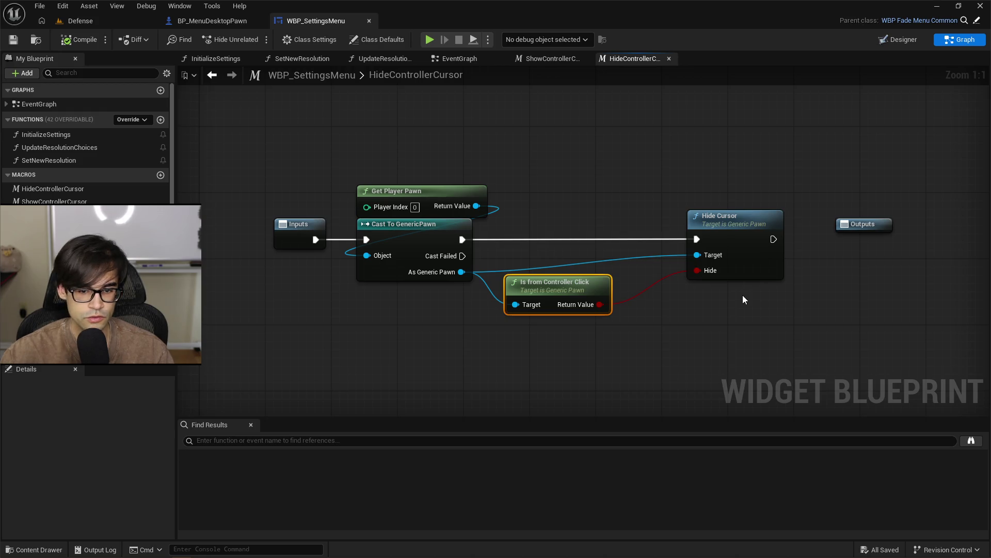
Review the earlier settings node chain in the EventGraph
left_click(549, 58)
left_click(459, 59)
scroll(679, 230, "down", 3)
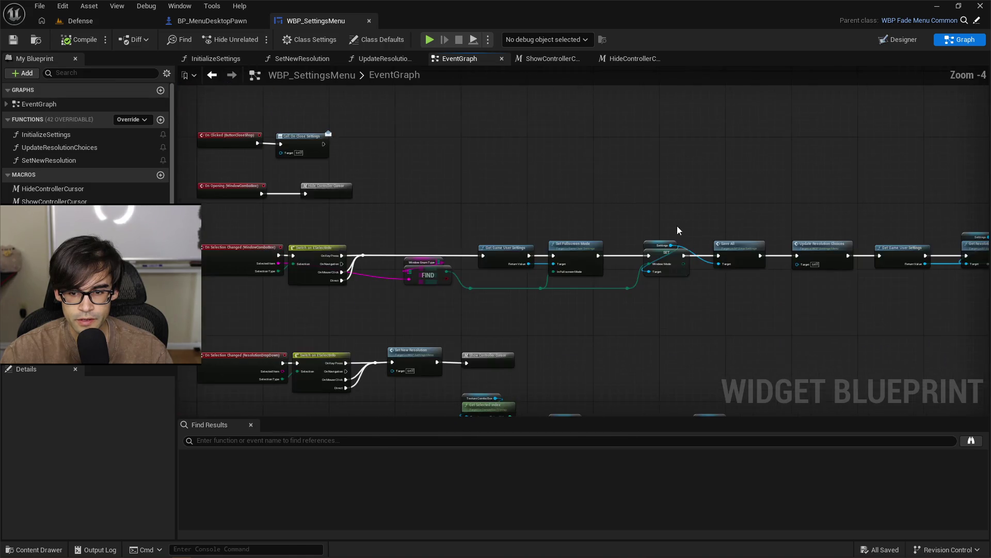
scroll(671, 243, "up", 4)
mouse_move(351, 190)
left_mouse_down()
mouse_move(744, 207)
mouse_move(655, 205)
mouse_move(737, 196)
mouse_move(656, 179)
left_mouse_up()
scroll(703, 216, "down", 1)
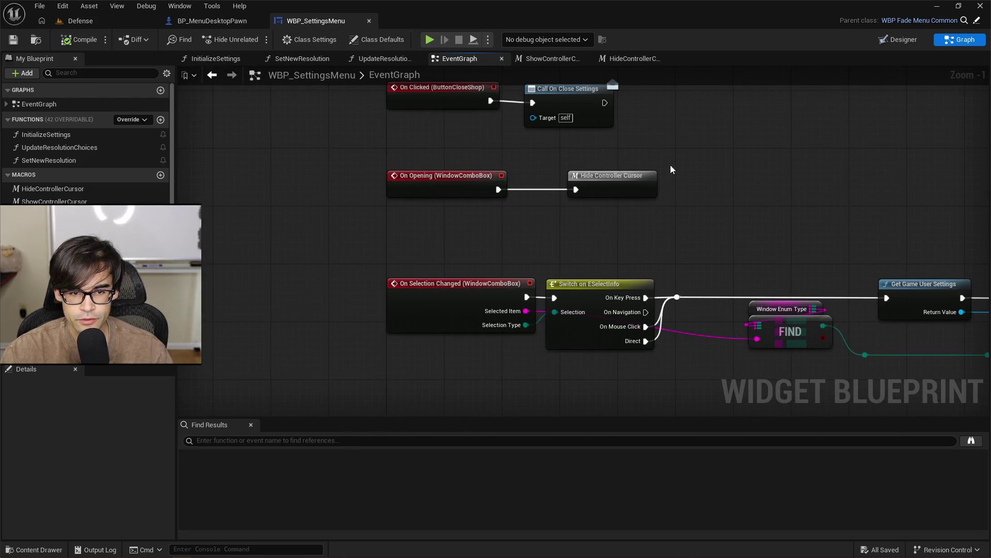
In the Designer, select ResolutionDropDown and add its On Opening event
left_click(899, 40)
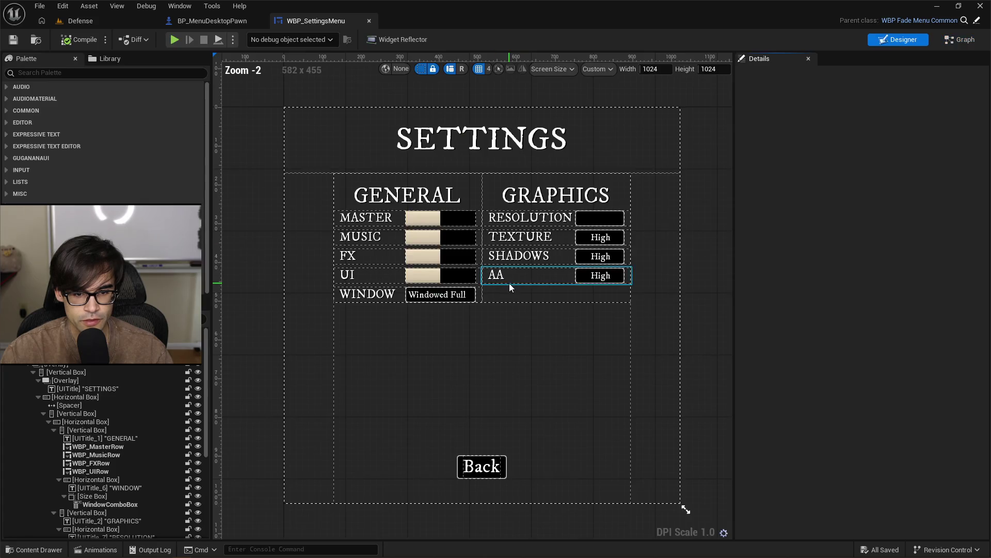
left_click(589, 219)
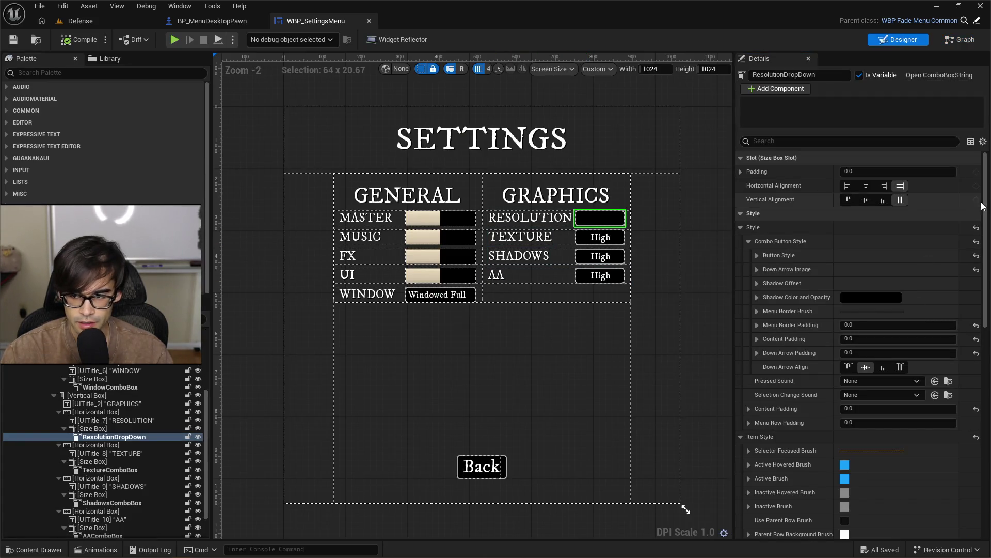
scroll(907, 414, "down", 10)
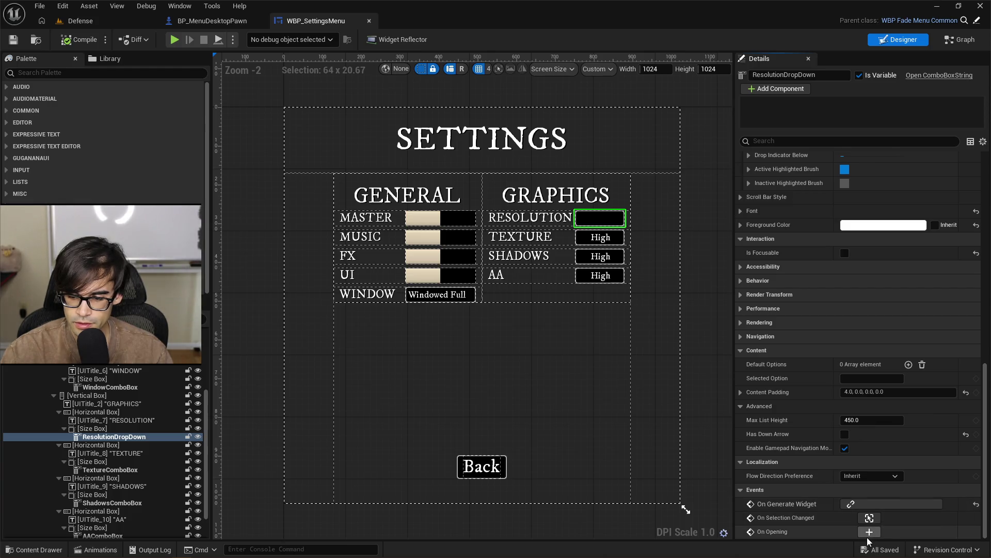
left_click(869, 532)
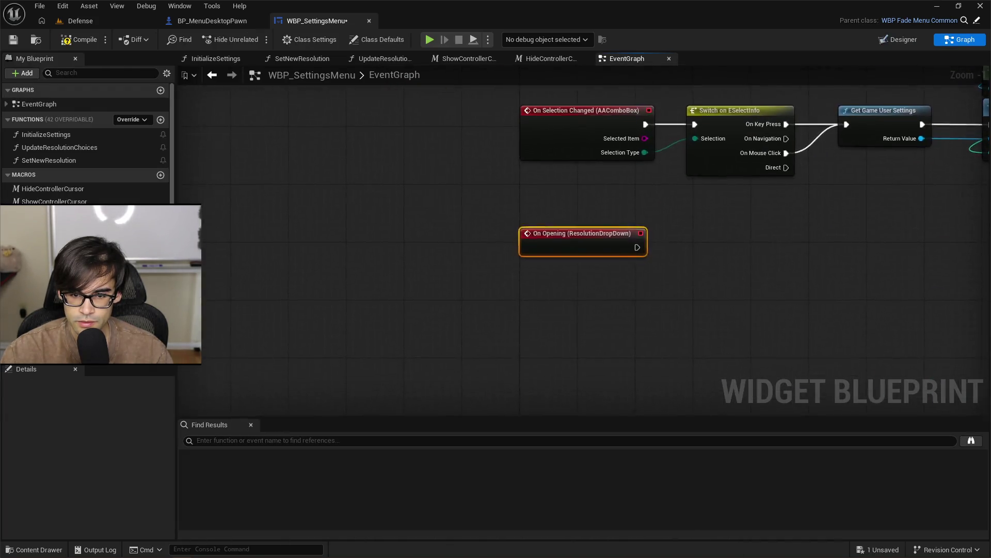
Place the On Opening node just above ResolutionDropDown's On Selection Changed event
scroll(580, 337, "down", 4)
scroll(599, 171, "up", 3)
mouse_move(571, 391)
left_mouse_down()
mouse_move(599, 171)
mouse_move(526, 243)
mouse_move(540, 215)
left_mouse_up()
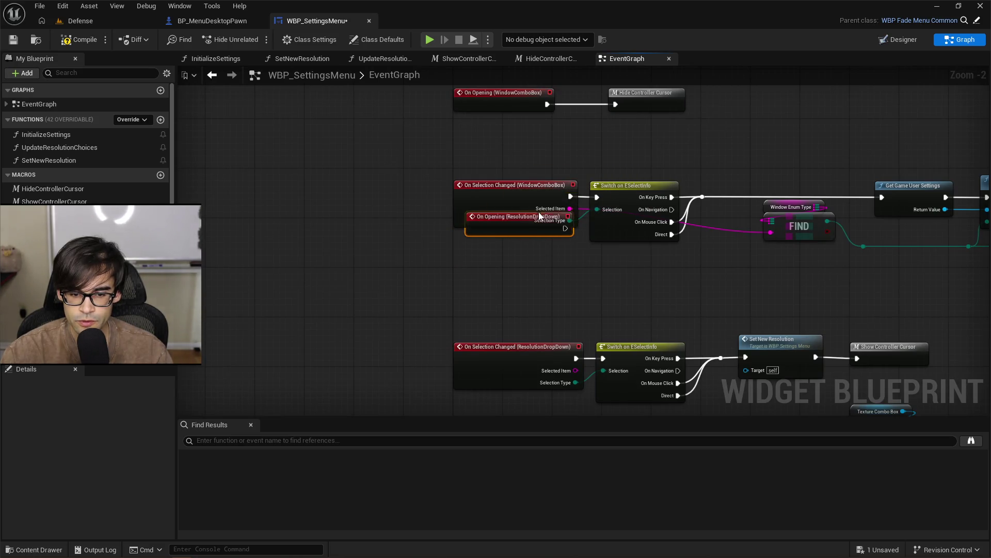
scroll(531, 241, "down", 3)
scroll(531, 244, "up", 3)
mouse_move(504, 111)
left_mouse_down()
mouse_move(533, 296)
mouse_move(527, 223)
left_mouse_up()
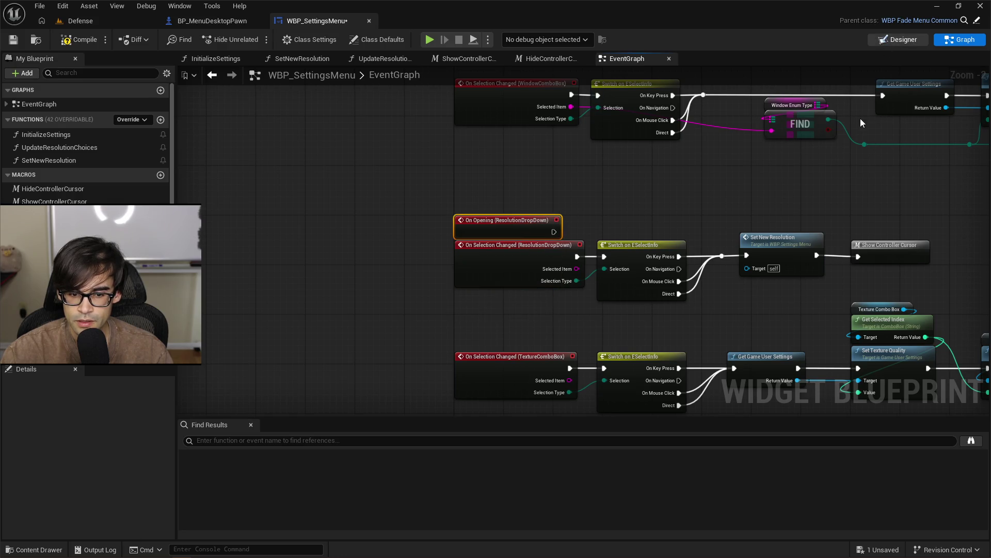
left_click(899, 39)
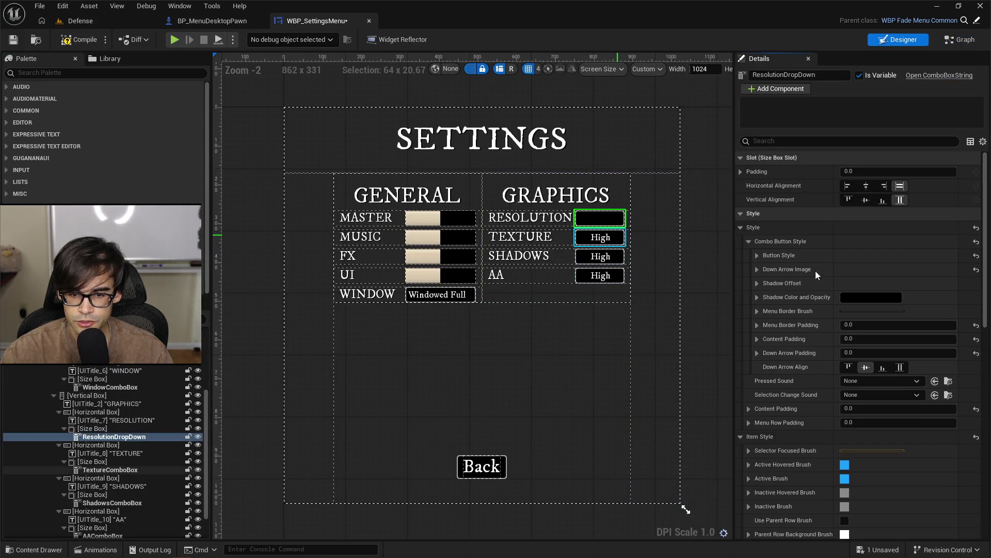
Add an On Opening event for TextureComboBox and place it above the Texture selection event
left_click(601, 237)
scroll(899, 467, "down", 10)
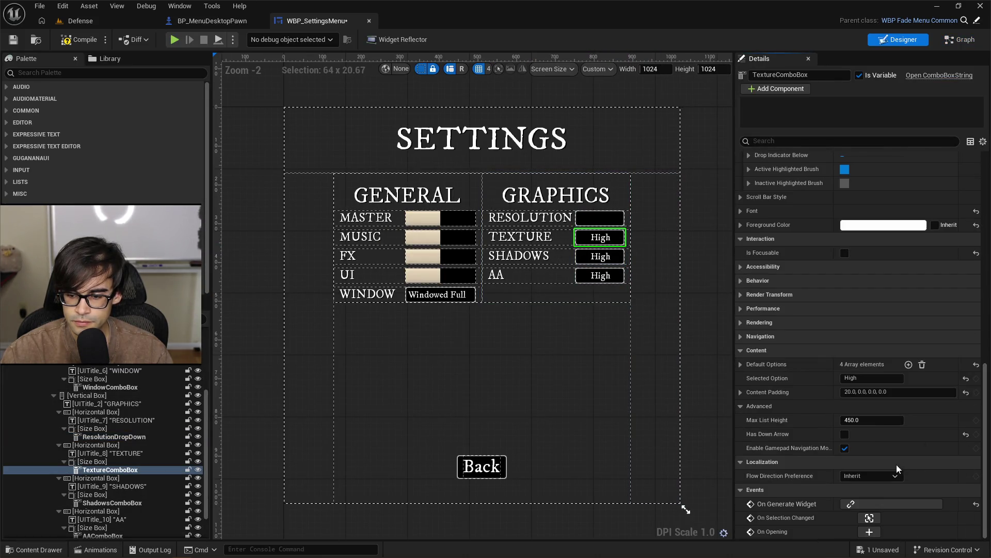
left_click(870, 532)
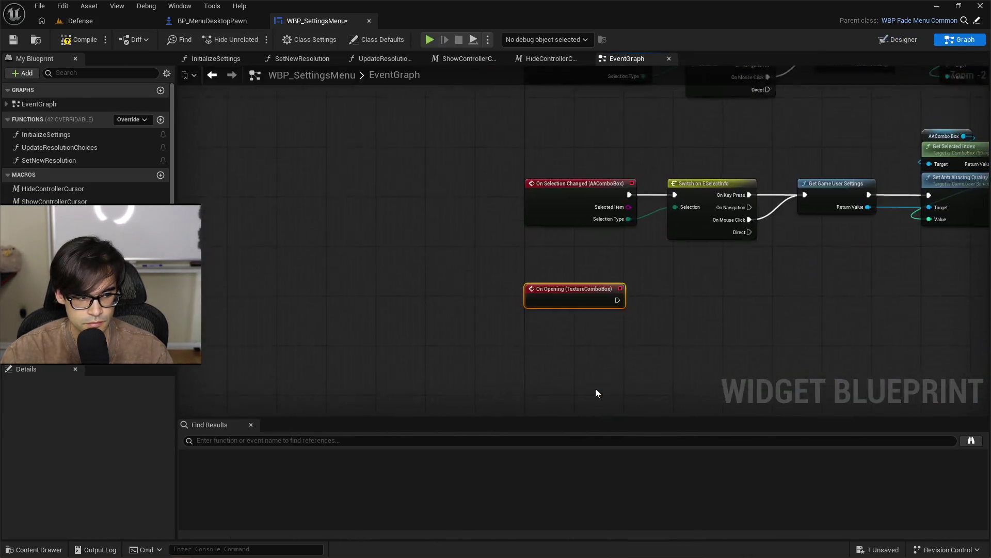
scroll(586, 239, "down", 10)
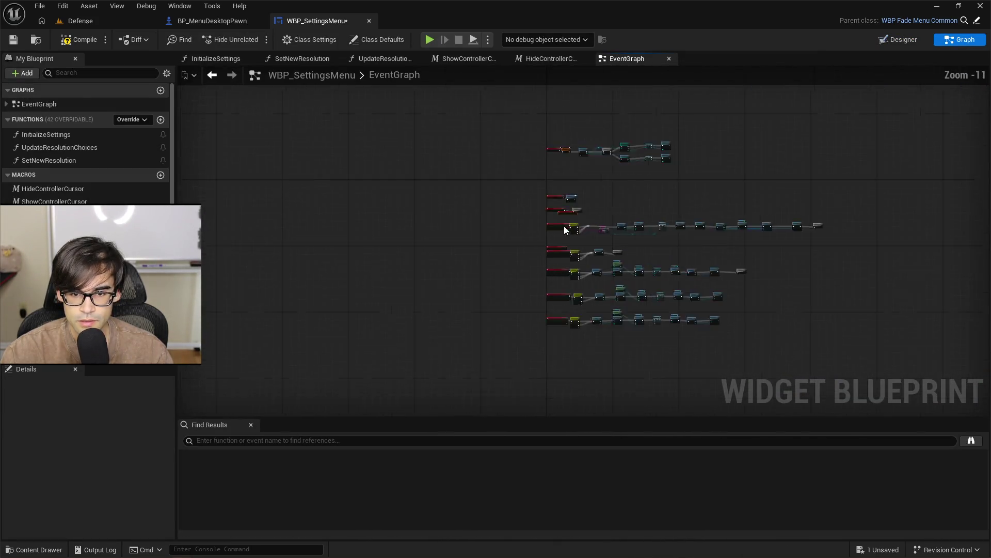
scroll(565, 219, "up", 12)
left_click_drag(559, 242, 584, 190)
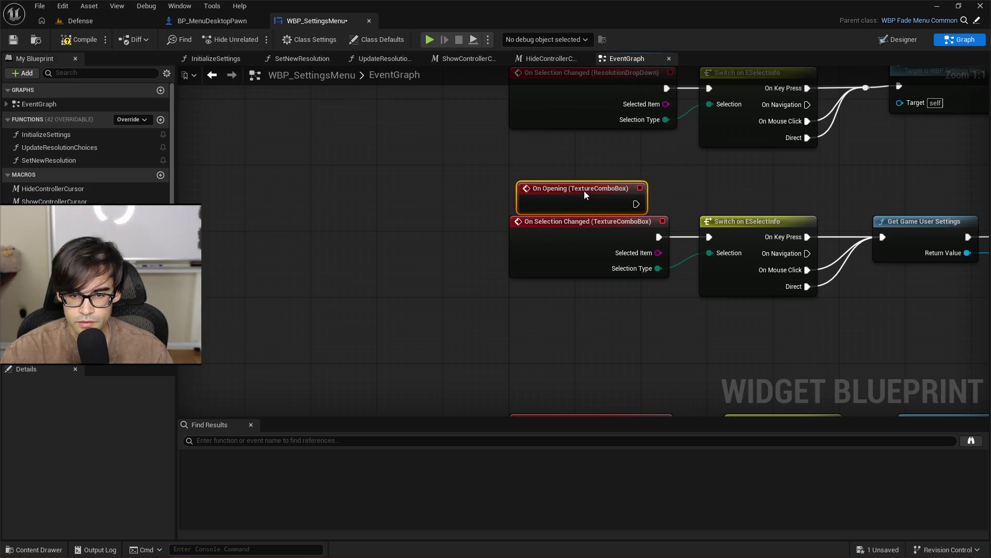
scroll(601, 158, "down", 7)
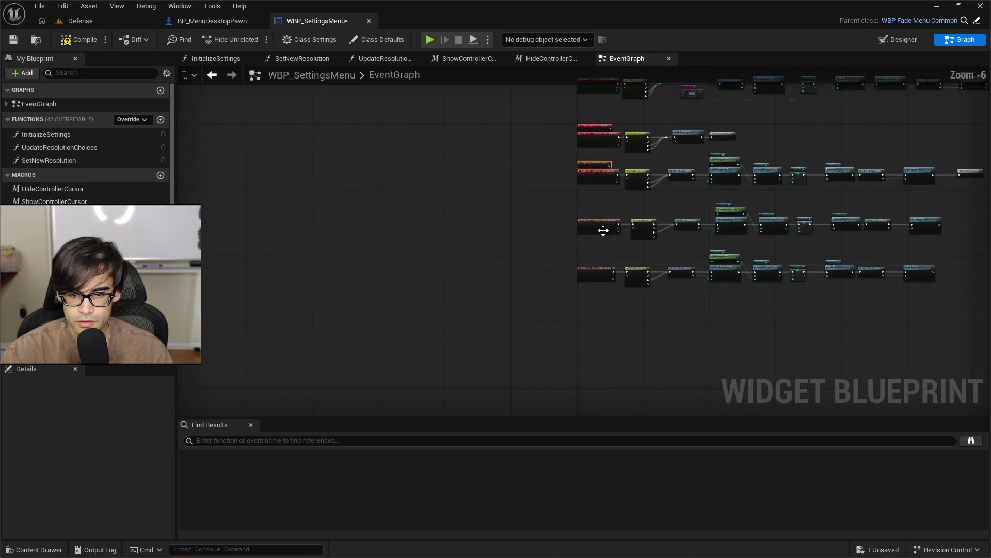
scroll(602, 231, "up", 4)
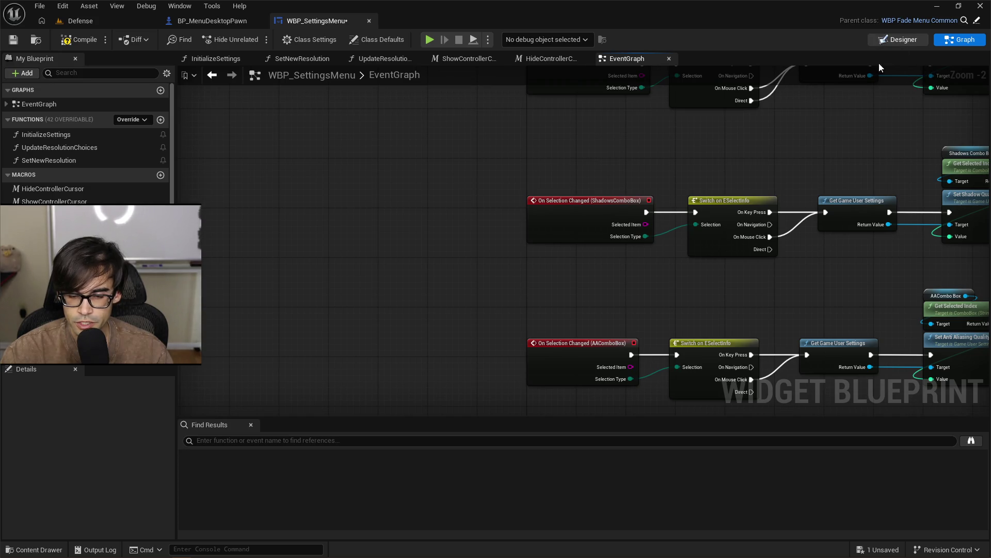
Add an On Opening event for ShadowsComboBox and place it beside the Shadows rows
key("ctrl+shift+d")
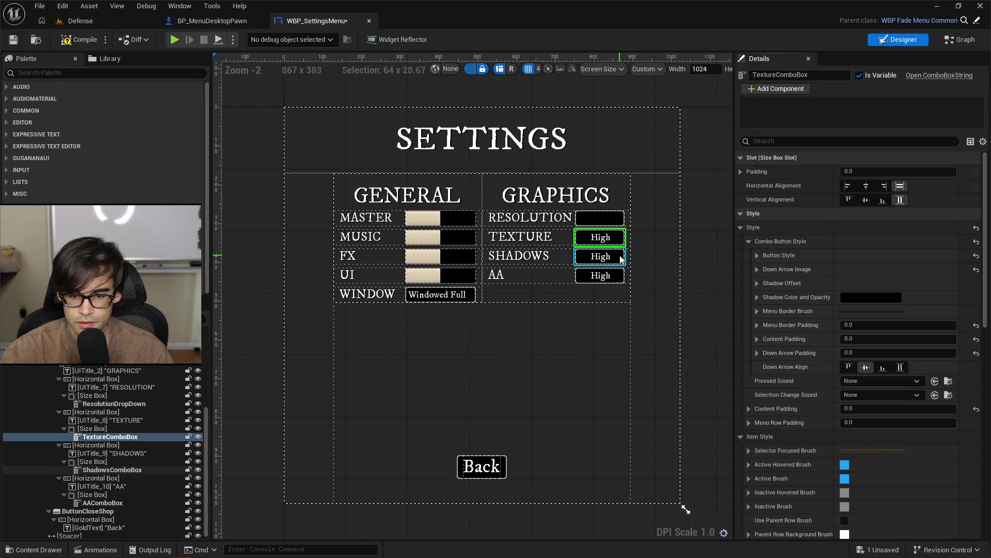
scroll(903, 375, "down", 10)
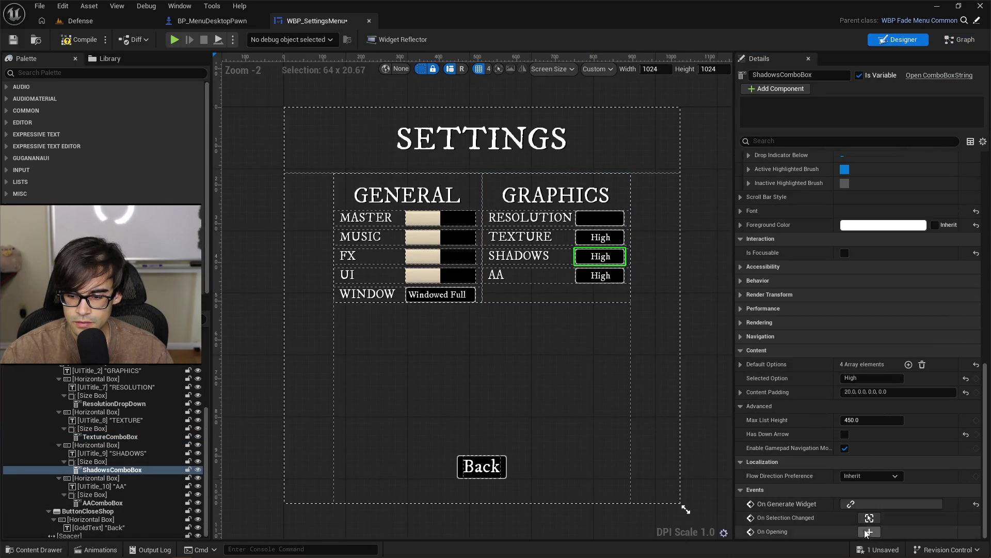
left_click(870, 532)
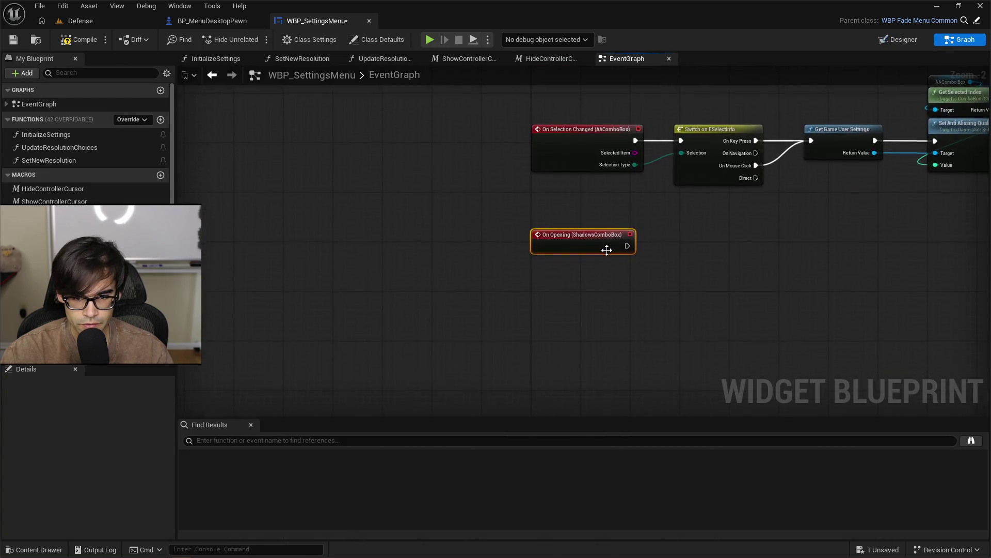
scroll(563, 333, "down", 6)
scroll(585, 234, "up", 6)
mouse_move(563, 333)
left_mouse_down()
mouse_move(585, 234)
mouse_move(531, 238)
left_mouse_up()
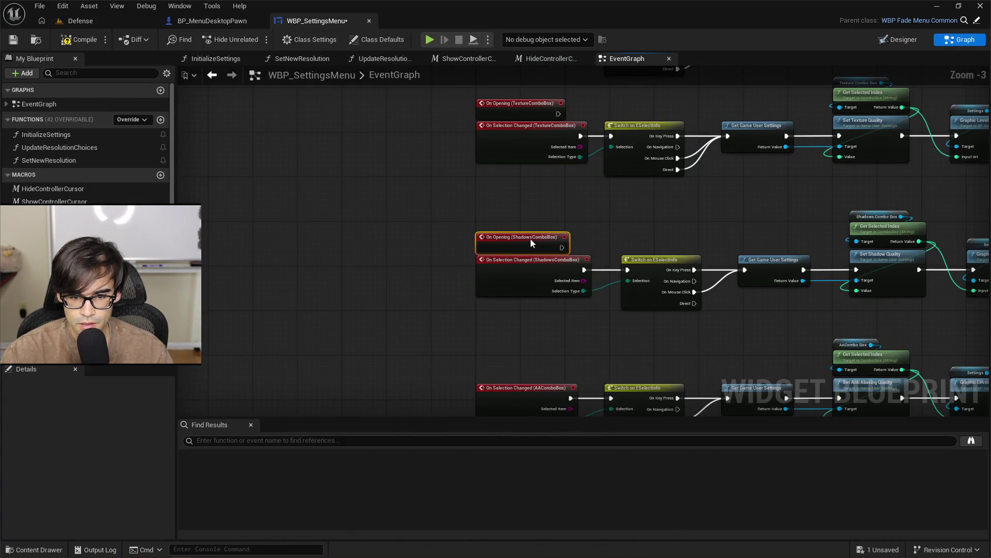
scroll(490, 183, "down", 4)
scroll(516, 293, "up", 4)
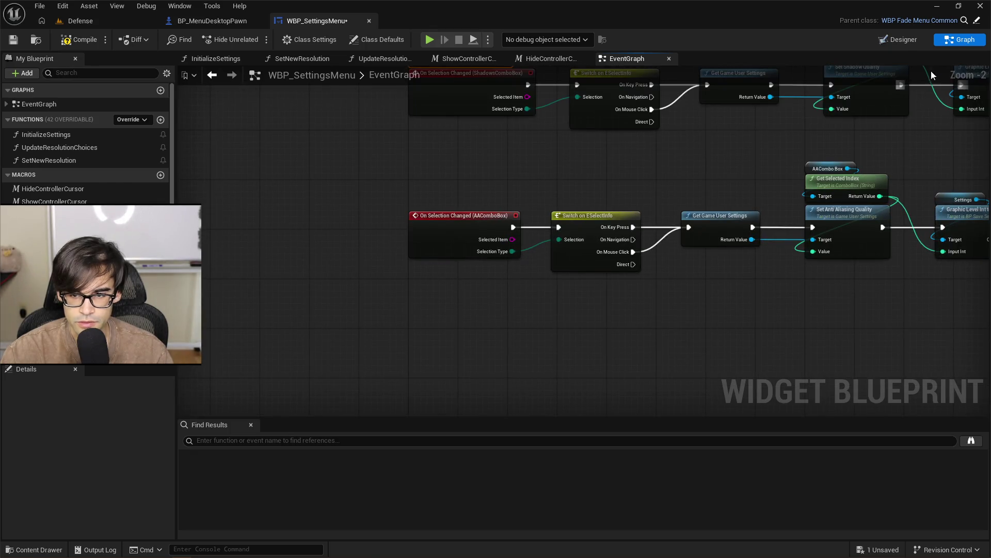
Add an On Opening event for AAComboBox and place it beside the AA row
key("ctrl+shift+d")
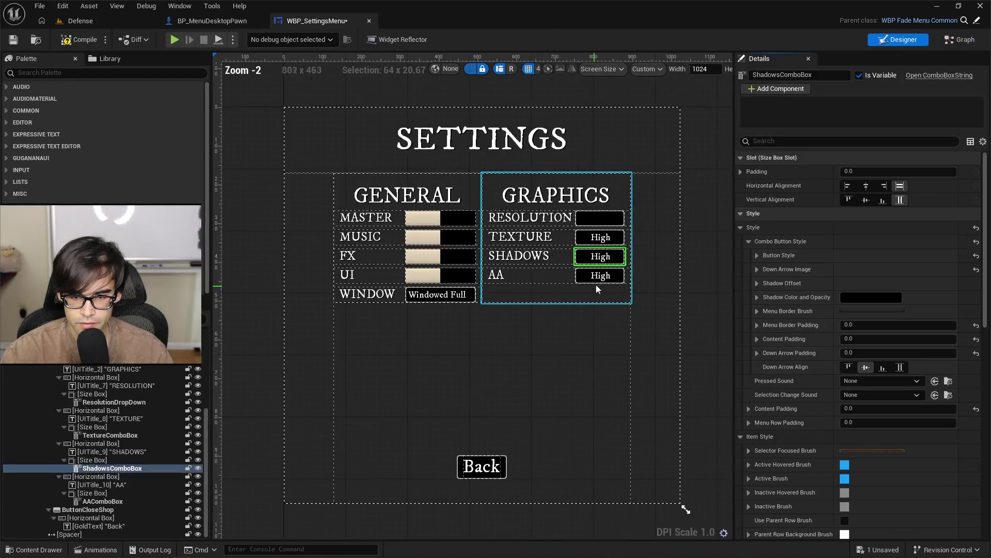
key("Down")
key("Down")
key("Down")
scroll(829, 366, "down", 10)
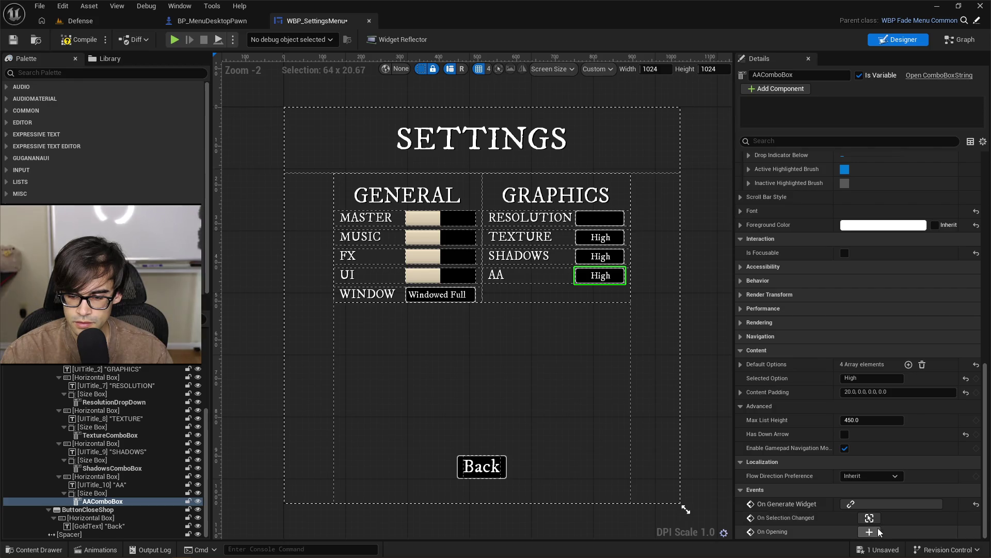
left_click(870, 532)
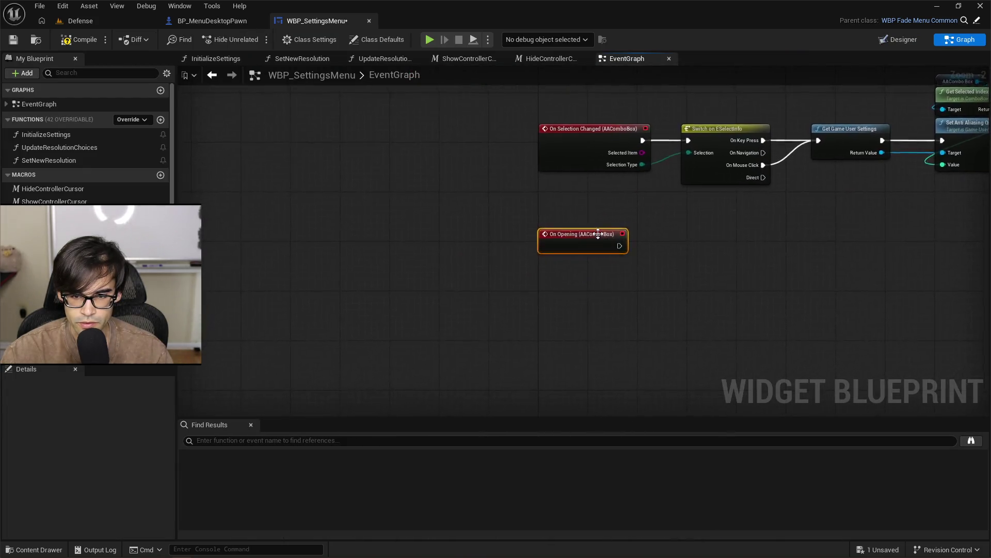
mouse_move(608, 321)
left_mouse_down()
mouse_move(589, 213)
mouse_move(603, 227)
left_mouse_up()
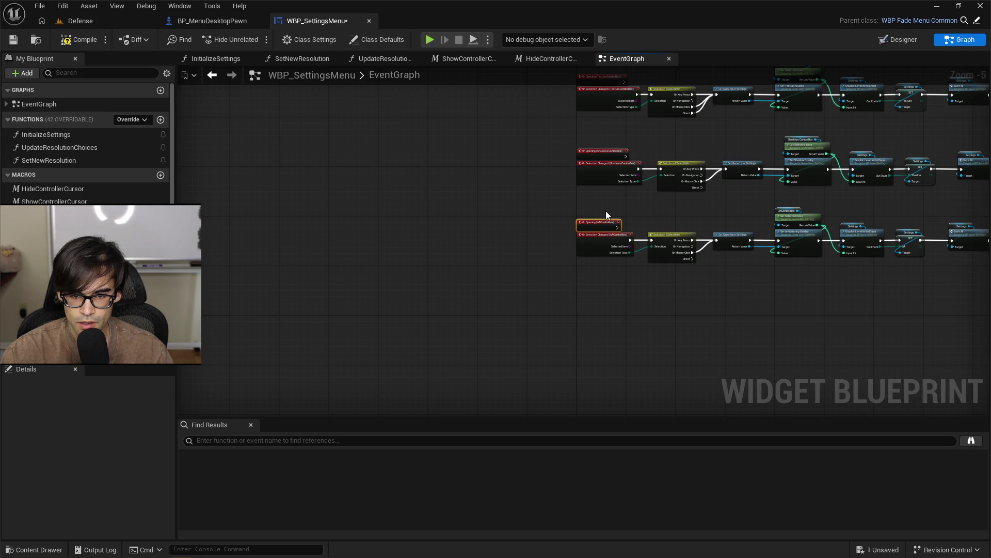
scroll(529, 281, "down", 1)
scroll(525, 185, "up", 2)
Move the window On Opening event and its Hide Controller Cursor node beside the window selection event
left_click(518, 128)
scroll(518, 128, "up", 3)
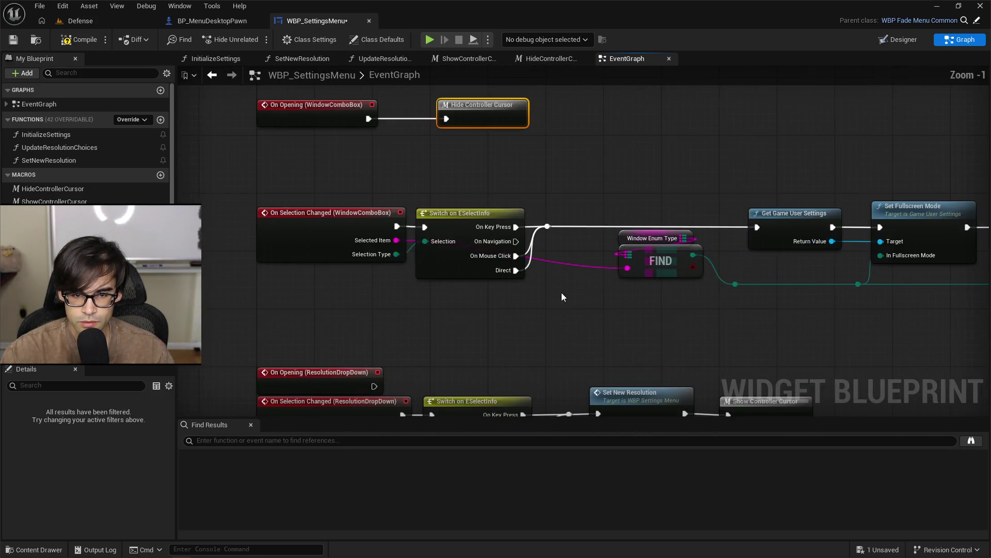
left_click_drag(397, 204, 553, 155)
left_click_drag(392, 156, 422, 236)
left_click(534, 215)
left_click_drag(559, 240, 510, 235)
left_click(507, 205)
Wire copies of Hide Controller Cursor to the ResolutionDropDown and TextureComboBox On Opening events
left_click(517, 242)
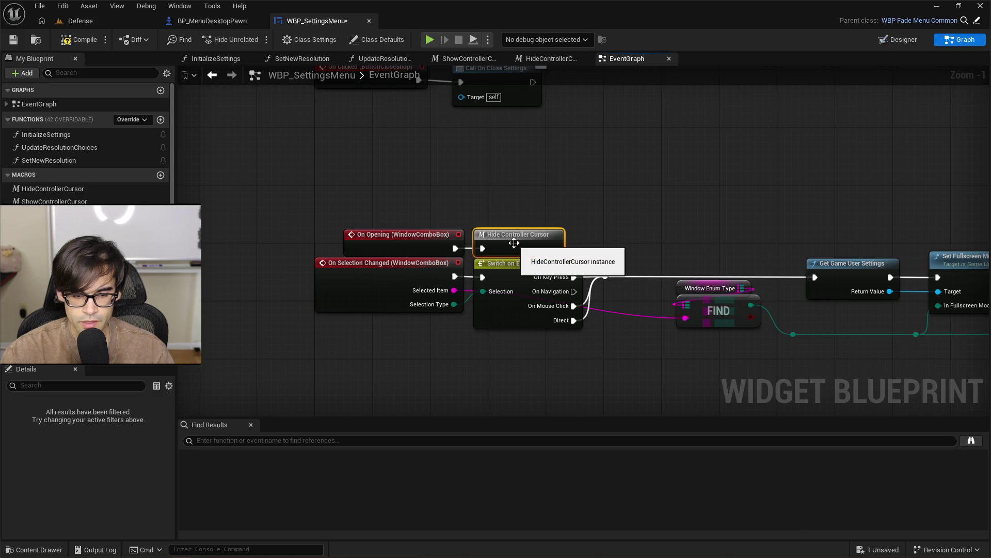
scroll(501, 362, "down", 5)
key("ctrl+v")
left_click_drag(408, 266, 507, 263)
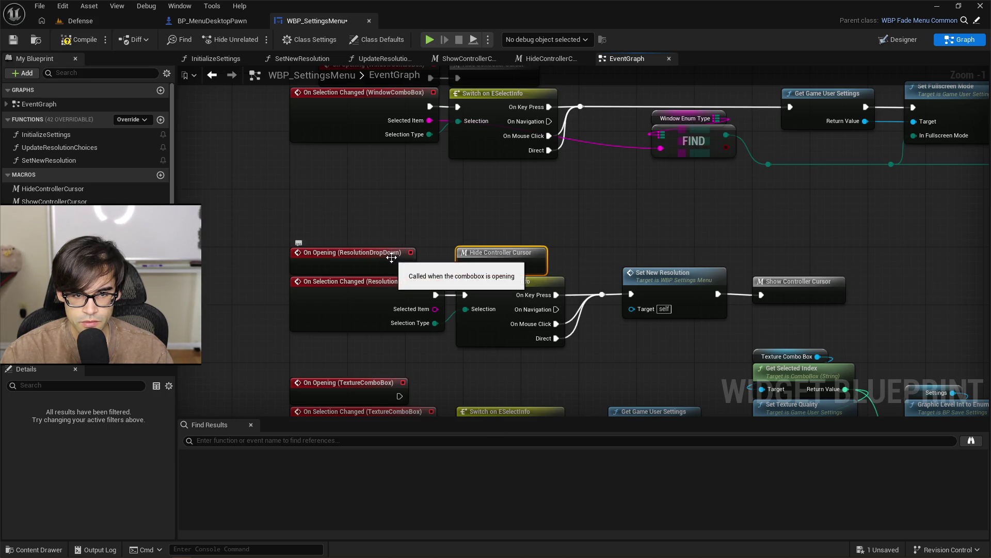
left_click_drag(391, 264, 425, 262)
left_click(502, 380)
mouse_move(501, 380)
left_mouse_down()
mouse_move(463, 277)
mouse_move(460, 288)
left_mouse_up()
key("ctrl+v")
left_click_drag(448, 303, 451, 300)
left_click_drag(368, 287, 397, 285)
left_click(402, 267)
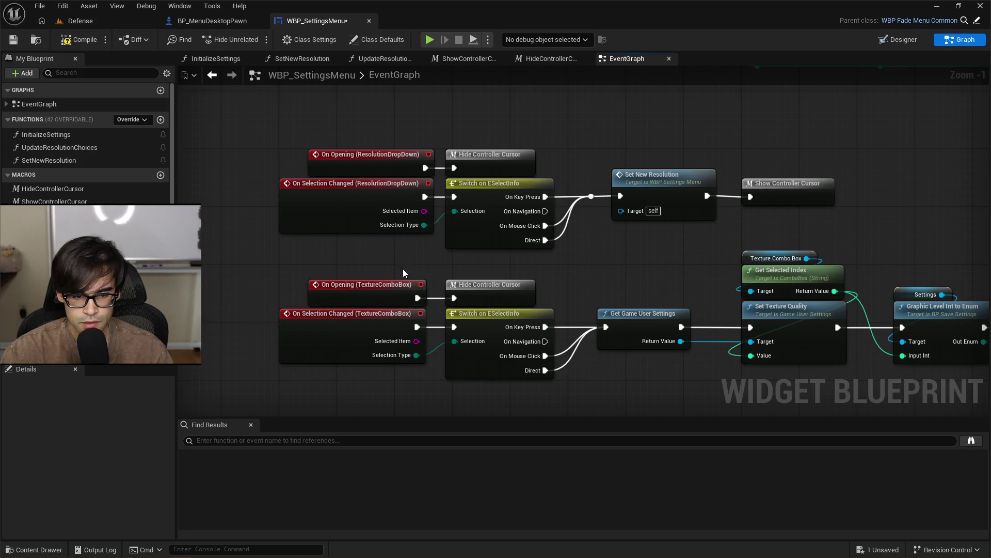
Wire copies of Hide Controller Cursor to the ShadowsComboBox and AAComboBox On Opening events
scroll(449, 231, "down", 5)
key("ctrl+v")
left_click_drag(517, 271, 475, 271)
left_click_drag(376, 284, 458, 285)
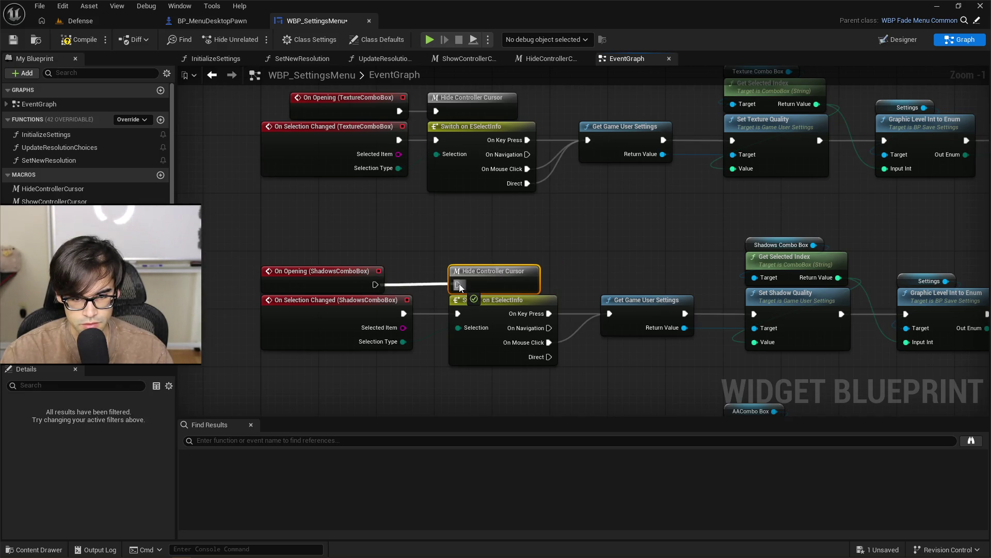
left_click_drag(372, 279, 400, 279)
scroll(400, 279, "down", 5)
left_click(442, 253)
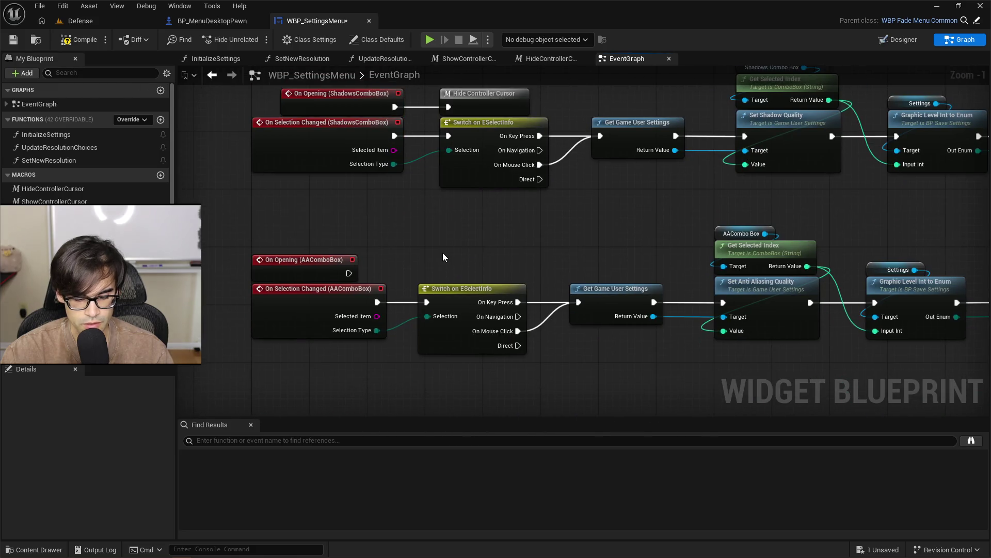
key("ctrl+v")
left_click_drag(516, 261, 470, 265)
left_click_drag(344, 263, 426, 273)
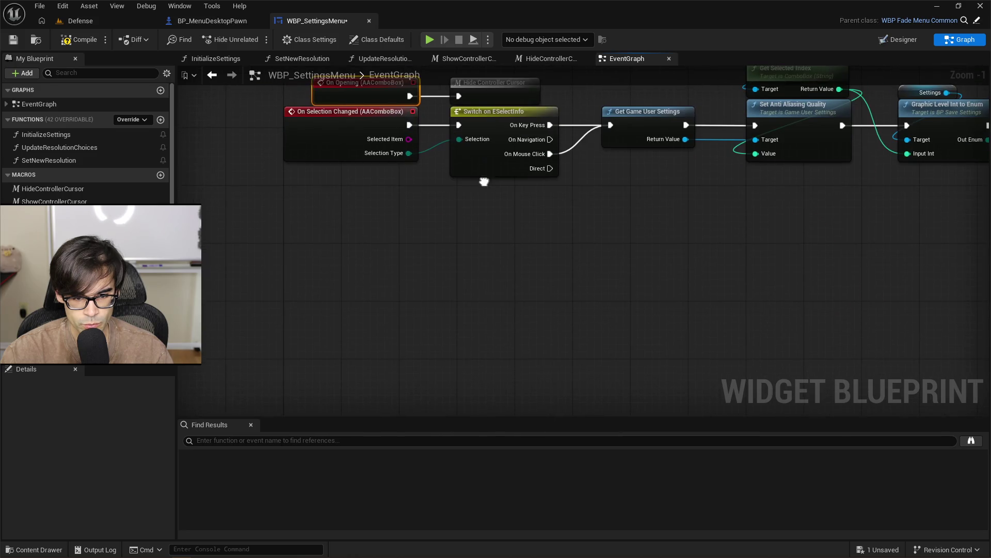
scroll(427, 273, "down", 2)
Save the WBP_SettingsMenu blueprint
left_click(13, 39)
left_click_drag(478, 155, 479, 184)
scroll(480, 184, "down", 4)
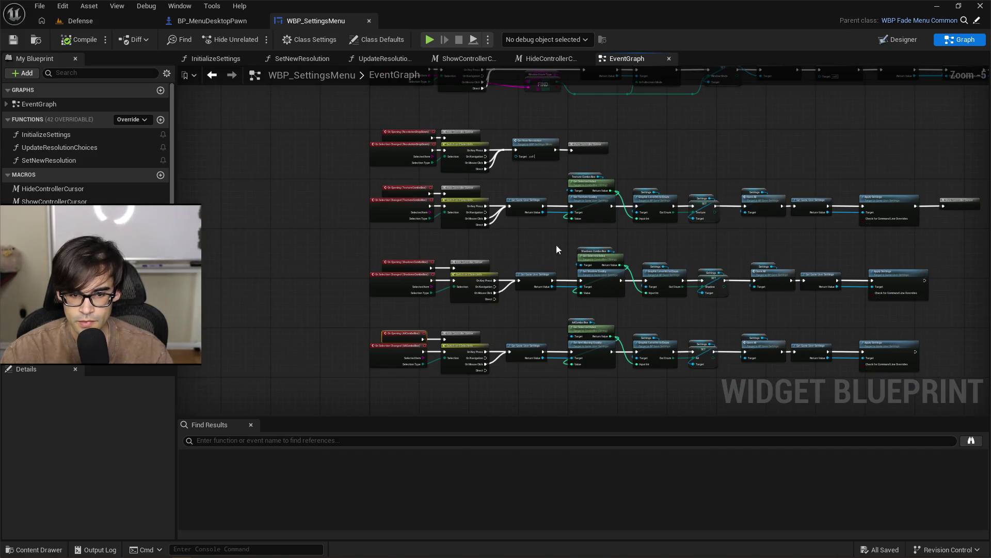
scroll(525, 227, "down", 2)
scroll(511, 167, "up", 1)
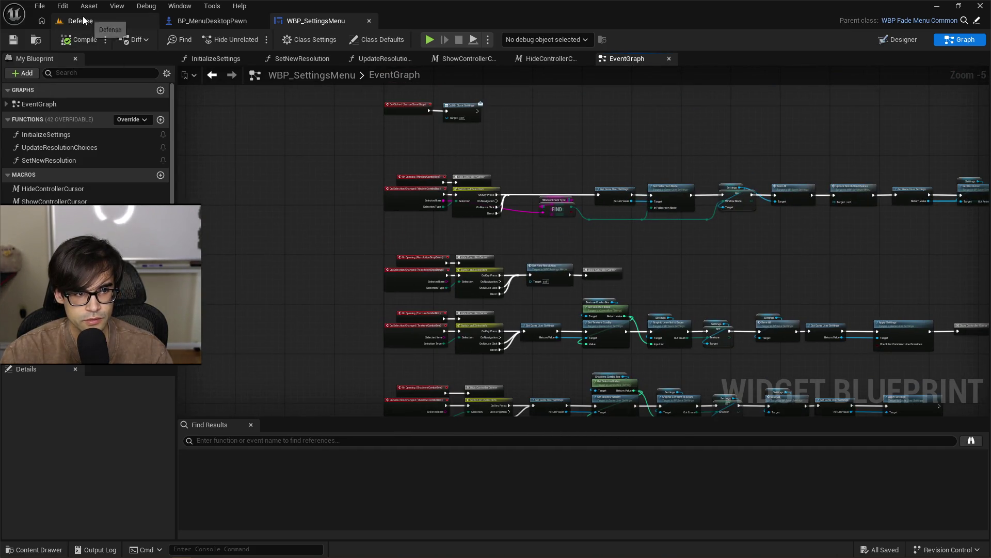
Play the Defense level, open Pause > Settings and the TEXTURE dropdown, then stop the session
left_click(82, 21)
left_click(478, 233)
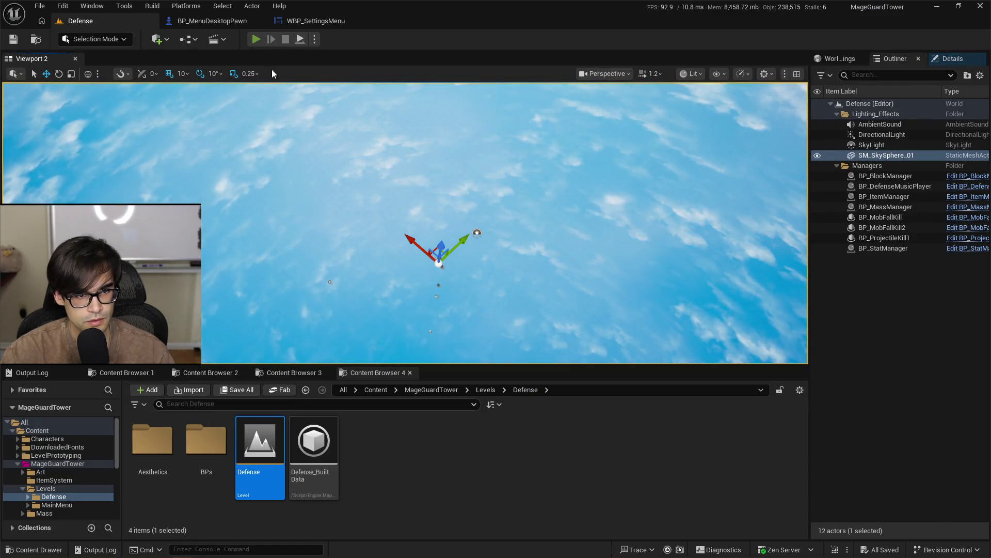
key("alt+p")
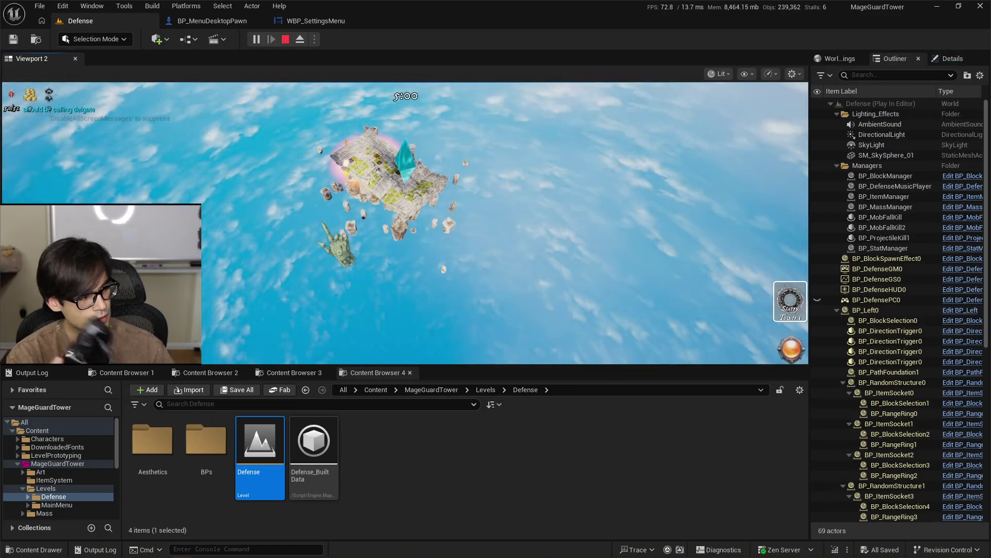
key("Escape")
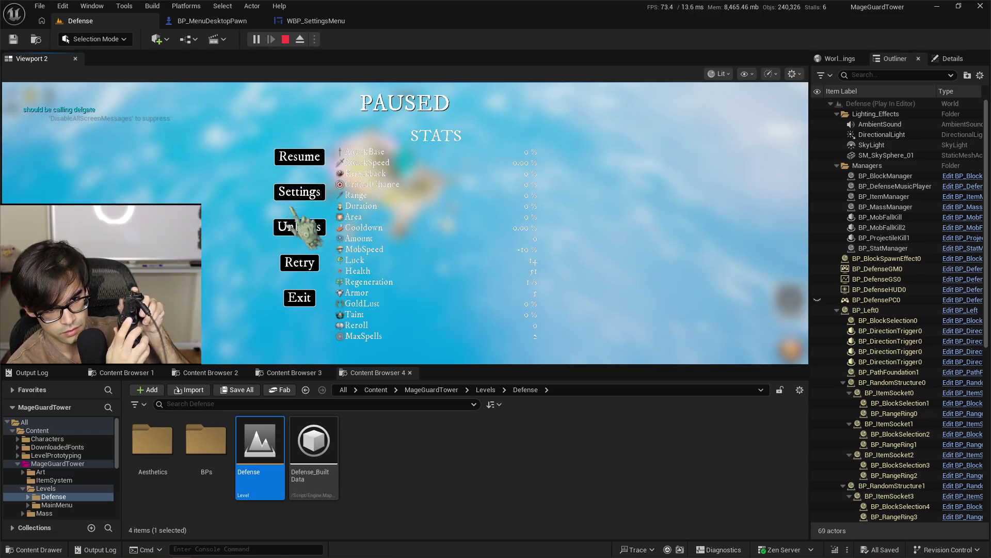
left_click(294, 195)
key("Return")
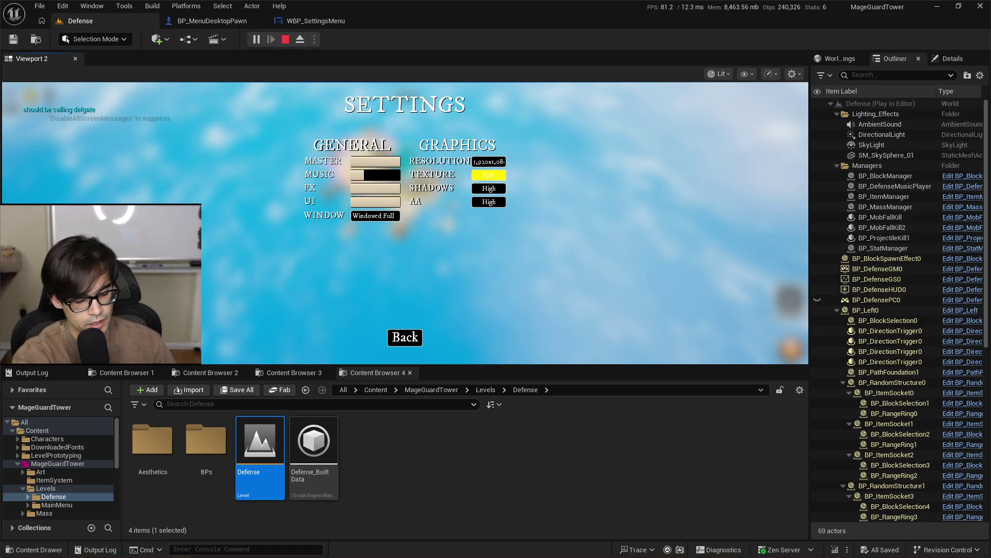
key("Escape")
left_click(310, 20)
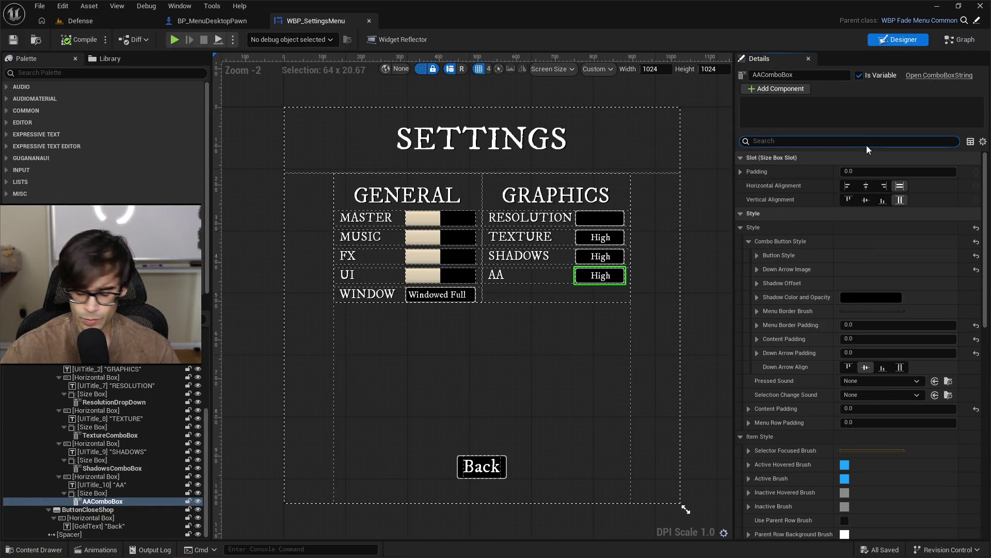
Toggle Enable Gamepad Navigation Mode on the AA, Shadows and Texture combo boxes
type("gamep")
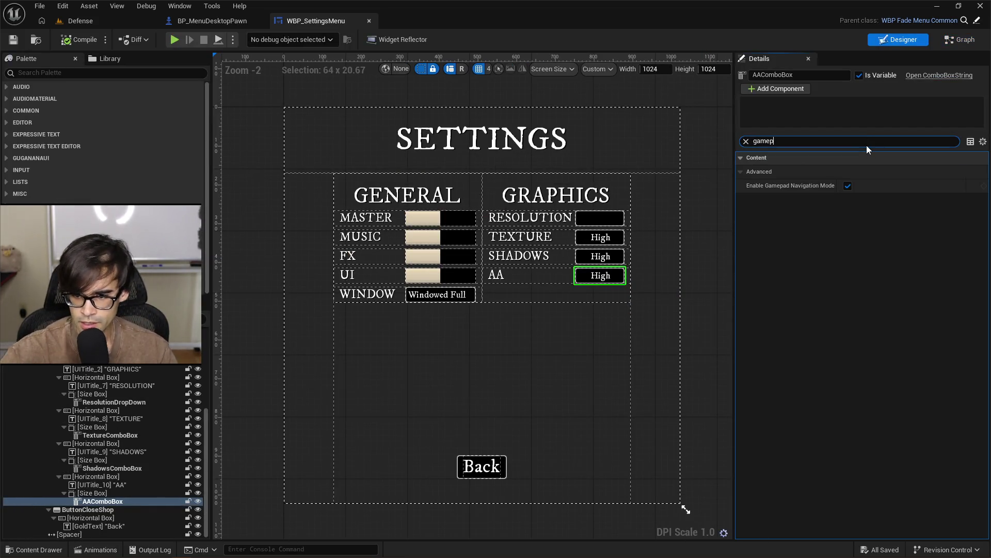
left_click(848, 186)
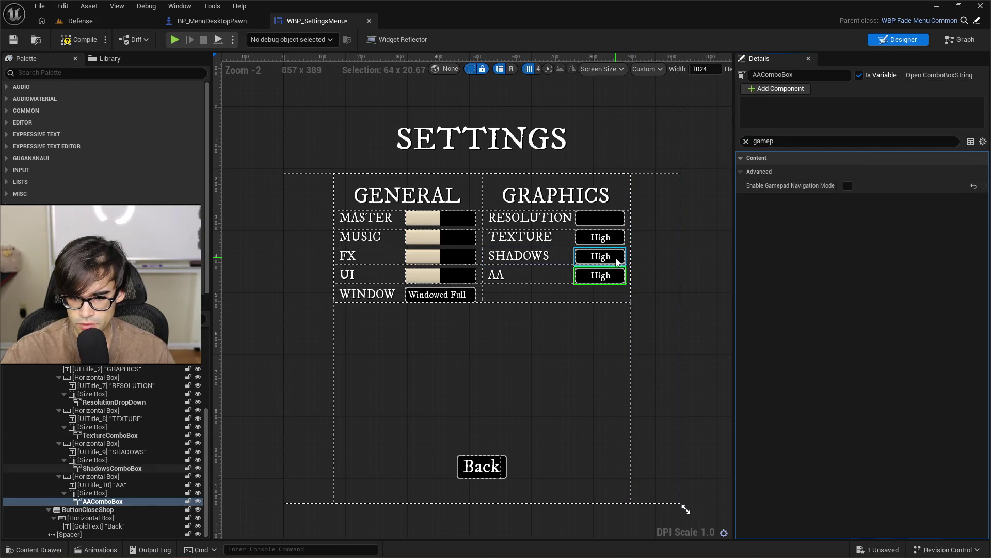
left_click(618, 262)
left_click(847, 185)
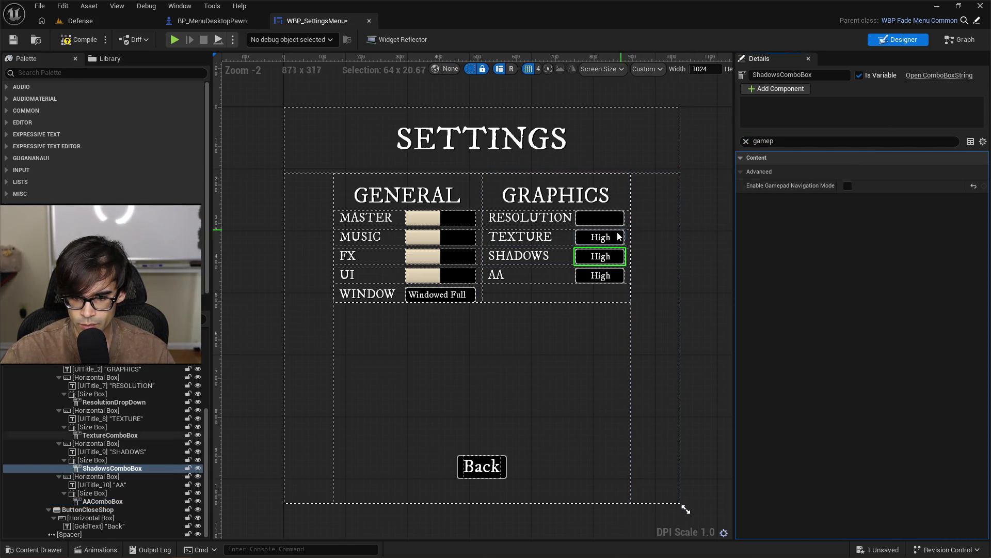
left_click(620, 236)
left_click(848, 185)
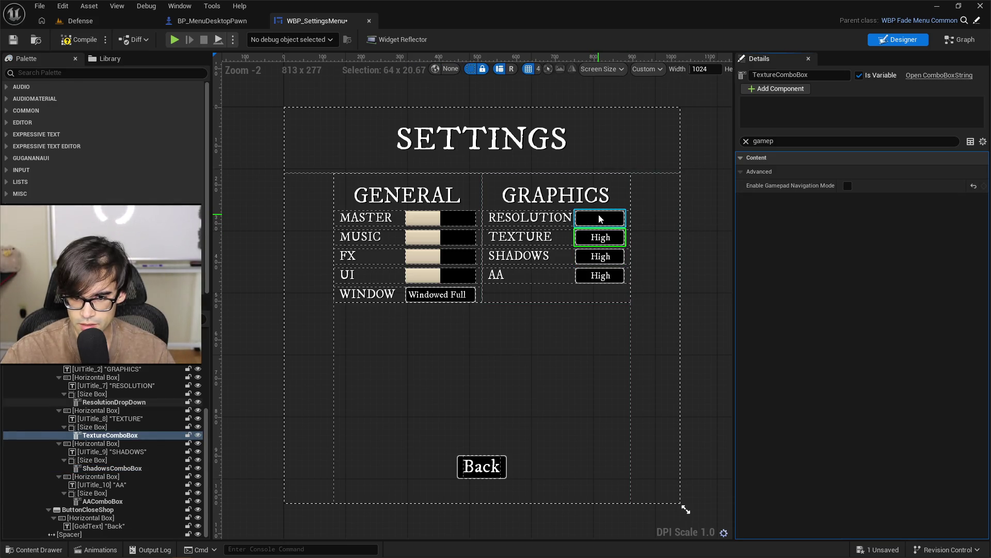
Undo the last two changes, then compile and save WBP_SettingsMenu
key("ctrl+z")
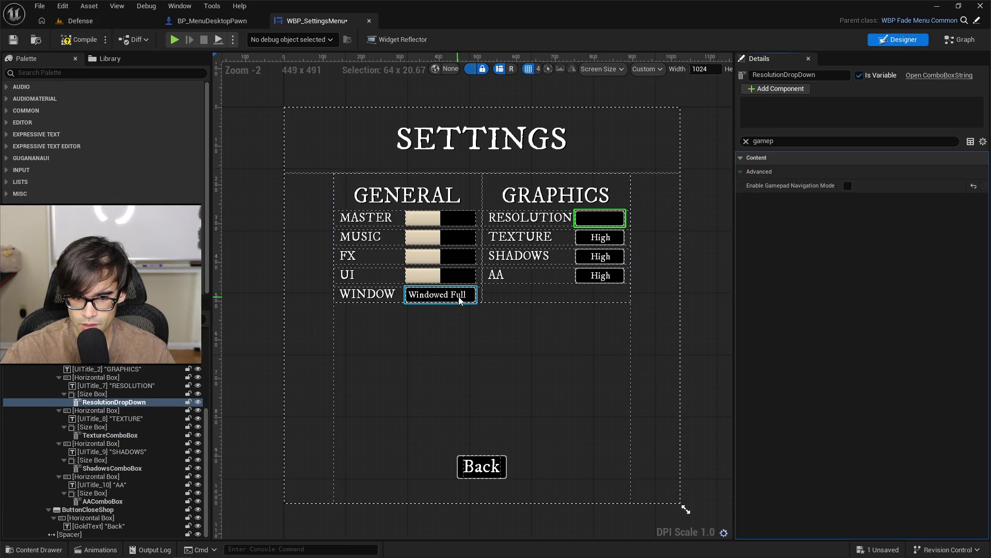
key("ctrl+z")
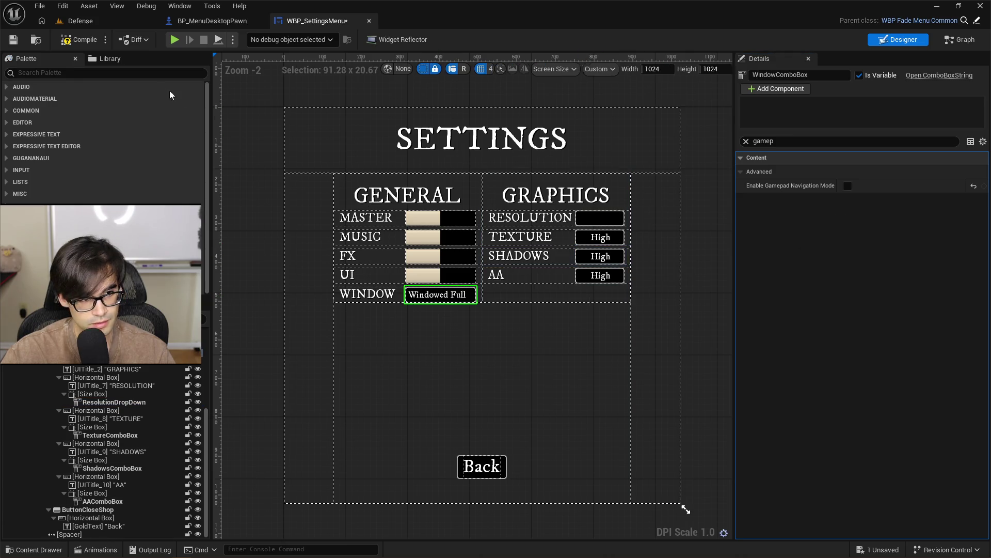
left_click(14, 40)
left_click(112, 17)
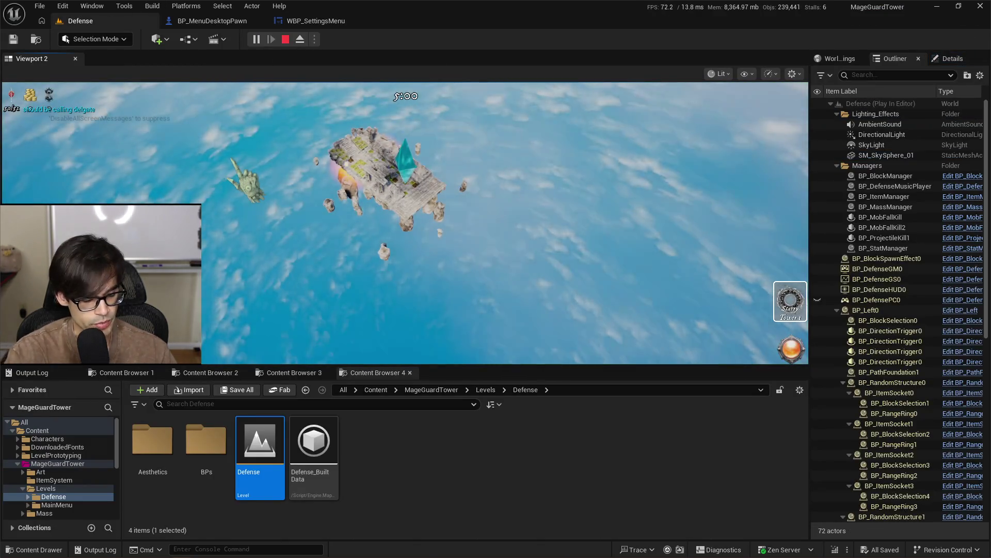
Pause and resume the game, stop, replay the Defense level, pause again, then end the session
key("Escape")
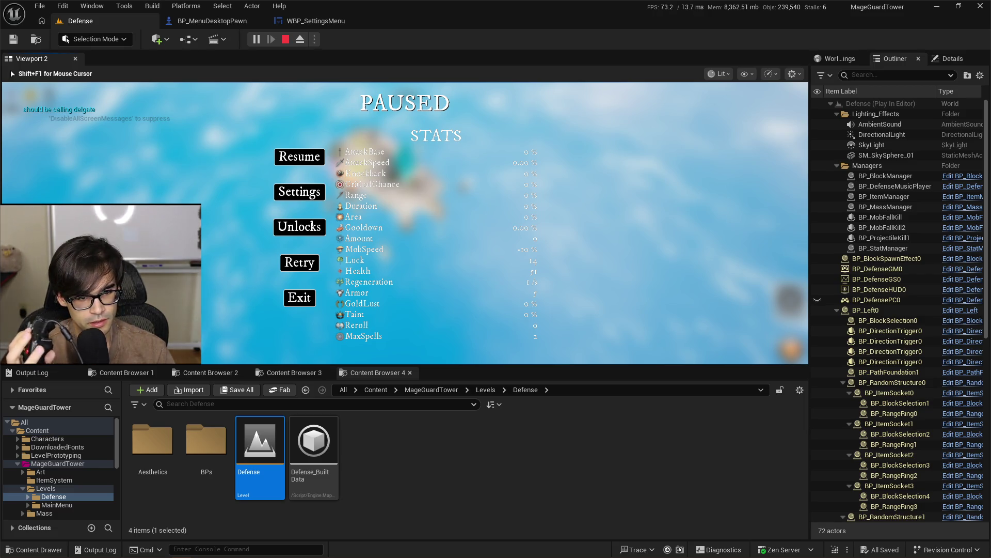
key("Escape")
key("Escape")
key("Escape")
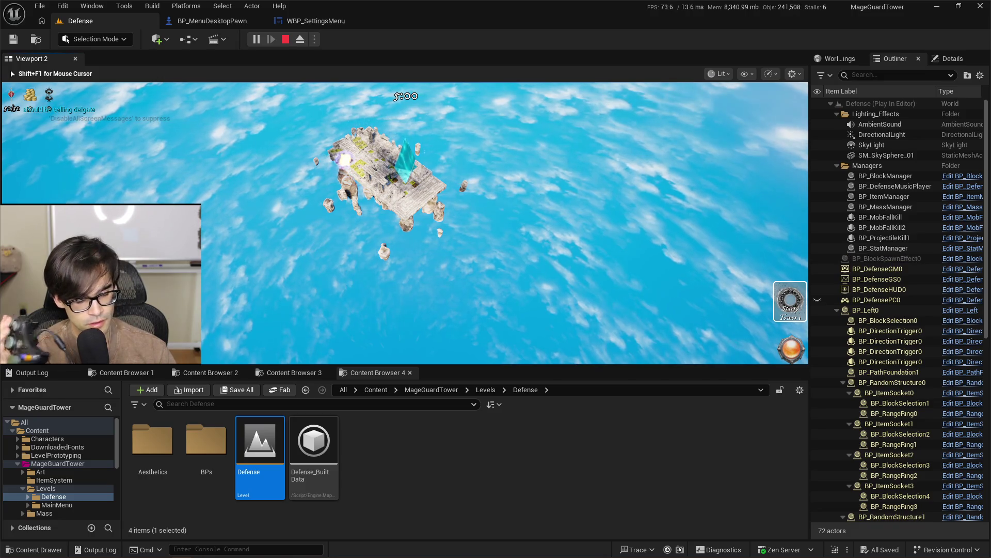
key("Escape")
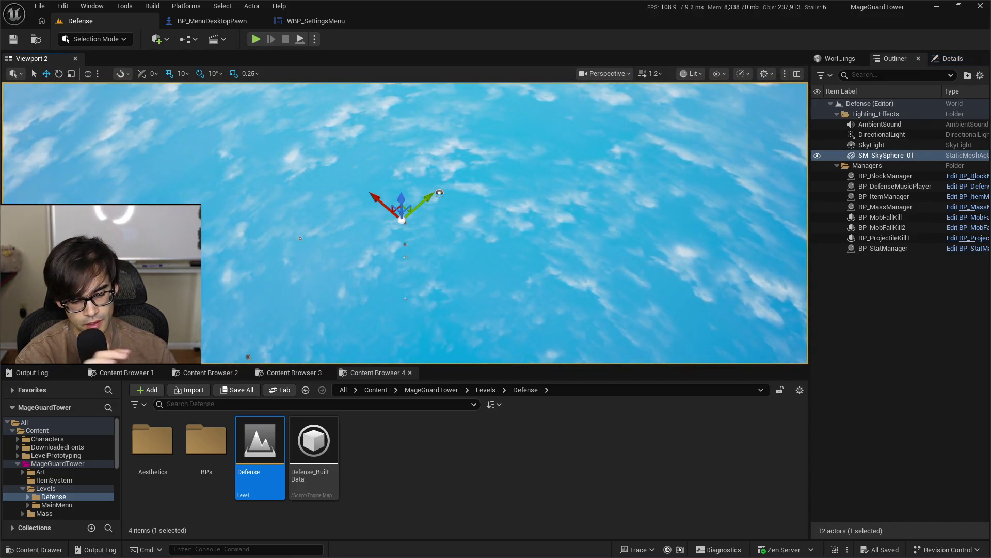
left_click(259, 42)
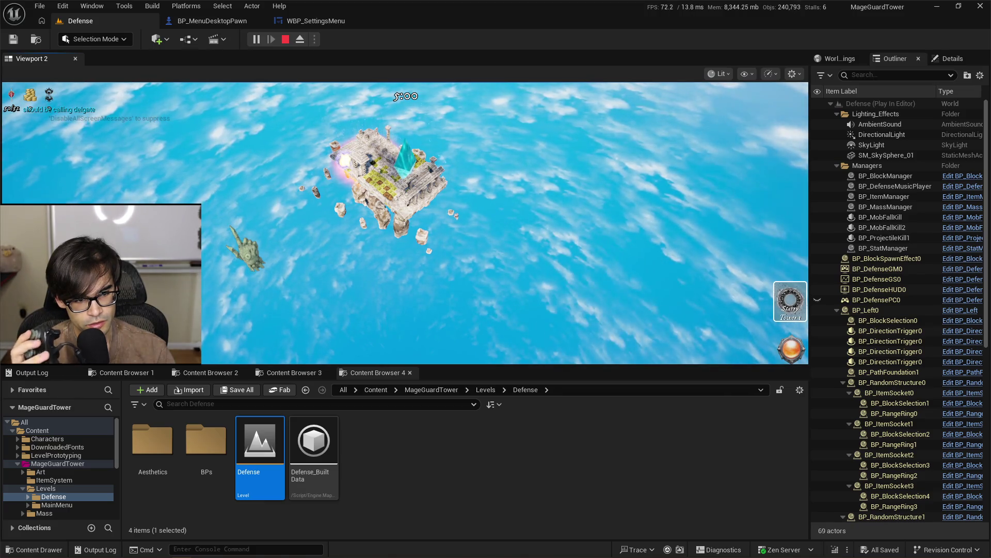
key("Escape")
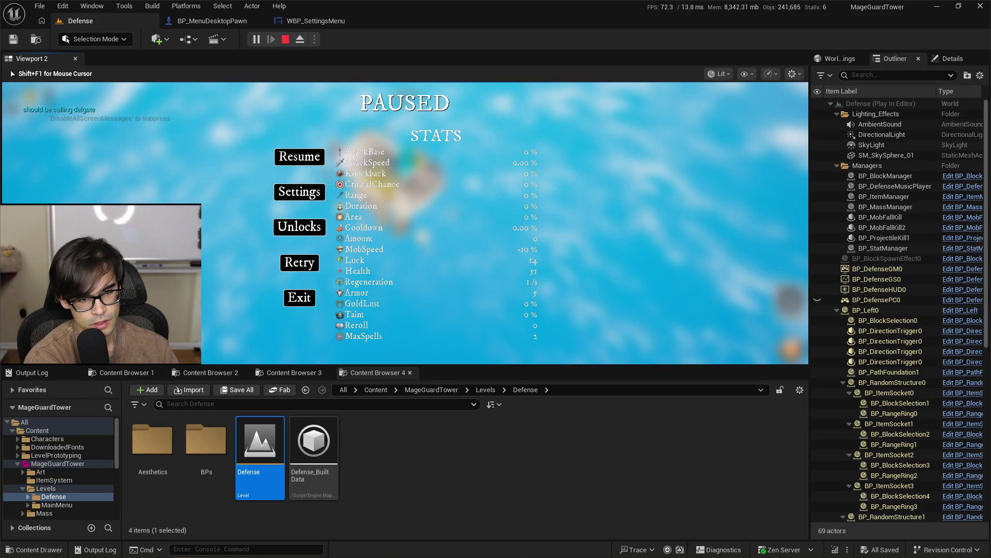
key("Escape")
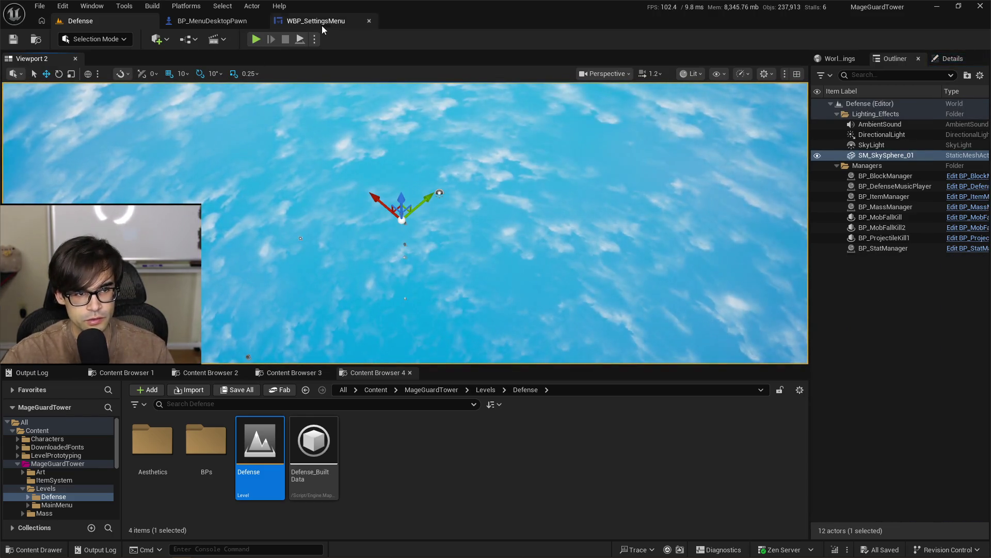
Inspect WBP_SettingsMenu's widget hierarchy, collapsing the overlay and horizontal box branches
left_click(317, 23)
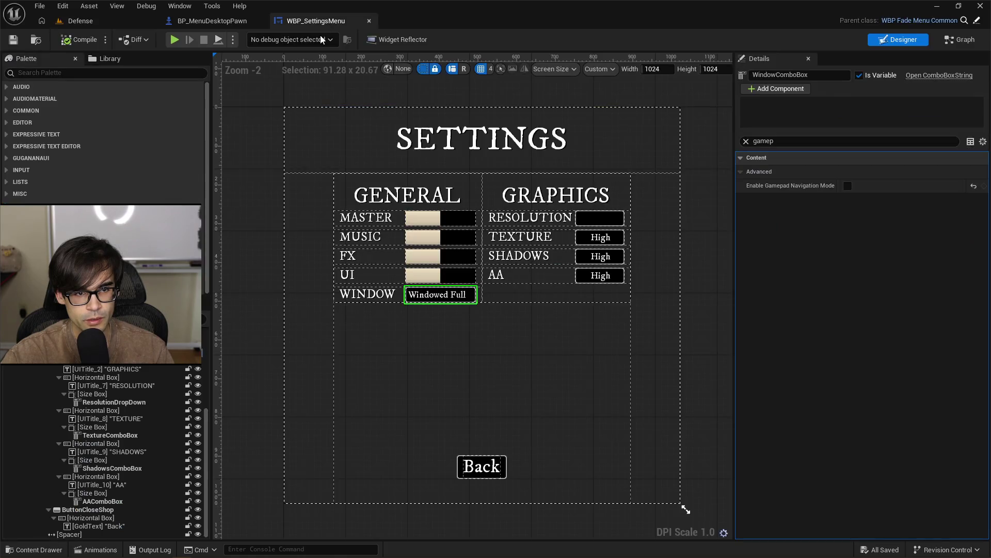
left_click(287, 221)
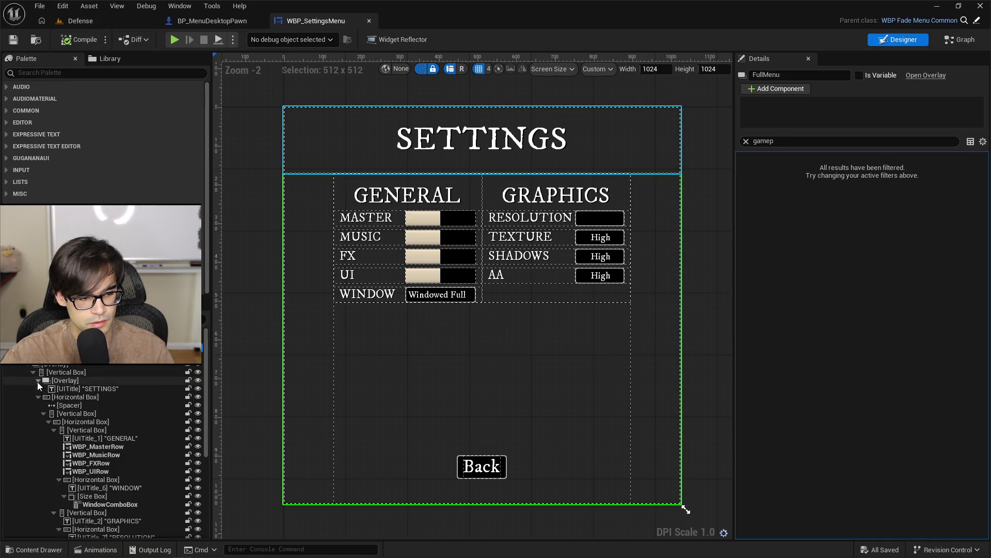
left_click(37, 380)
left_click(37, 388)
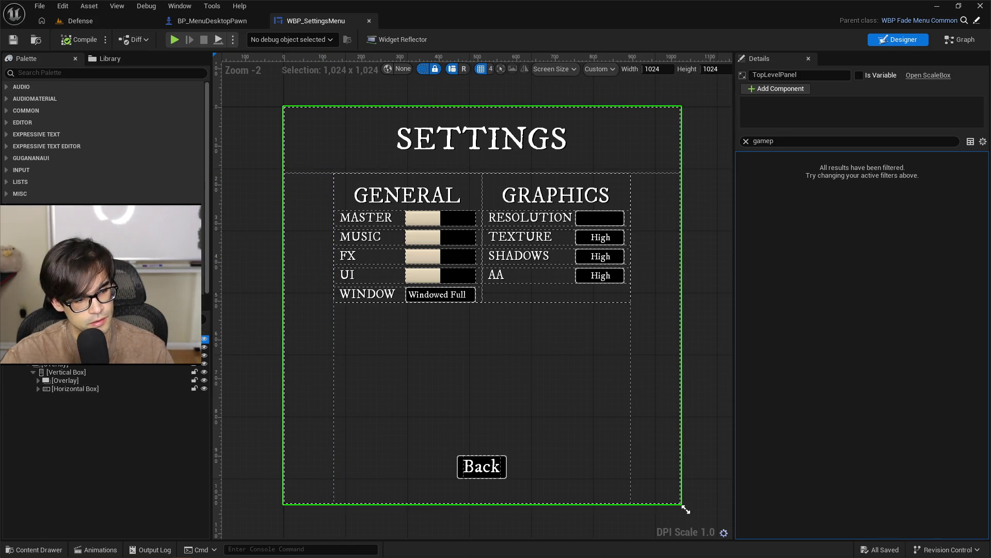
left_click(236, 336)
Return to the Defense level and browse the content browsers to the desktop pawn input assets
left_click(212, 21)
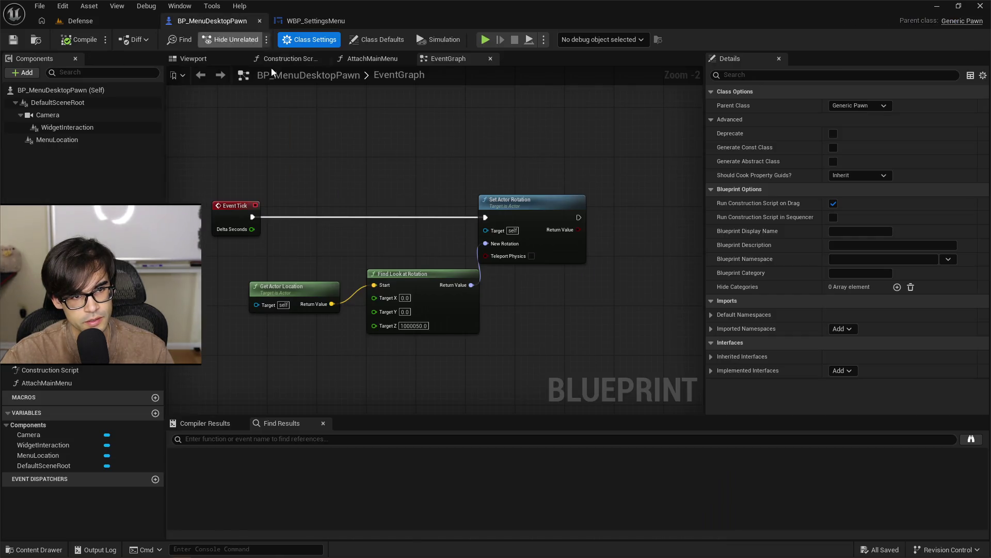
left_click(316, 20)
left_click(129, 26)
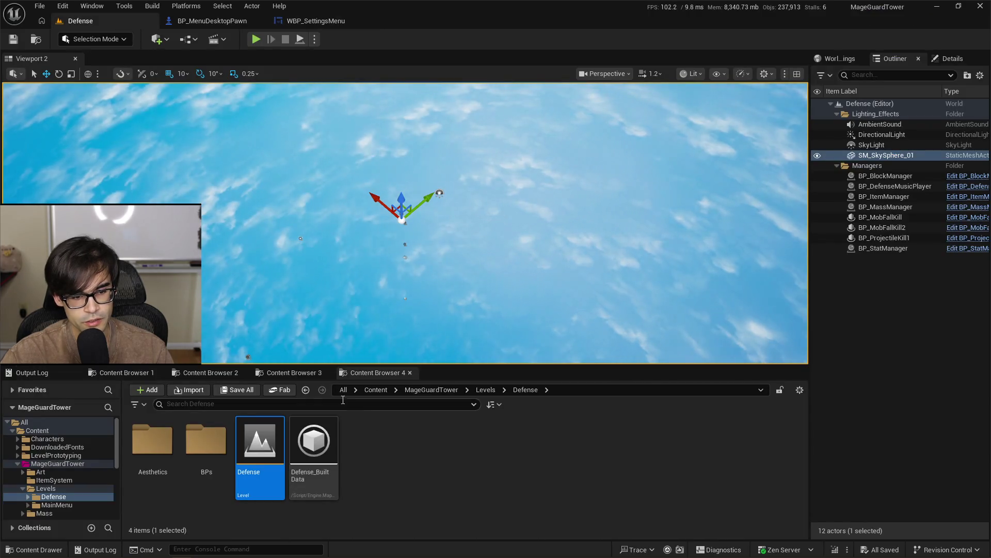
left_click(302, 373)
left_click(206, 373)
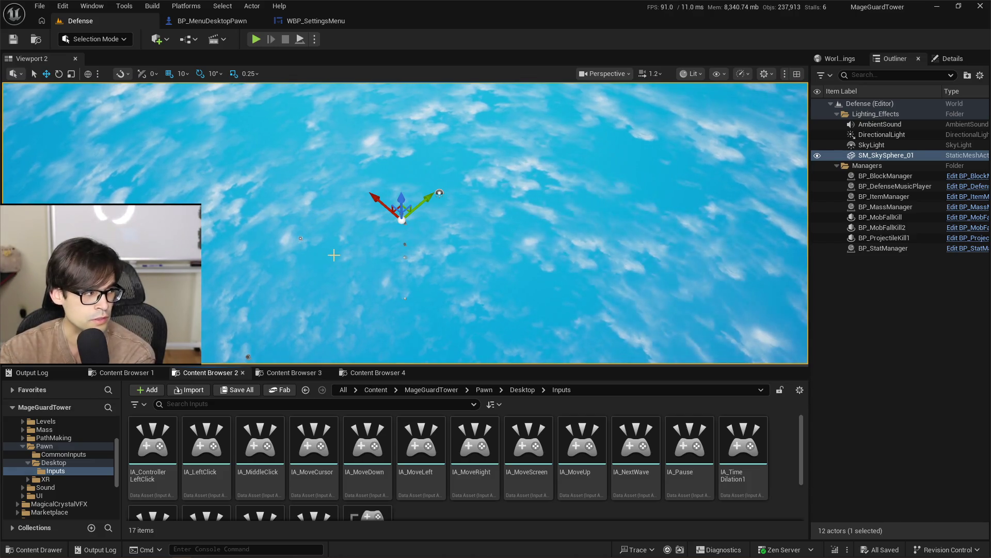
Open WBP_PauseMenu, set BackgroundBlur_163's Visibility to Visible, then compile and save
left_click(124, 372)
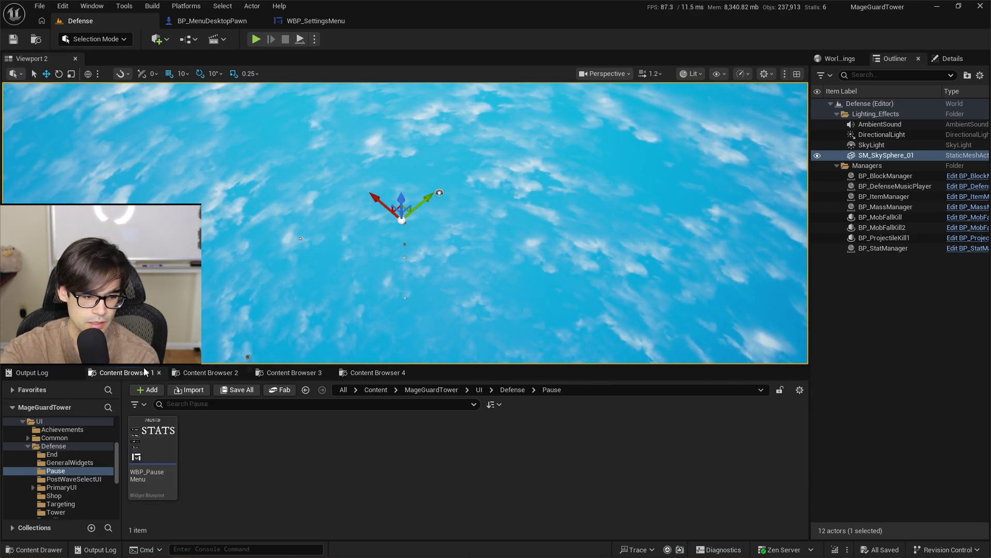
double_click(168, 456)
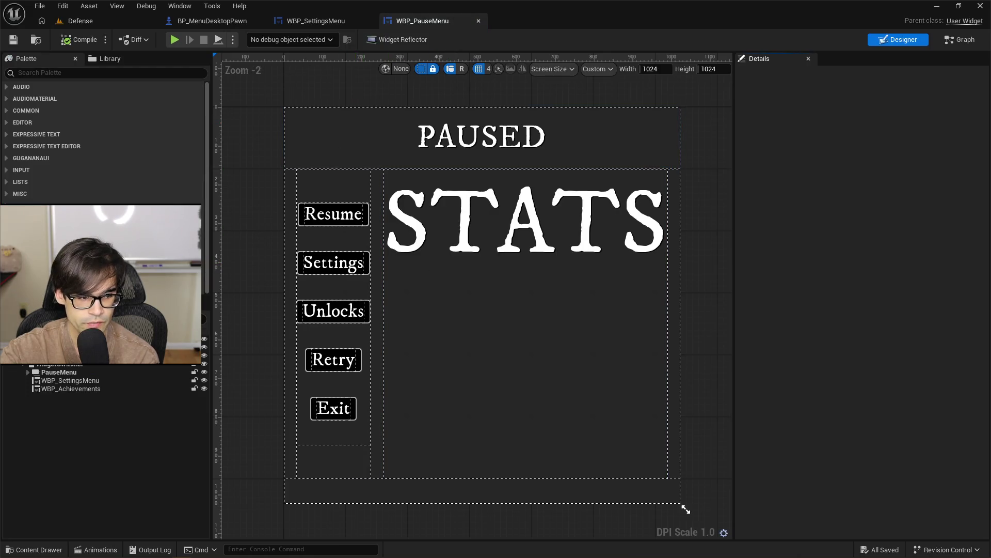
left_click(513, 340)
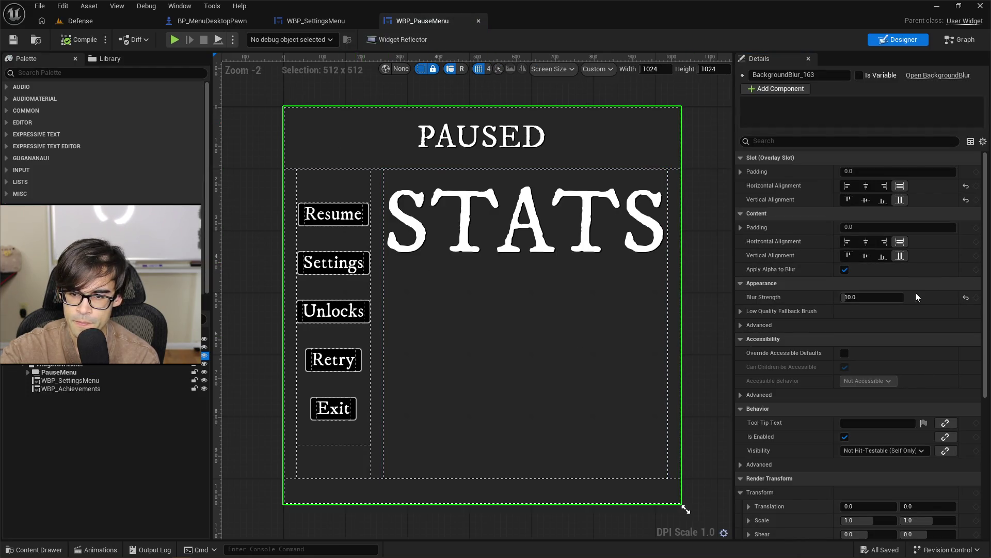
left_click(888, 451)
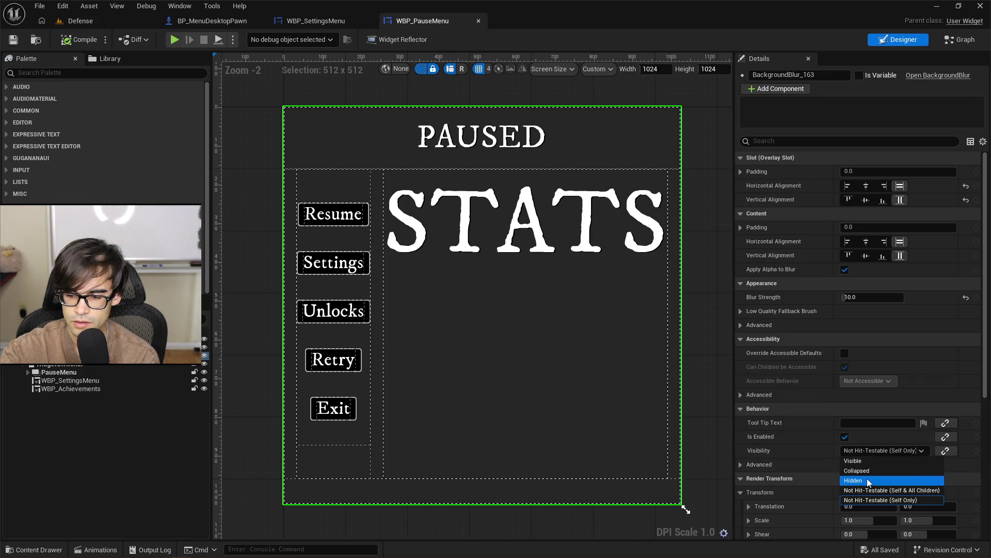
left_click(881, 464)
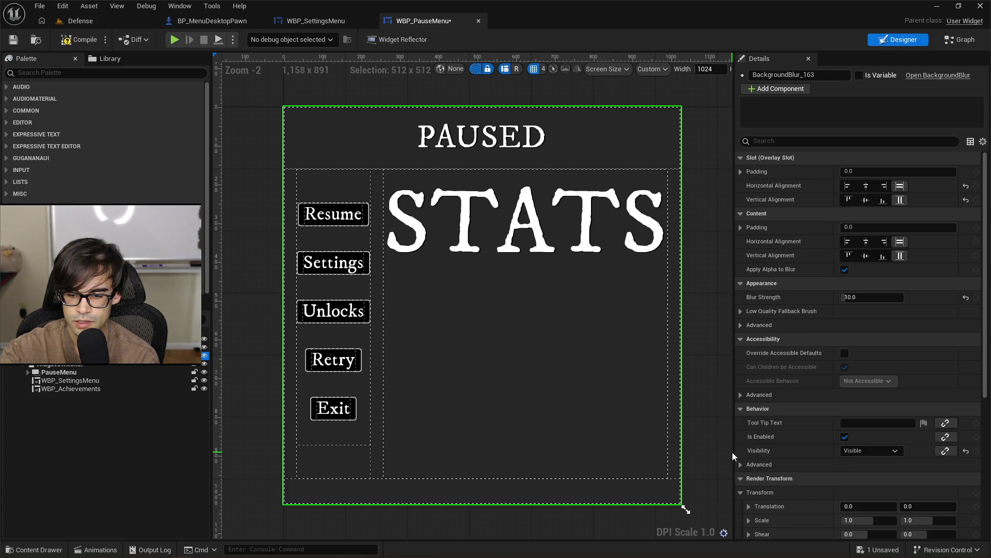
left_click(63, 43)
left_click(80, 20)
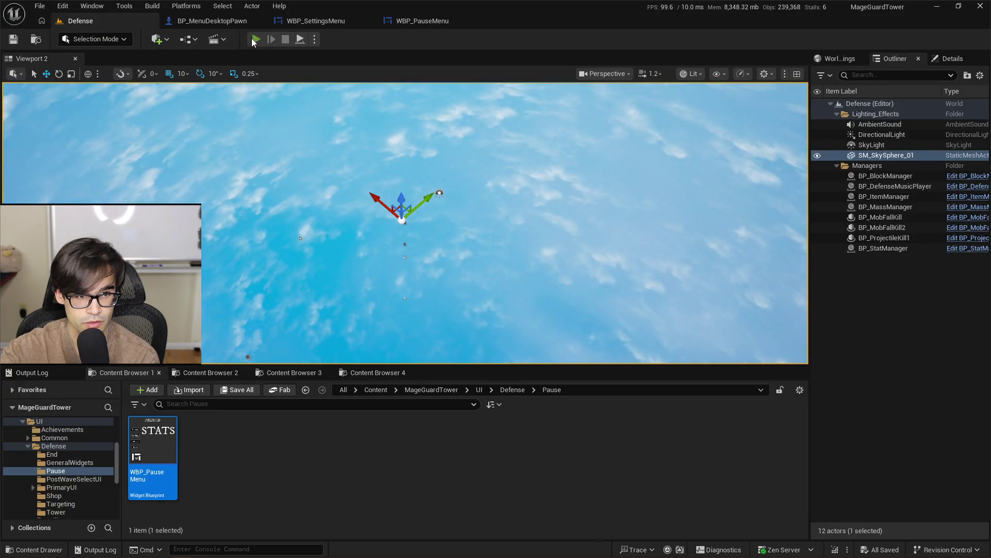
Play the Defense level, pause to view the blurred menu, then stop and return to WBP_PauseMenu
left_click(257, 40)
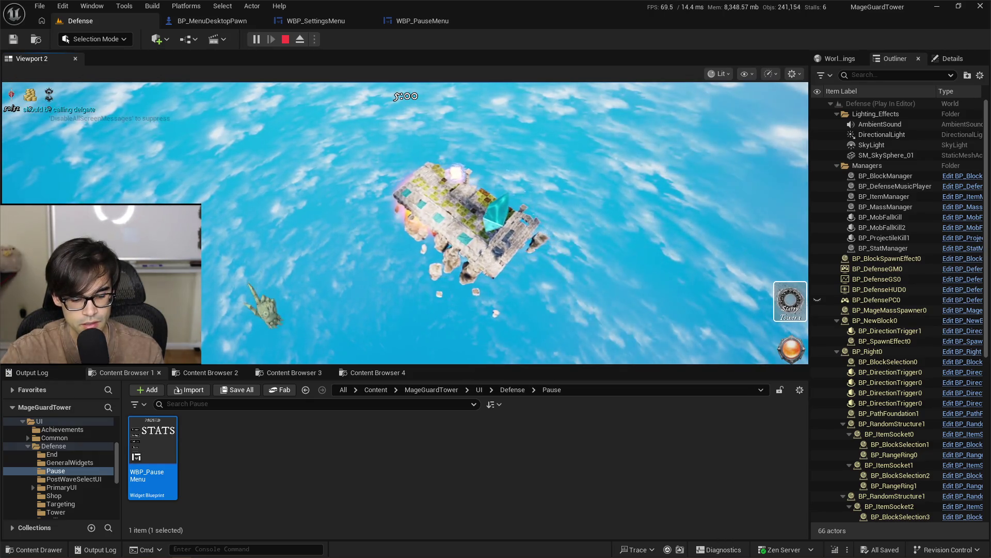
key("Escape")
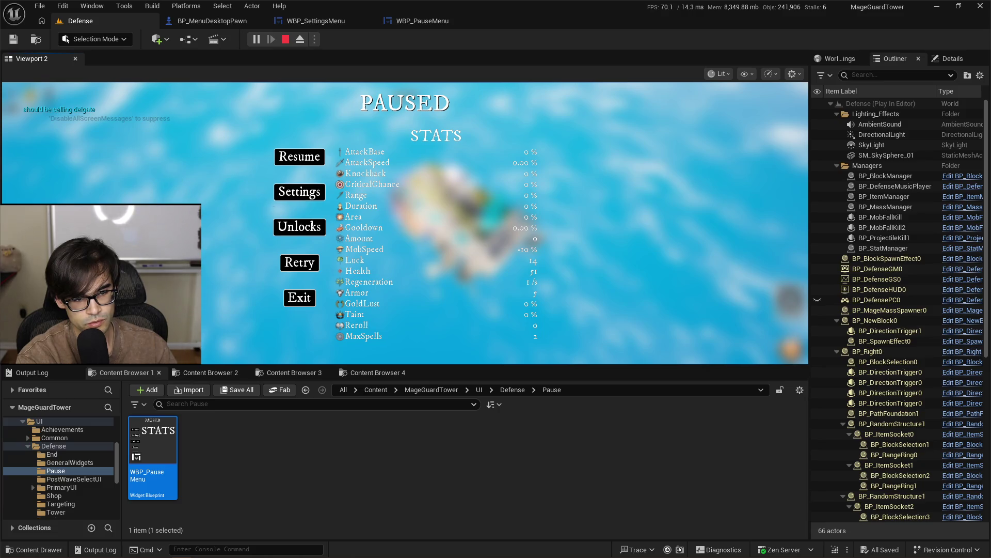
left_click(244, 237)
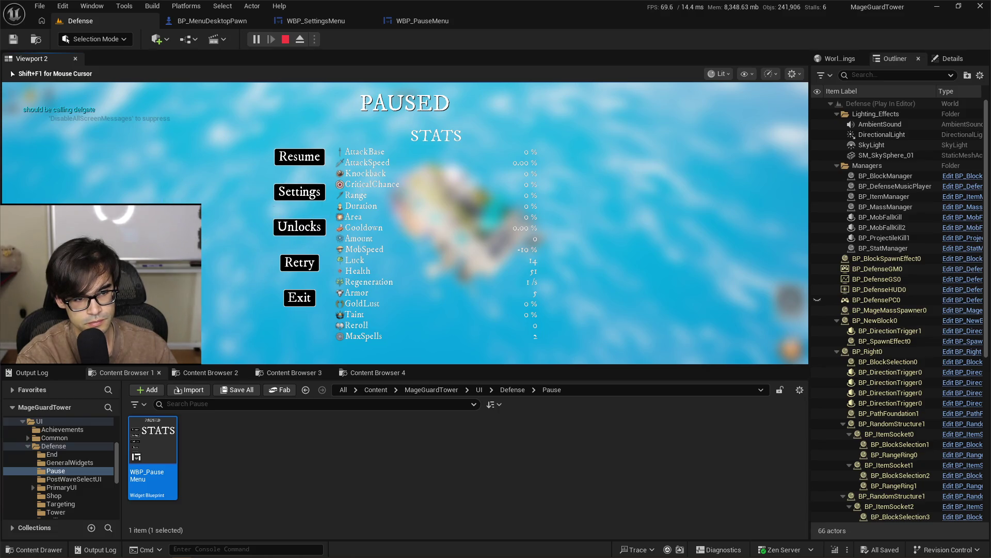
key("shift+F1")
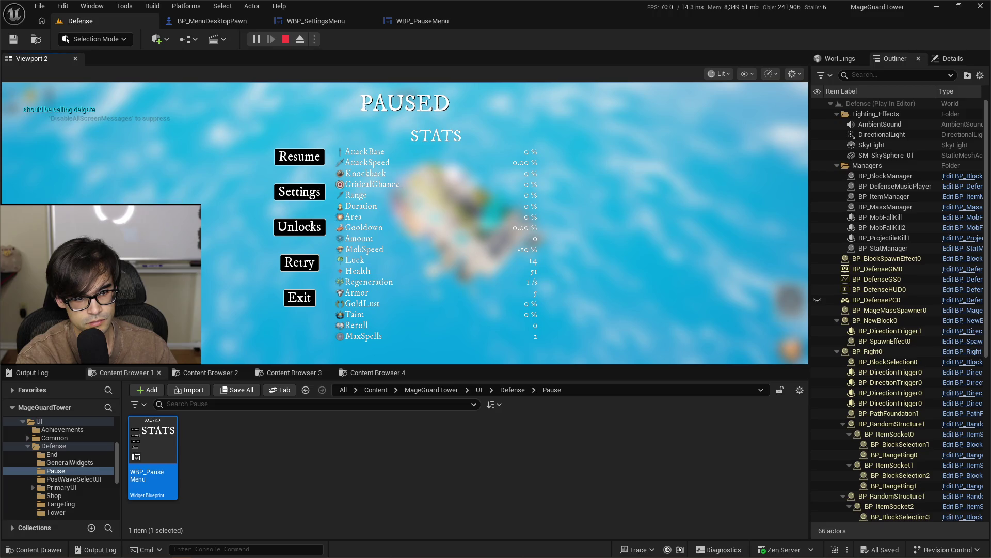
key("shift+F1")
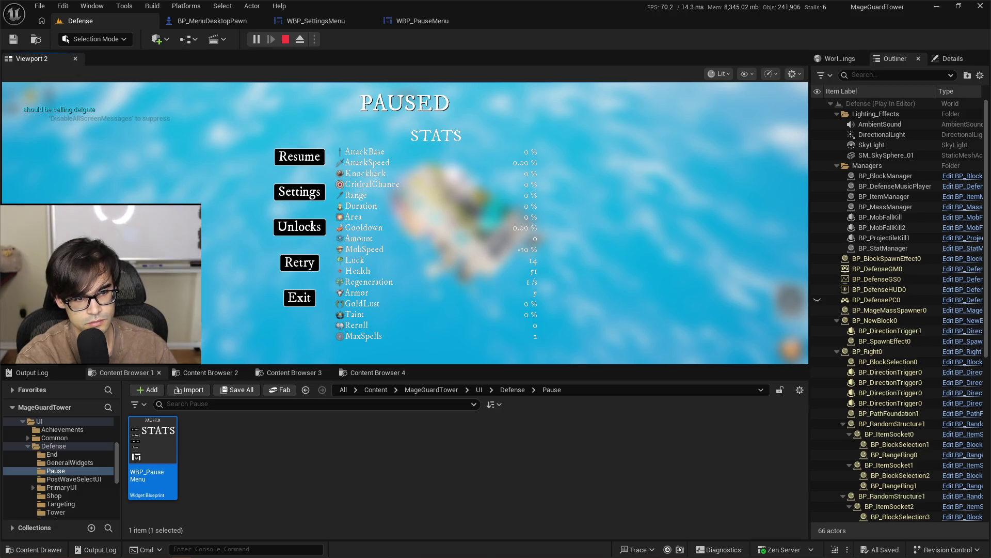
left_click(213, 208)
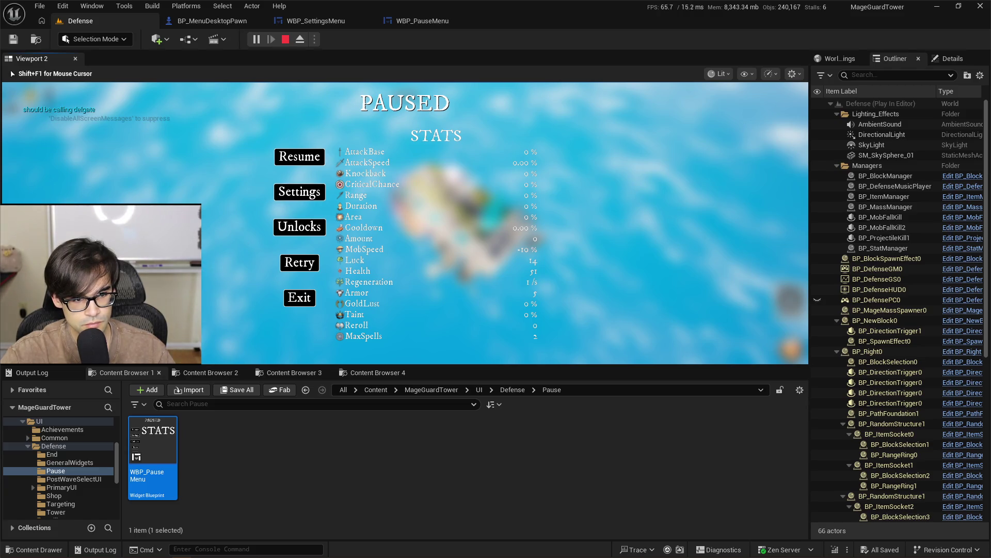
key("Escape")
left_click(417, 23)
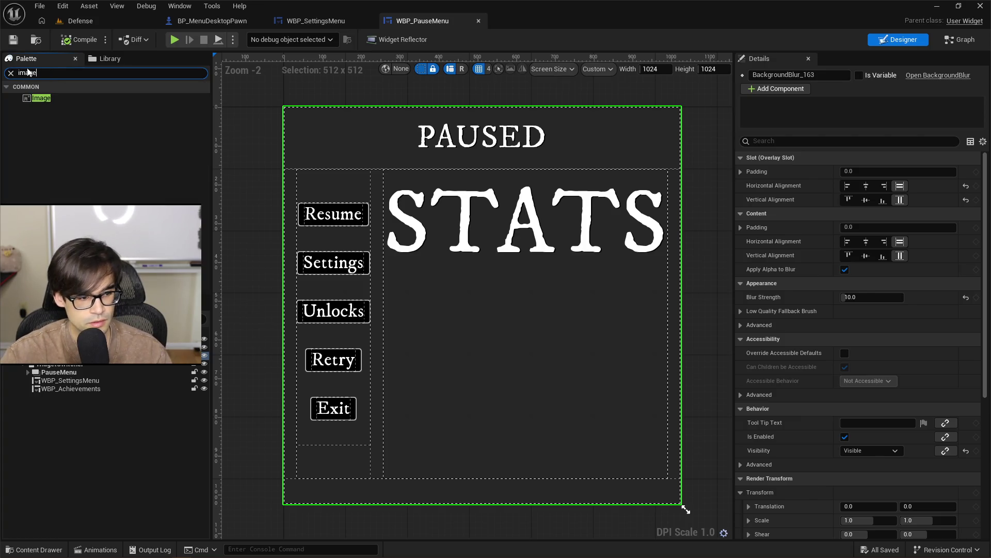
Drag an Image widget into the pause menu and set horizontal and vertical alignment to Fill
left_click(38, 98)
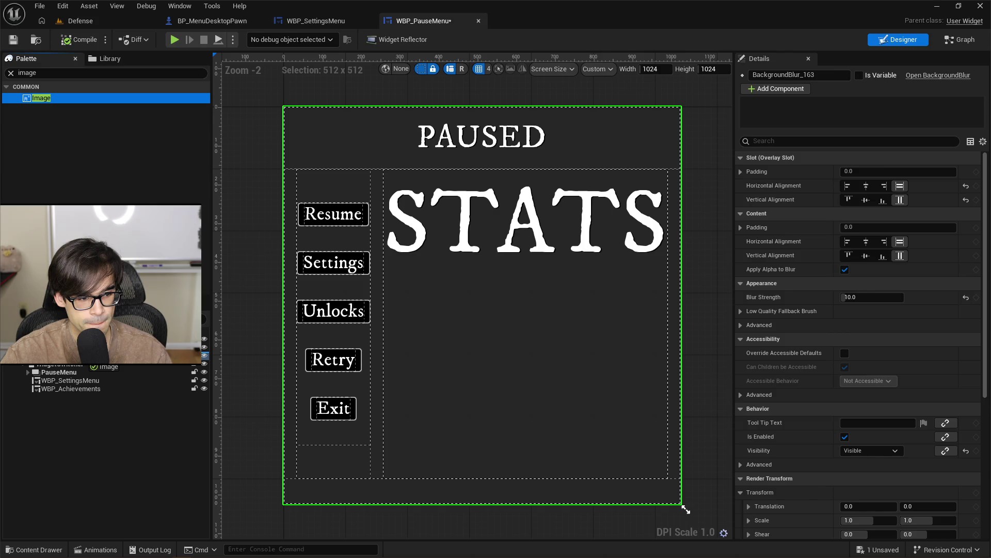
left_click_drag(41, 98, 297, 119)
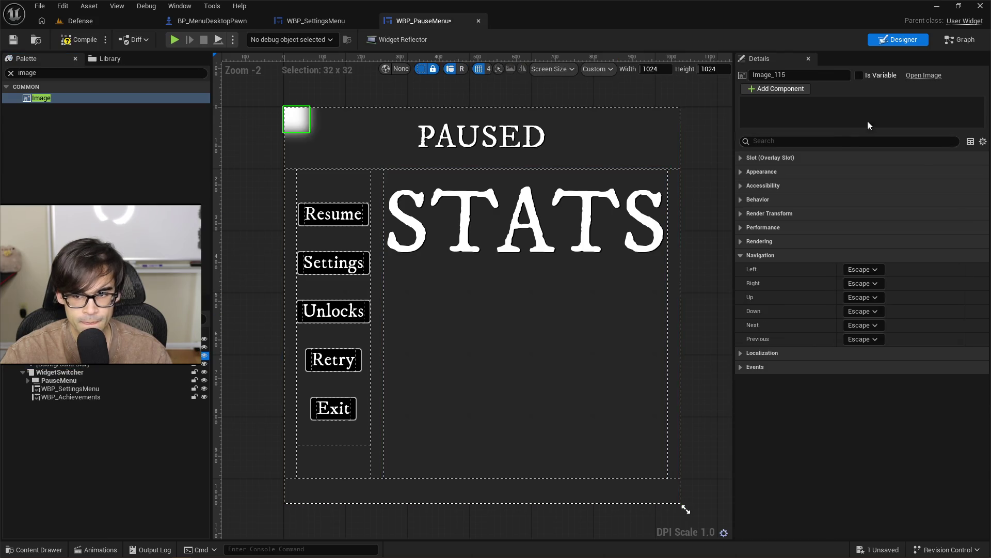
left_click(743, 162)
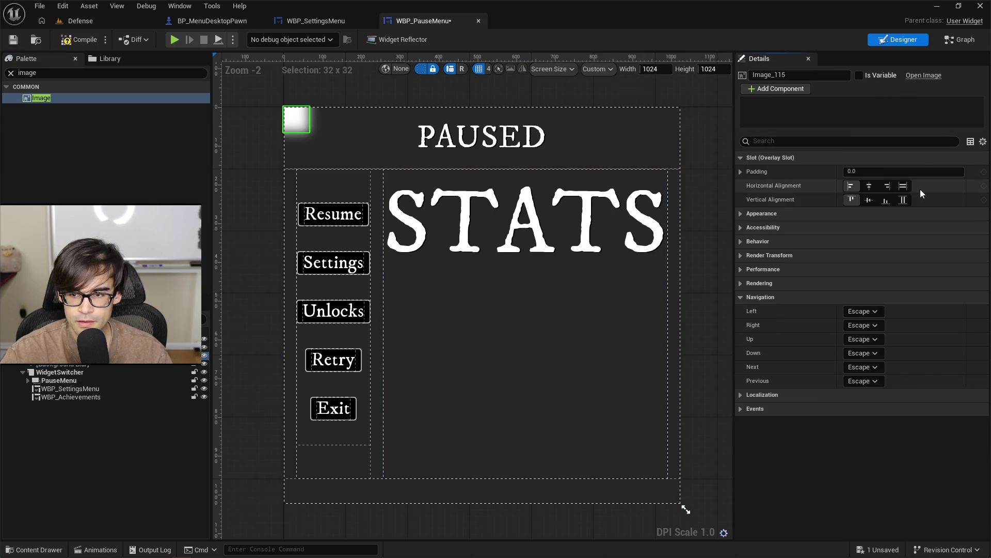
left_click(903, 185)
left_click(905, 200)
left_click(13, 39)
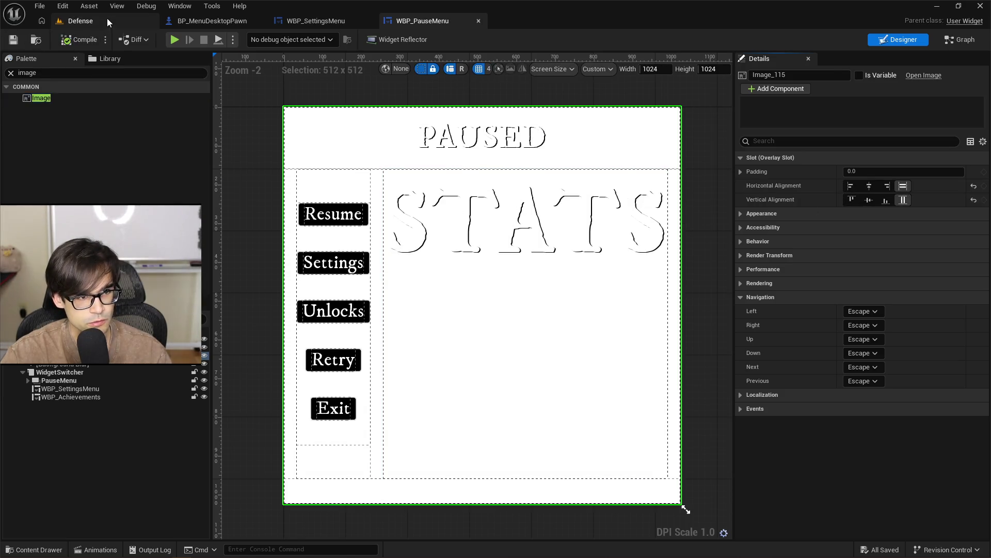
left_click(106, 19)
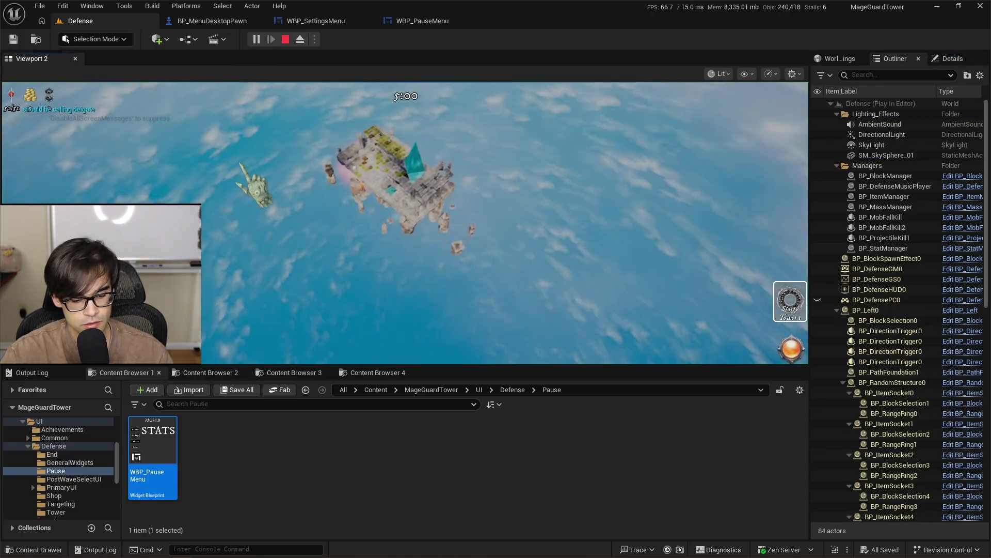
key("Escape")
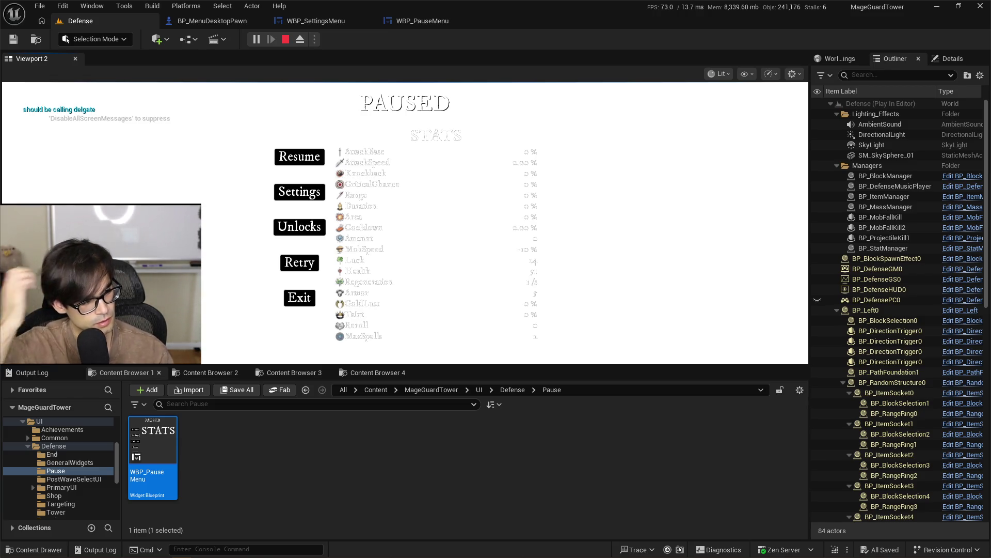
key("Escape")
left_click(417, 23)
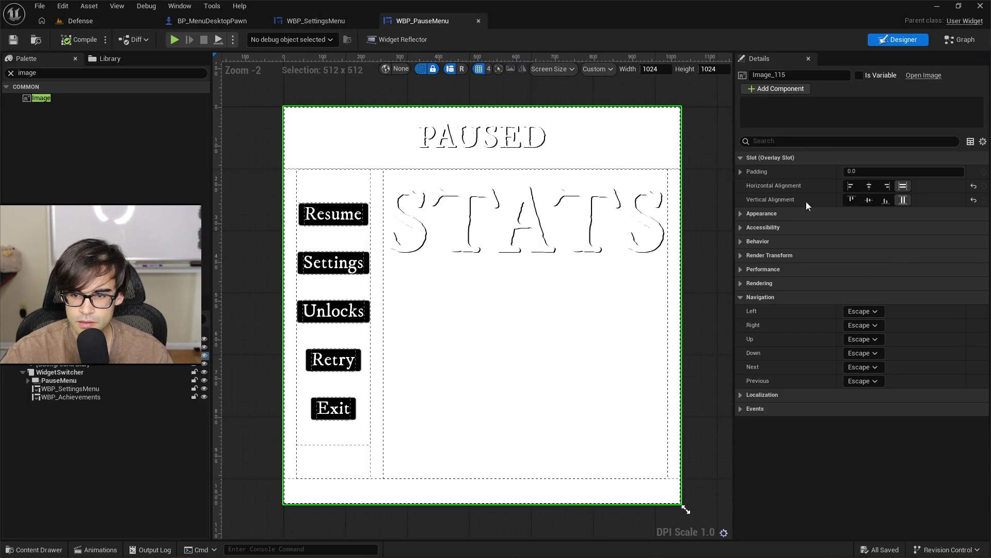
left_click(748, 213)
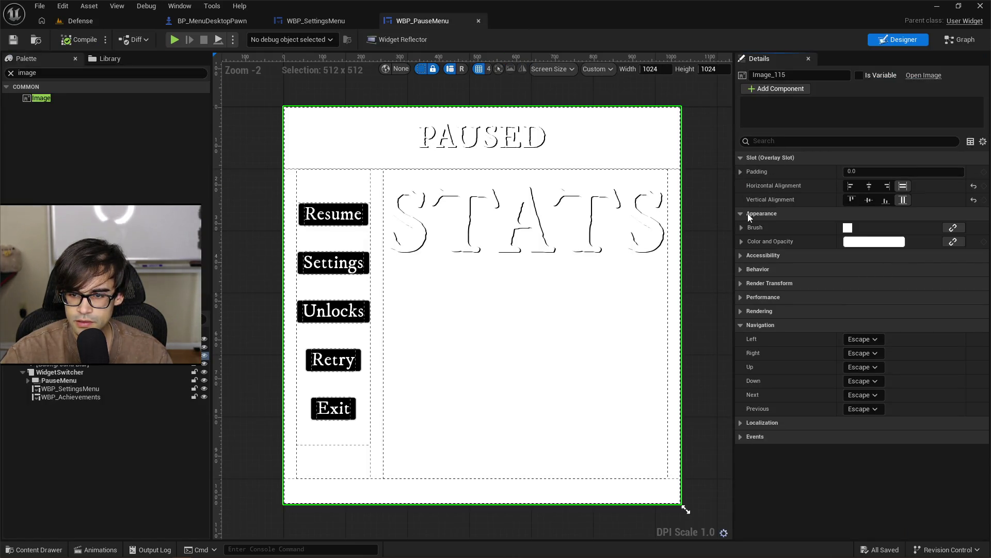
left_click(742, 255)
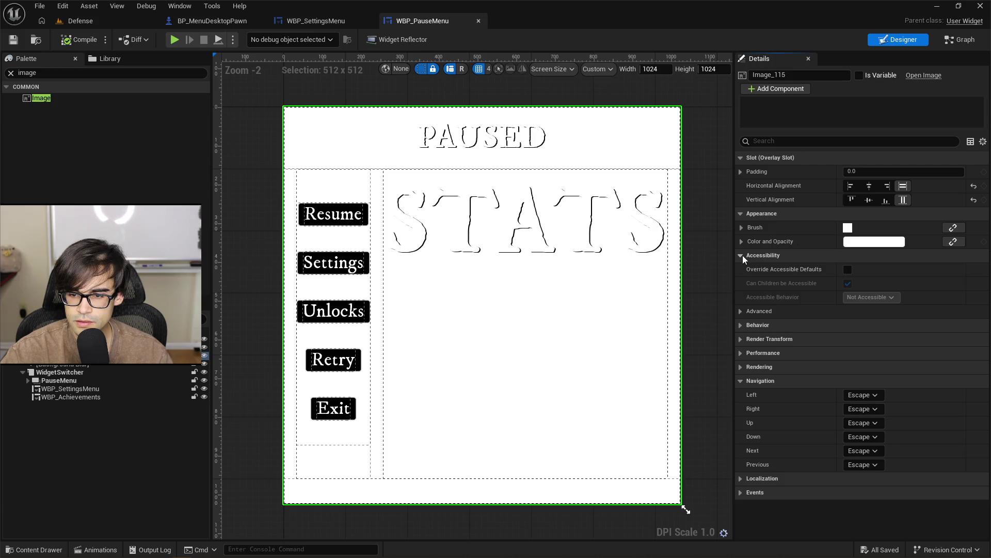
left_click(742, 311)
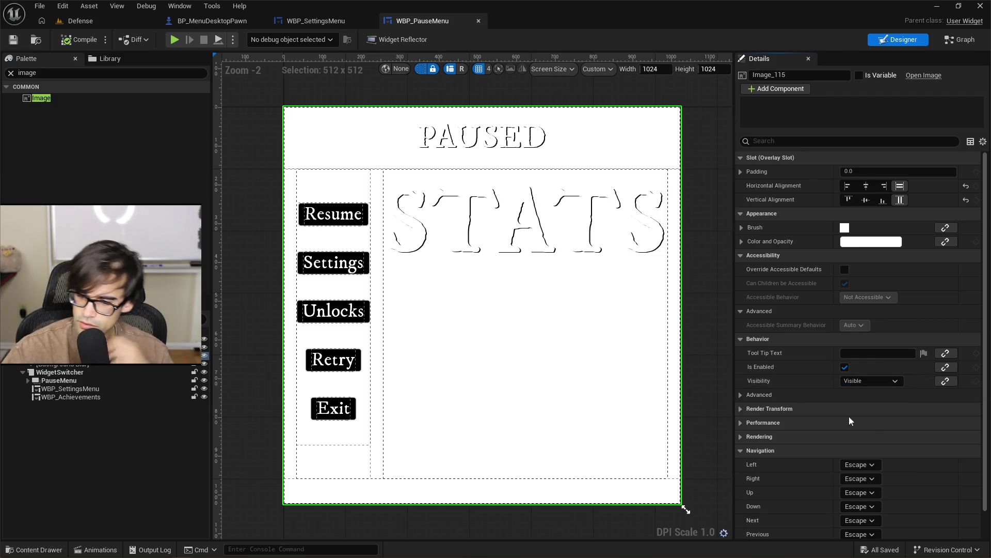
left_click(757, 394)
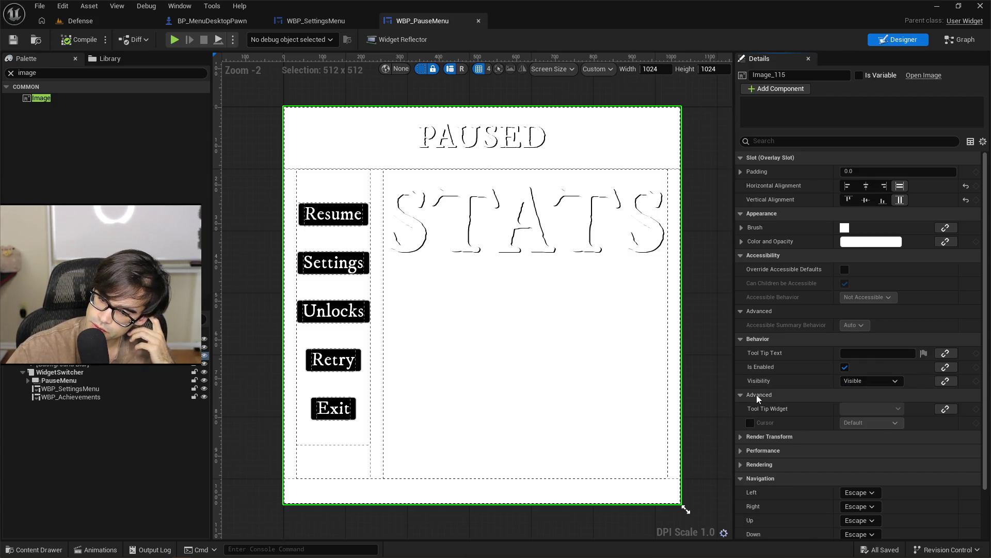
left_click(751, 454)
left_click(755, 479)
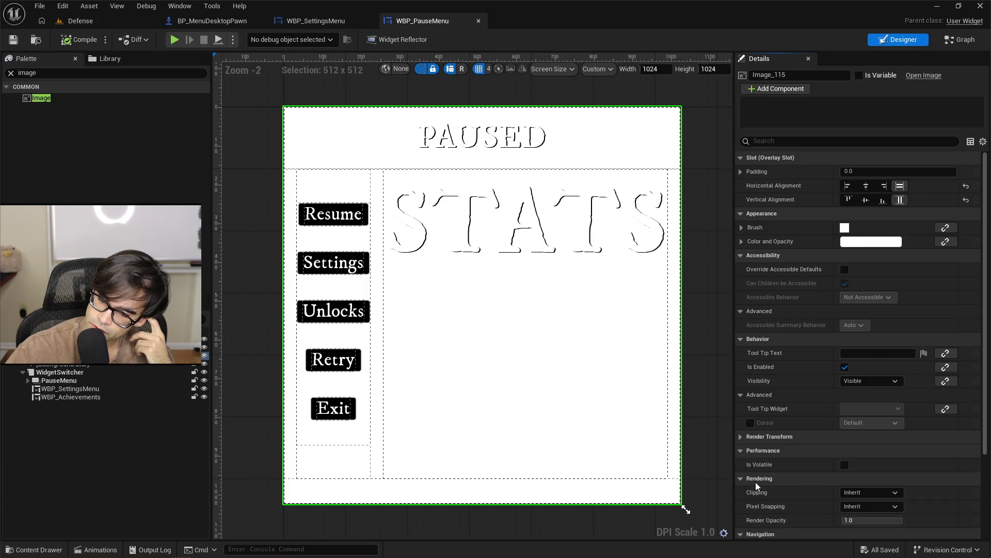
scroll(765, 467, "down", 2)
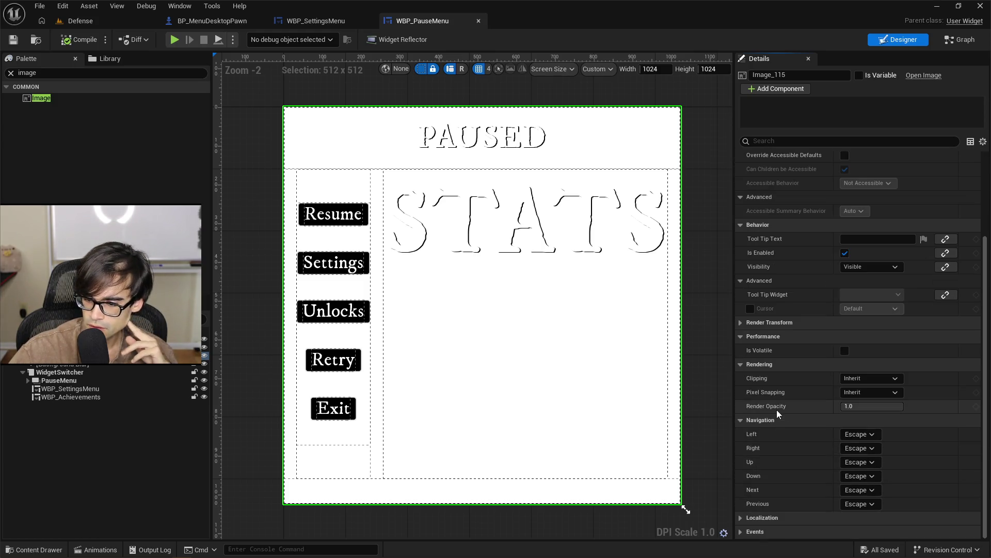
left_click(767, 495)
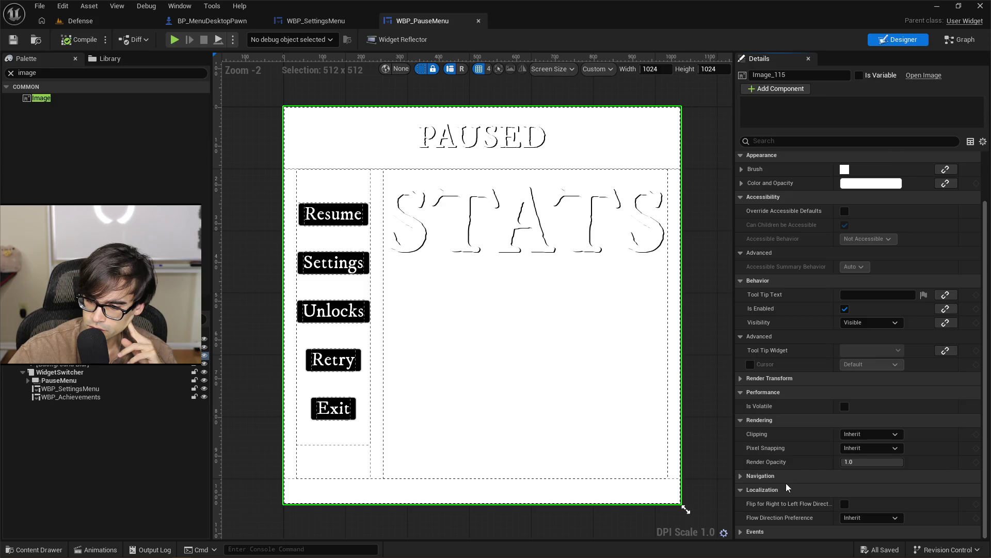
left_click(775, 526)
left_click(778, 516)
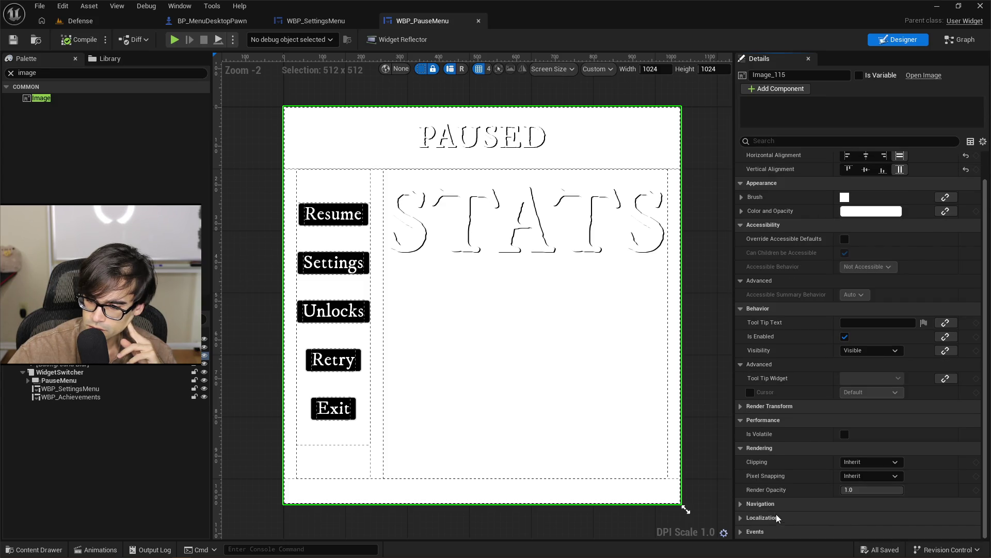
left_click(758, 407)
left_click(758, 407)
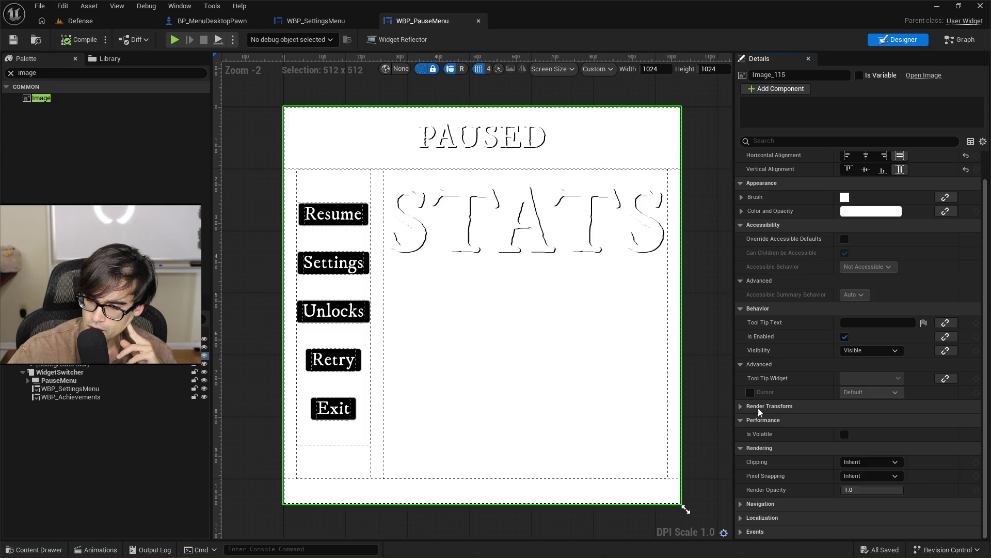
scroll(758, 408, "up", 2)
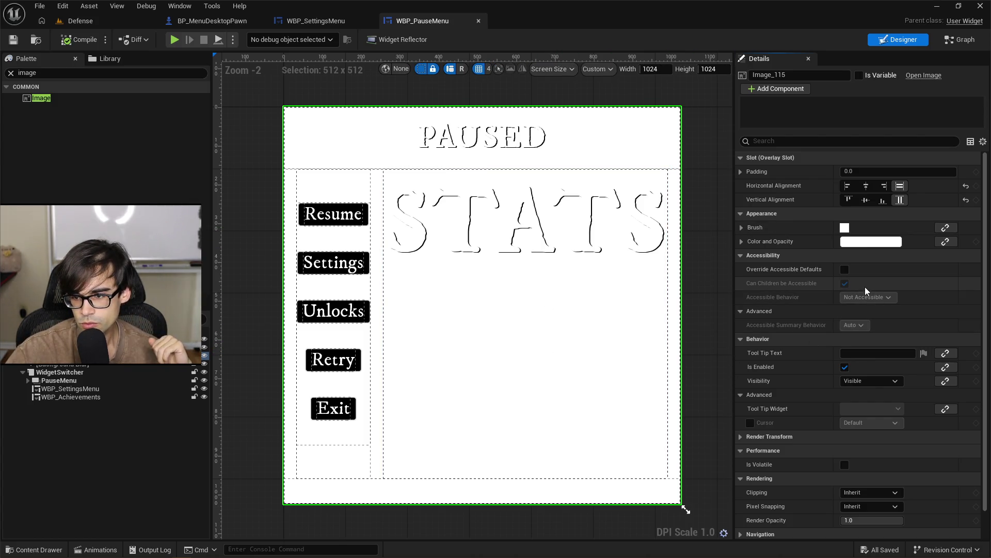
left_click(743, 228)
left_click(742, 228)
left_click(743, 241)
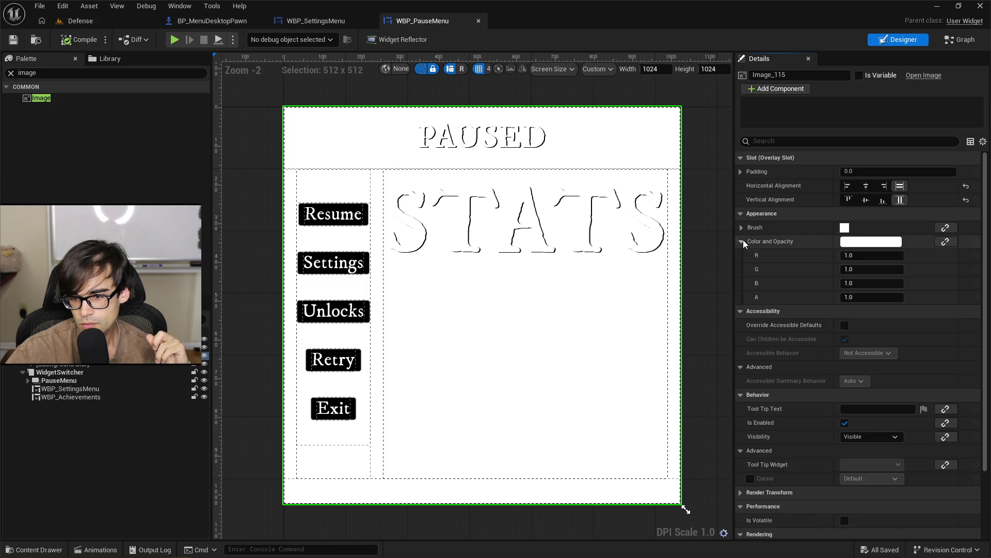
left_click(742, 241)
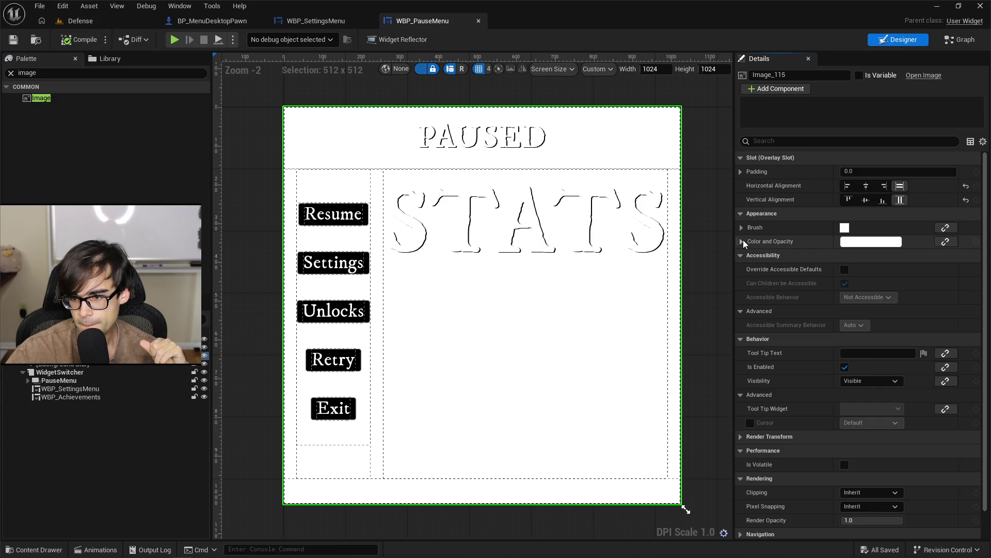
left_click(659, 265)
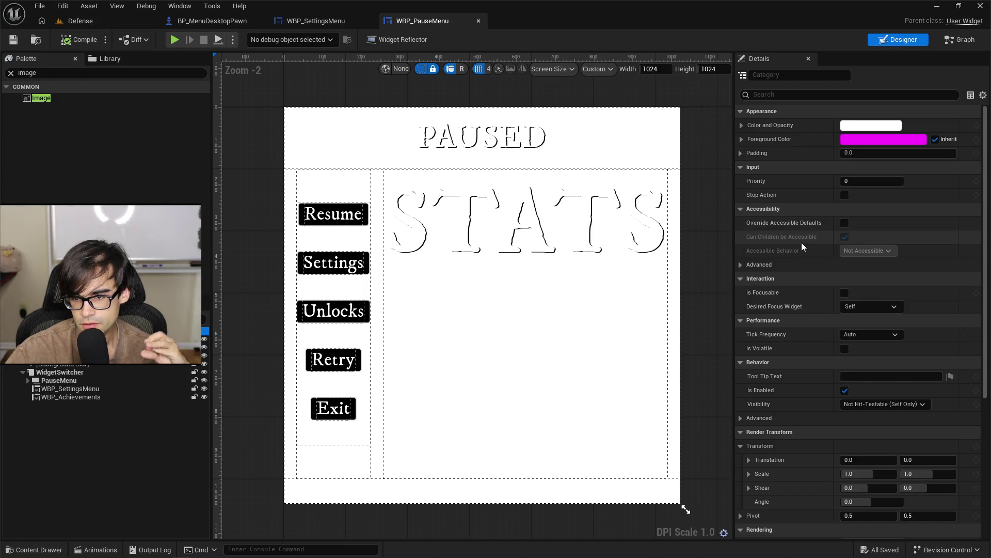
Set the widget's Behavior Visibility to Visible, then compile and save WBP_PauseMenu
scroll(802, 244, "down", 1)
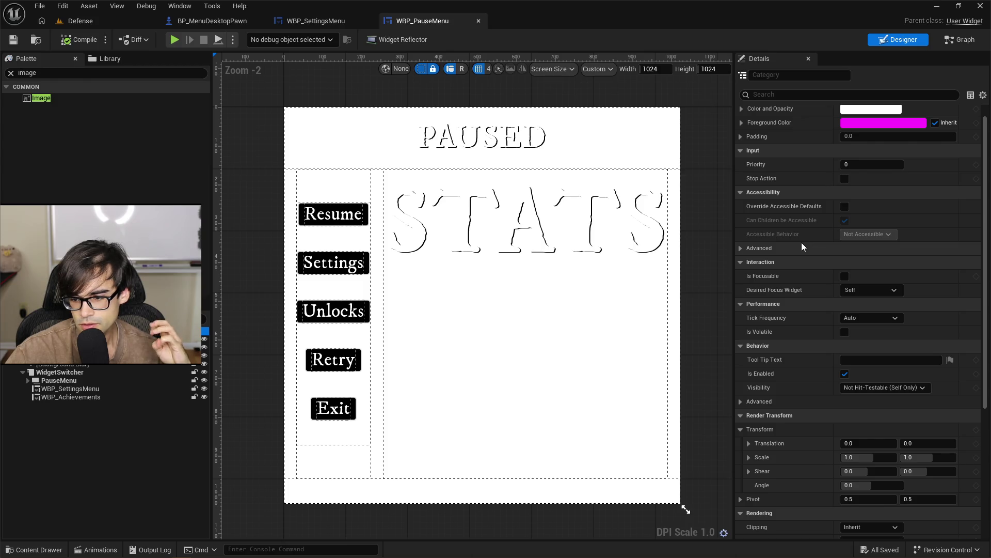
left_click(907, 390)
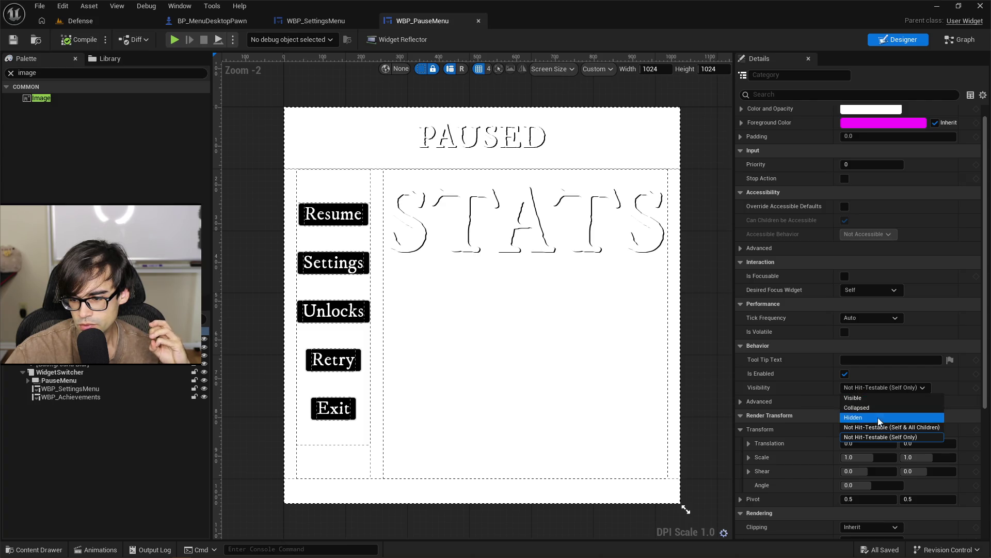
left_click(878, 400)
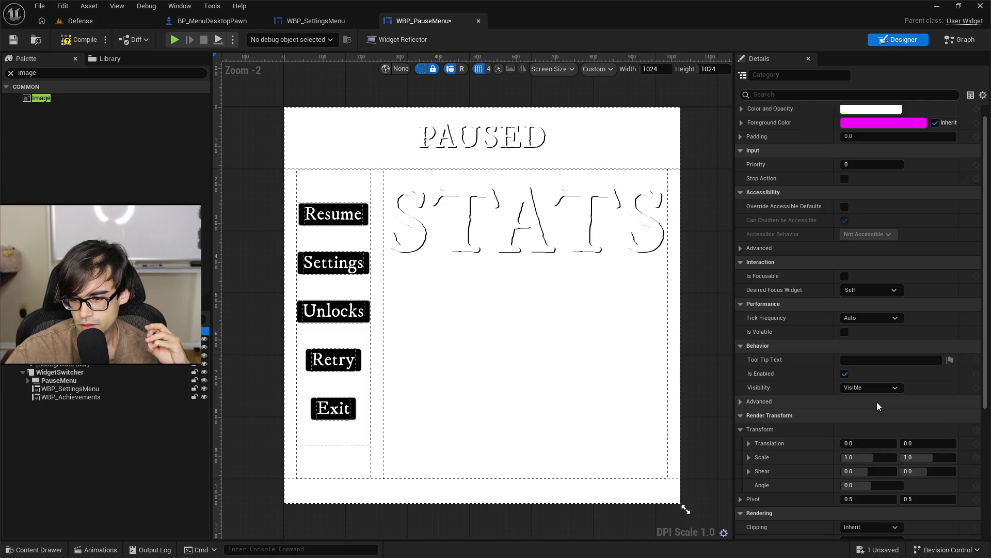
left_click(76, 42)
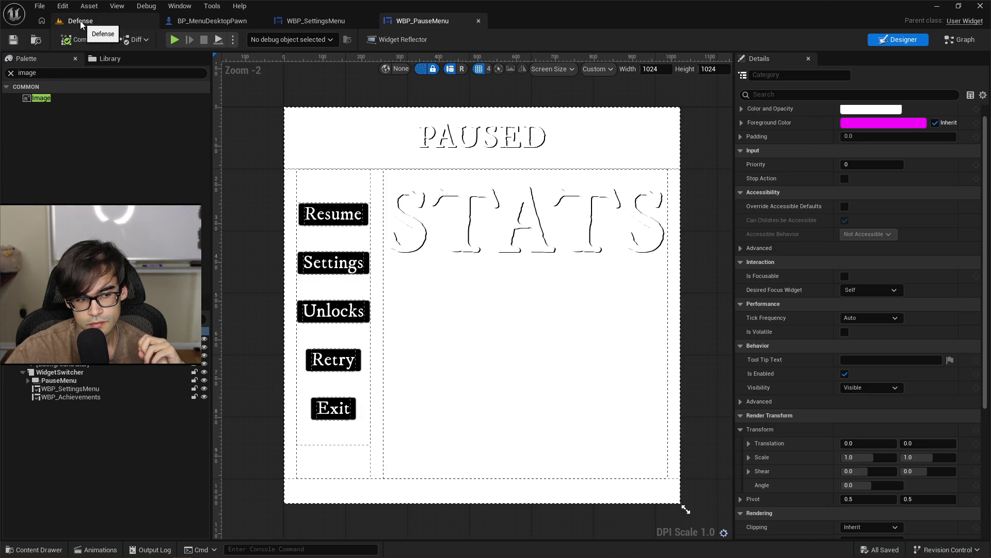
left_click(81, 25)
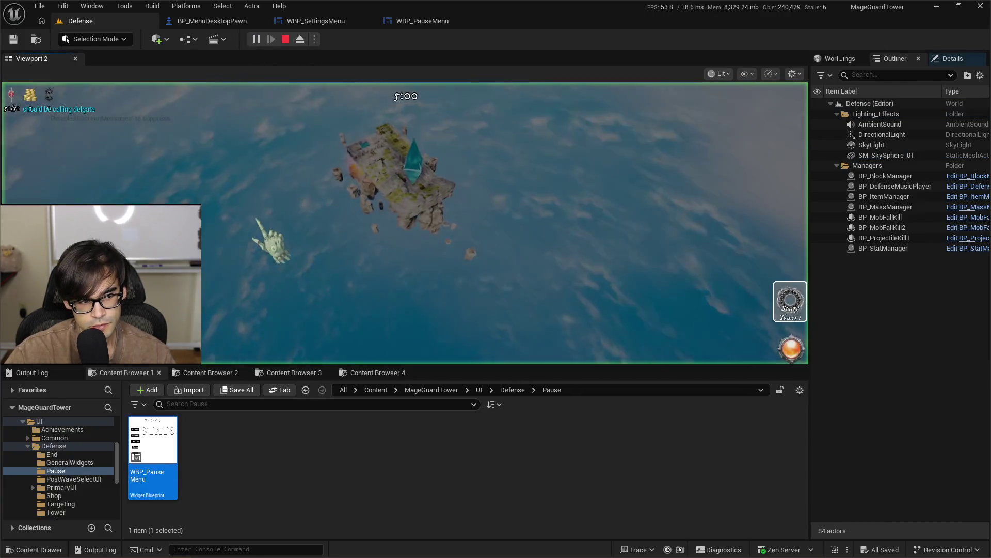
key("Escape")
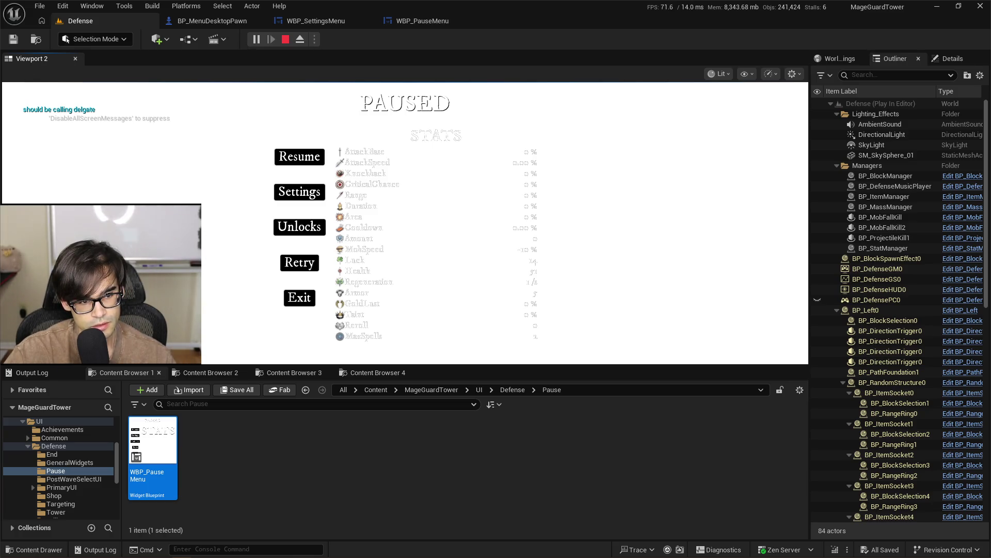
left_click(172, 201)
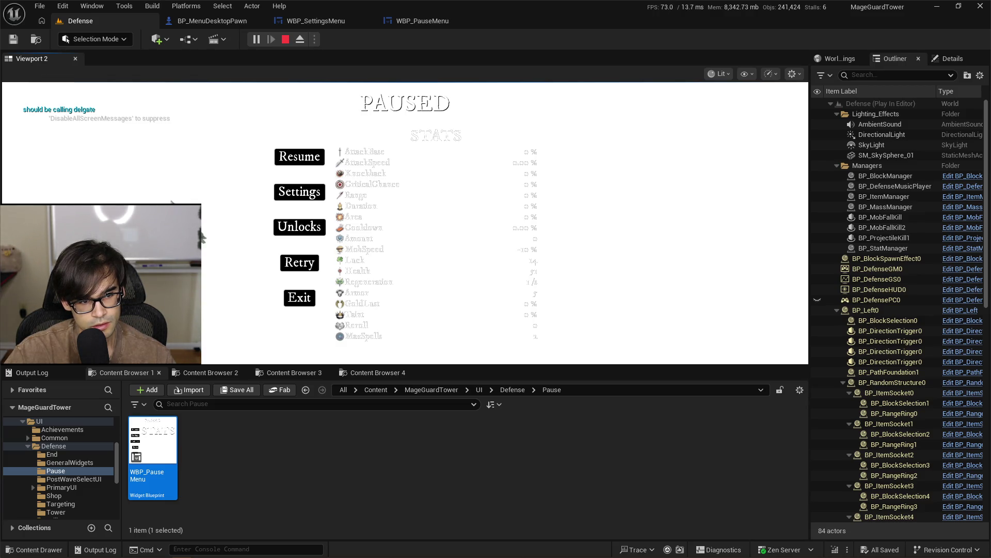
left_click(204, 155)
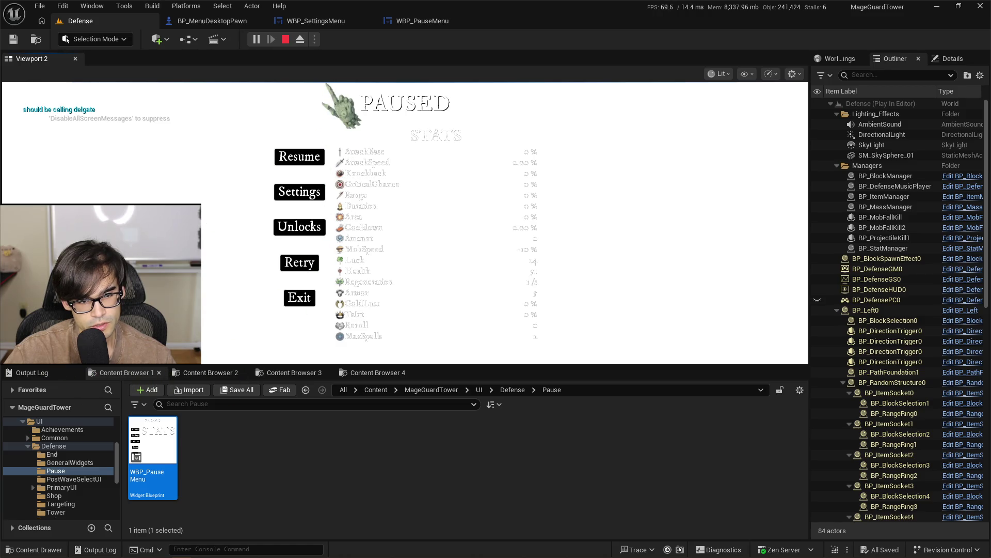
left_click(300, 156)
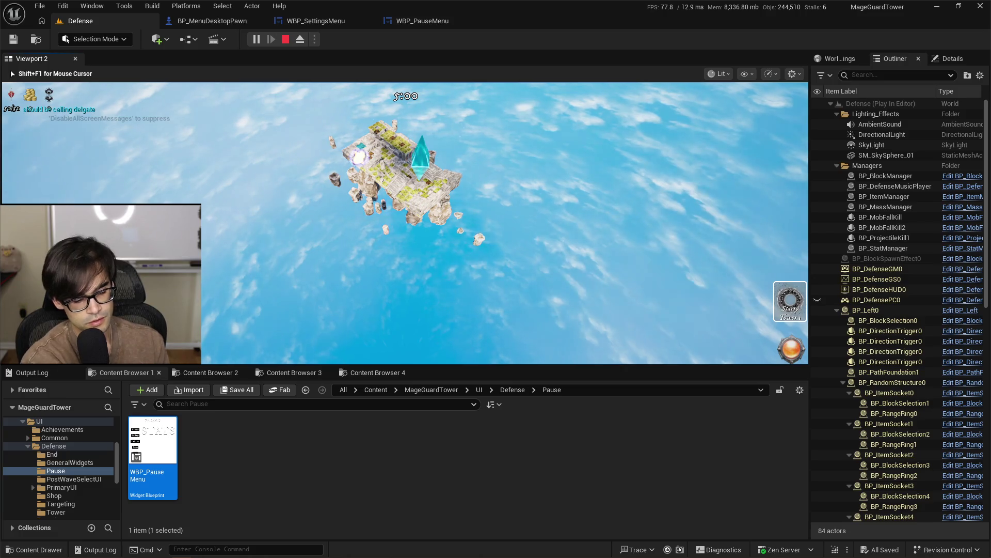
key("shift+F1")
key("Escape")
left_click(420, 22)
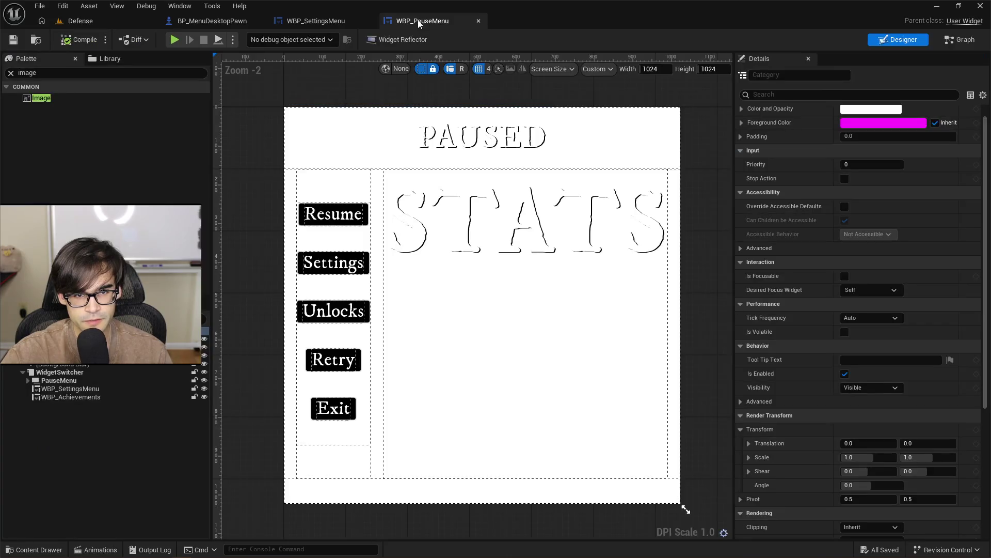
Delete Image_115 from the hierarchy, leaving BackgroundBlur_163 as the pause menu backdrop
left_click(357, 298)
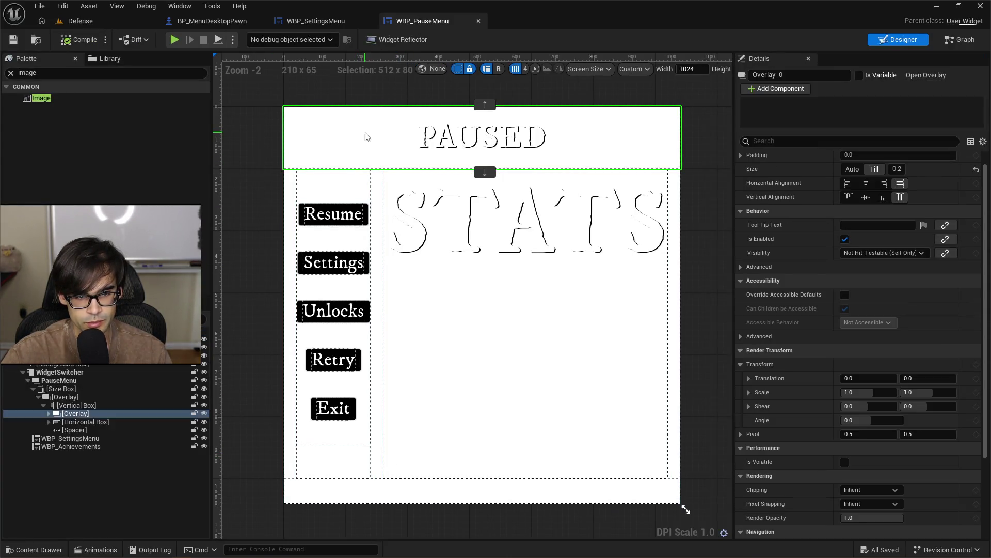
left_click(96, 364)
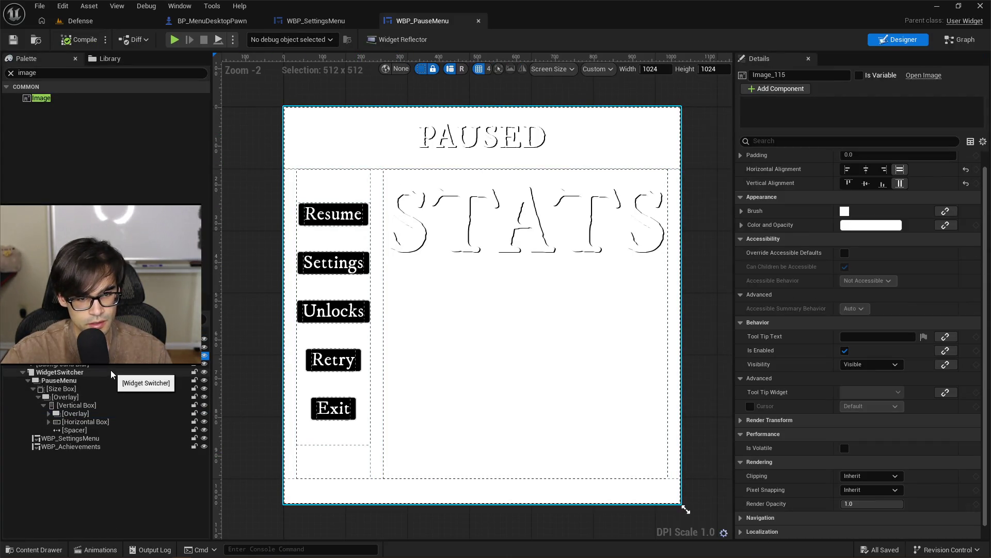
key("Delete")
left_click(686, 509)
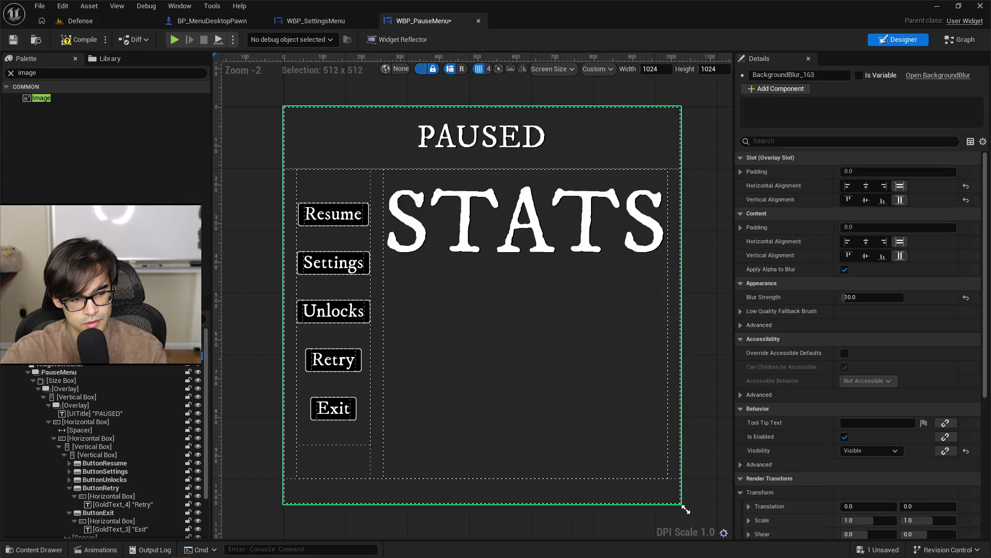
left_click(686, 509)
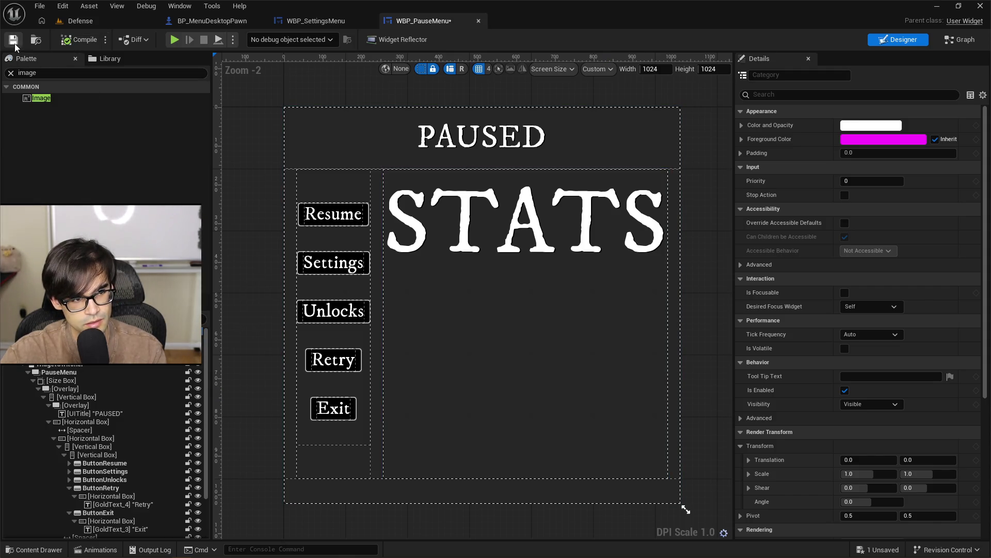
left_click(90, 26)
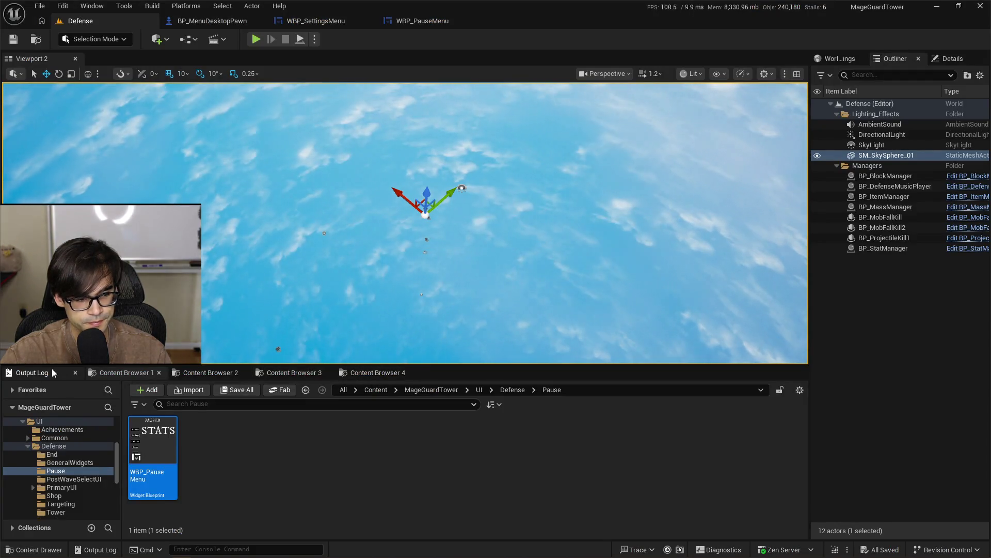
Clear all old messages from the Output Log, then switch to Cursor
left_click(53, 372)
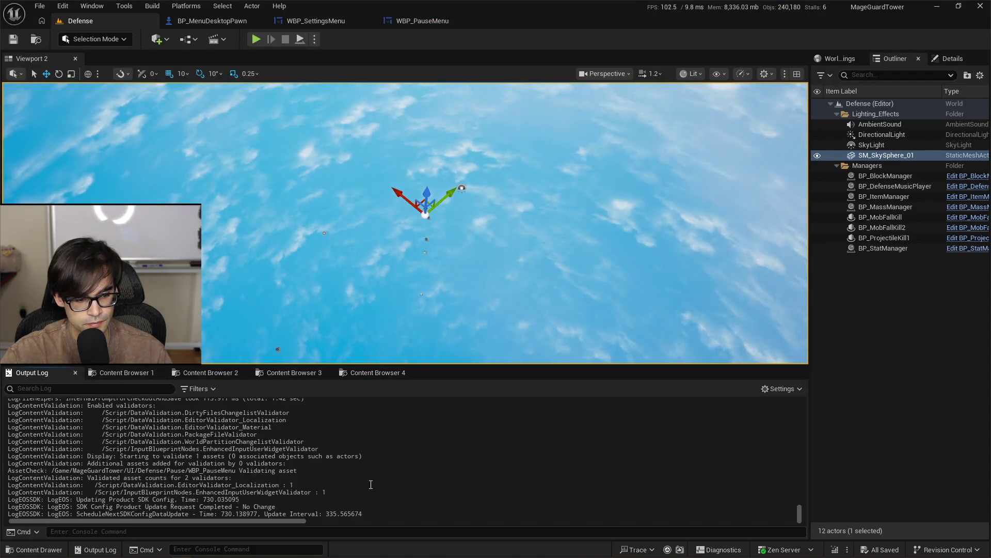
right_click(428, 398)
left_click(463, 307)
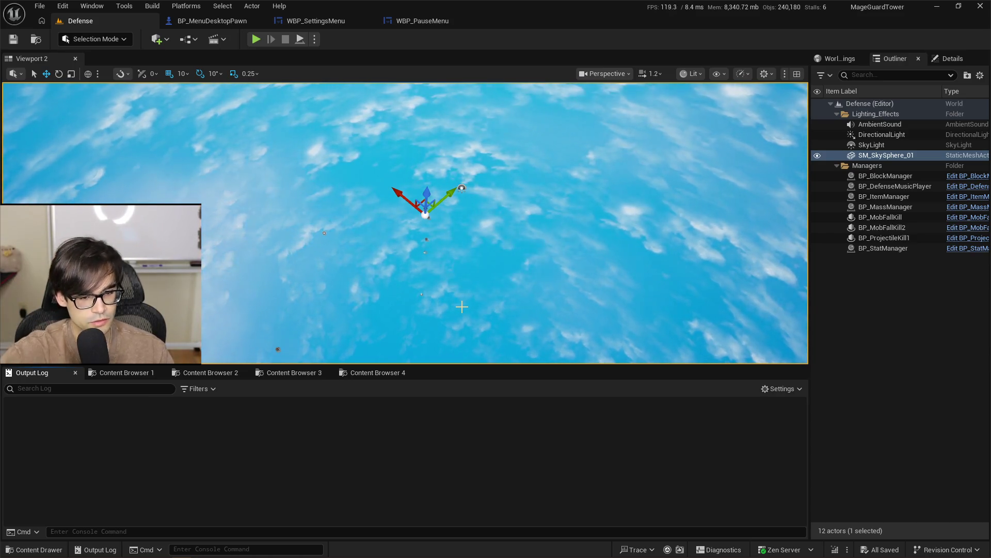
key("alt+Tab")
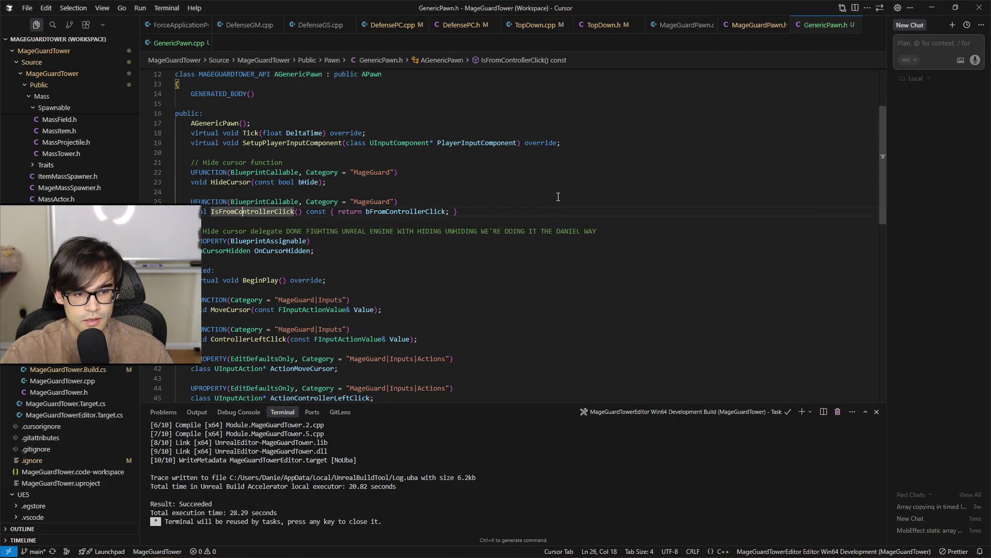
In GenericPawn.cpp, review the HideCursor function and its bControllerLeftClick check
left_click(205, 44)
scroll(454, 255, "up", 6)
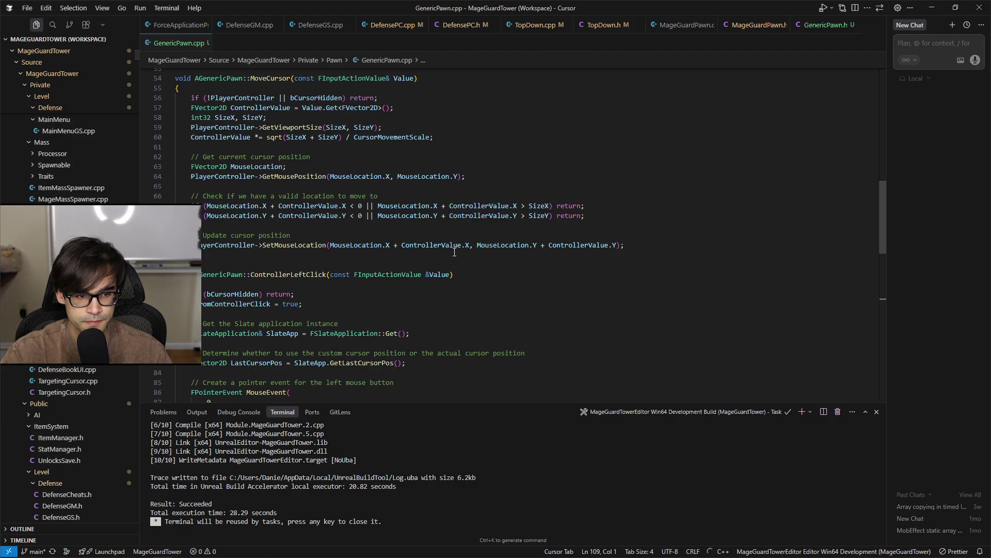
key("Down")
scroll(418, 293, "down", 13)
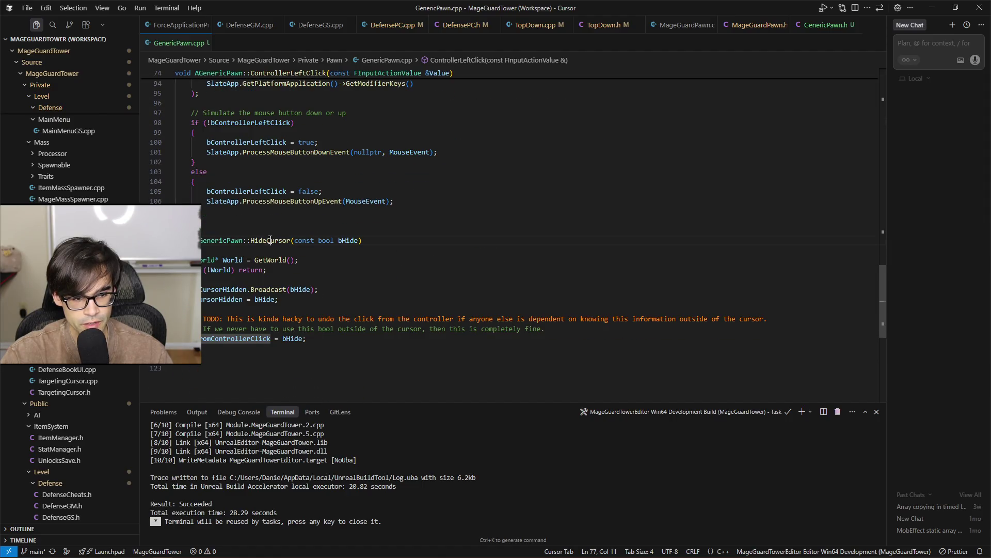
left_click(269, 241)
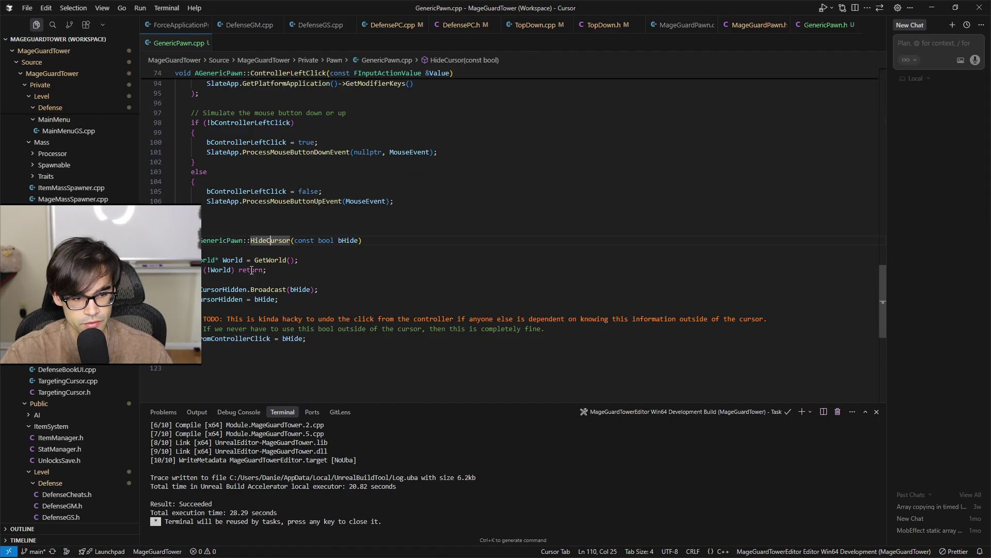
left_click(232, 260)
left_click(263, 236)
scroll(417, 260, "up", 6)
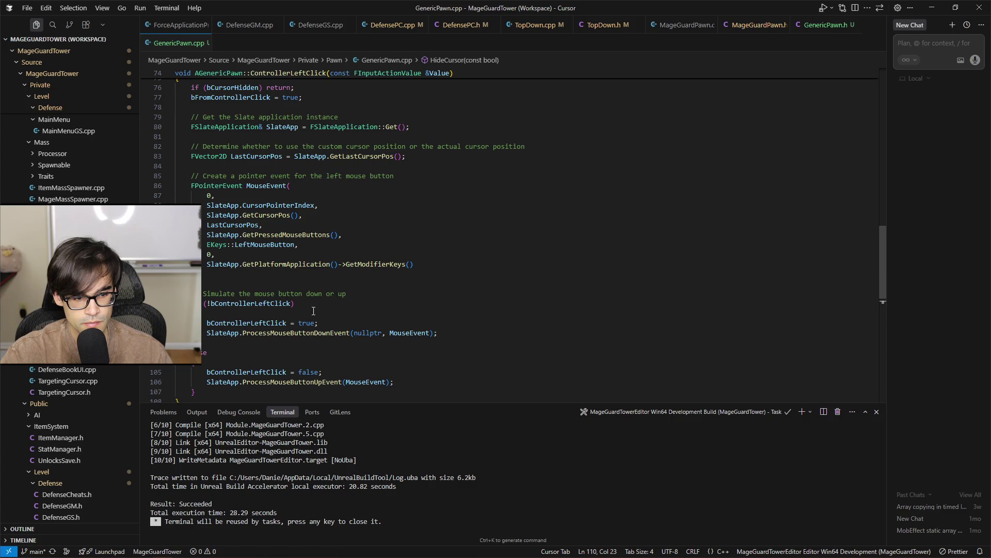
left_click(239, 371)
left_click(261, 306)
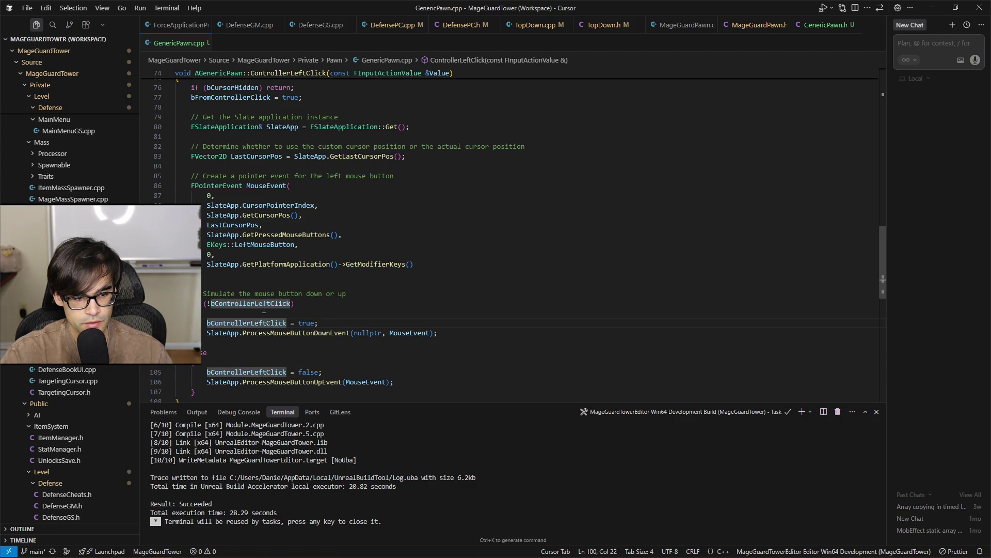
scroll(465, 316, "up", 4)
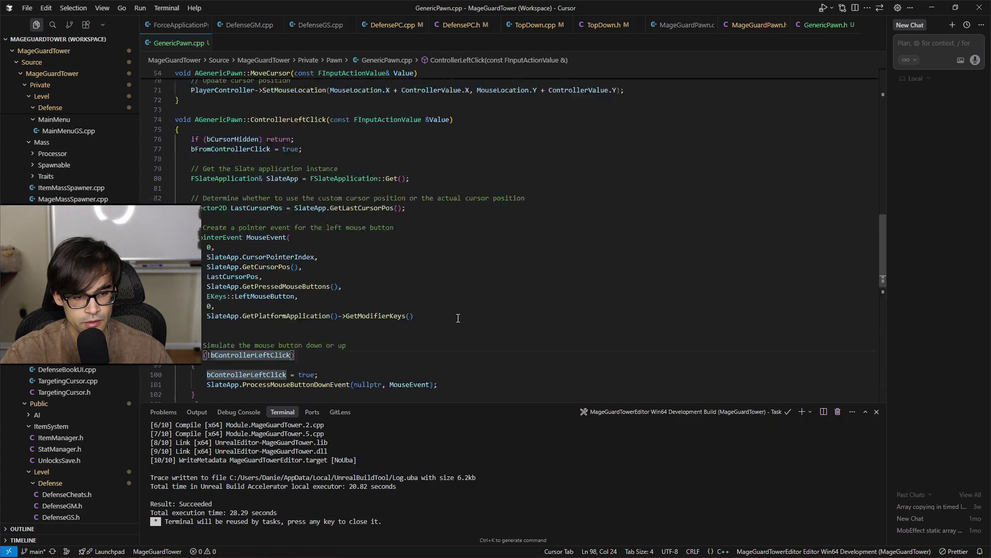
scroll(457, 317, "down", 4)
scroll(454, 318, "down", 2)
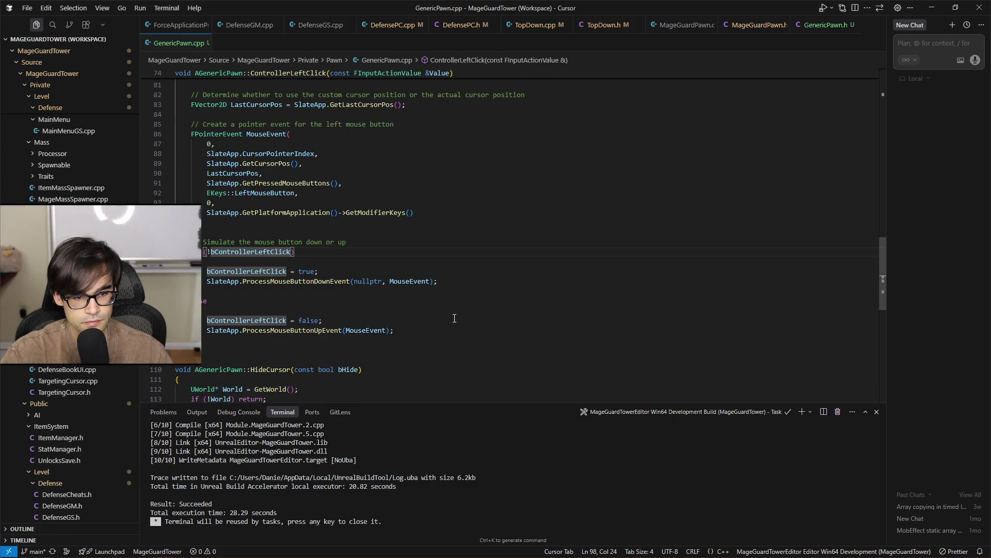
scroll(454, 318, "up", 6)
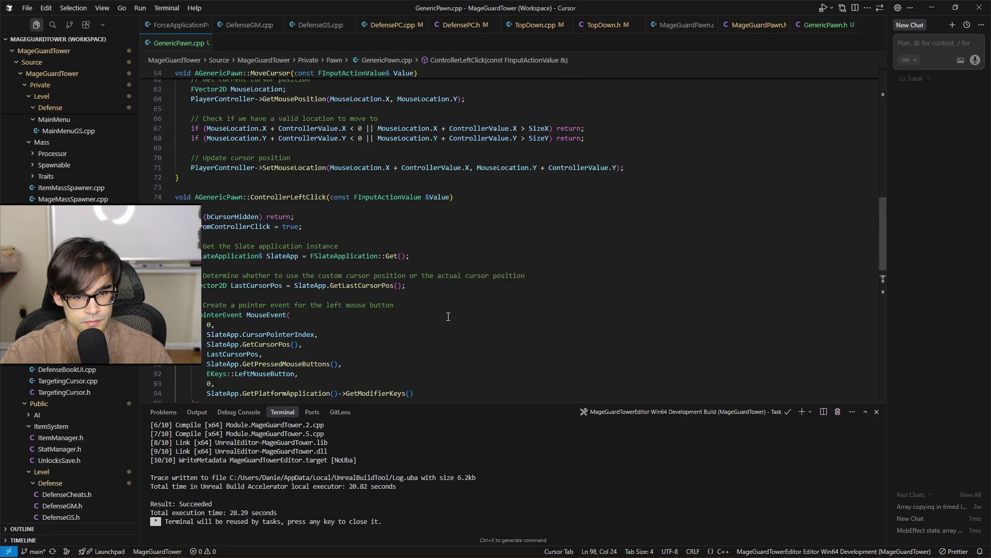
Trace ControllerLeftClick's Value parameter and the mouse-up call around line 106
left_click(441, 197)
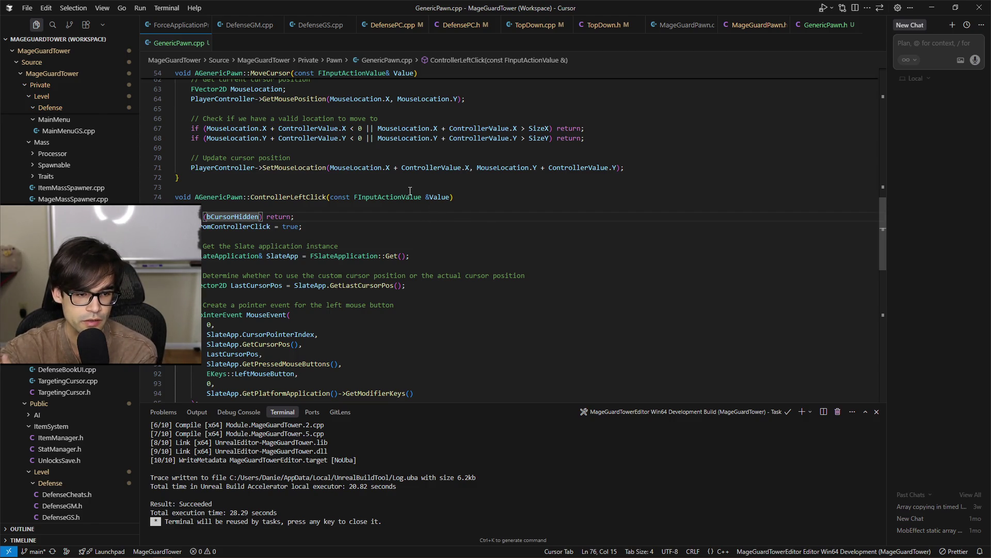
scroll(438, 202, "down", 6)
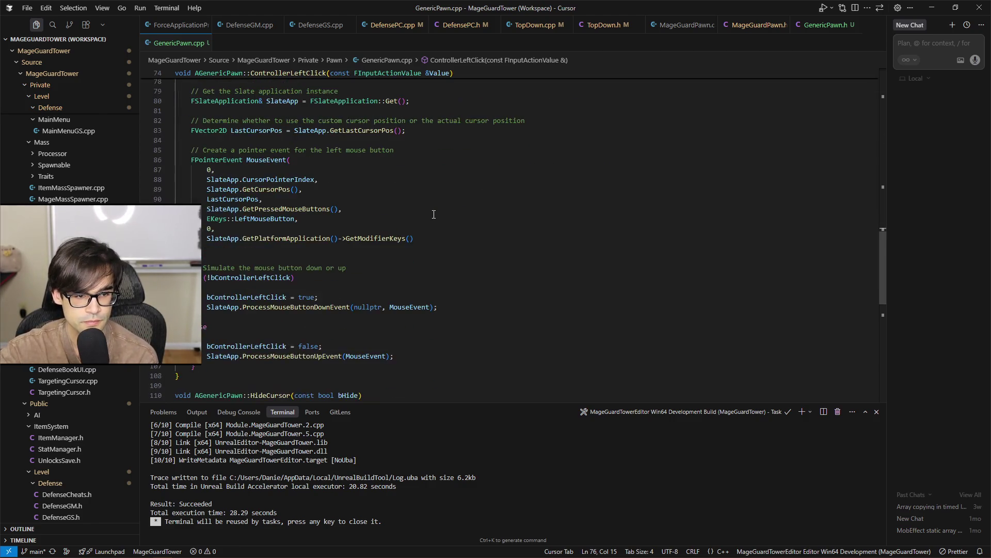
scroll(433, 212, "down", 3)
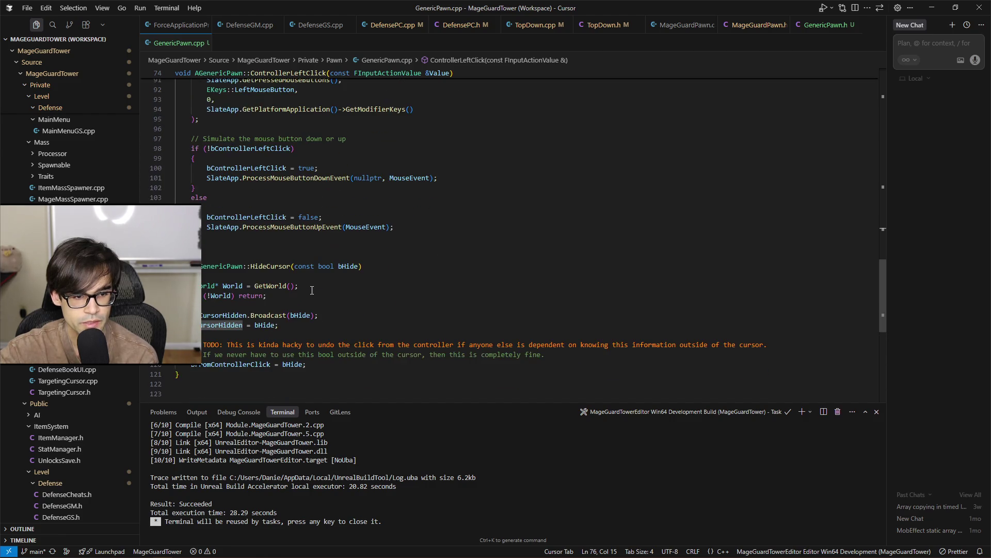
left_click(277, 269)
scroll(362, 289, "up", 8)
scroll(421, 306, "down", 7)
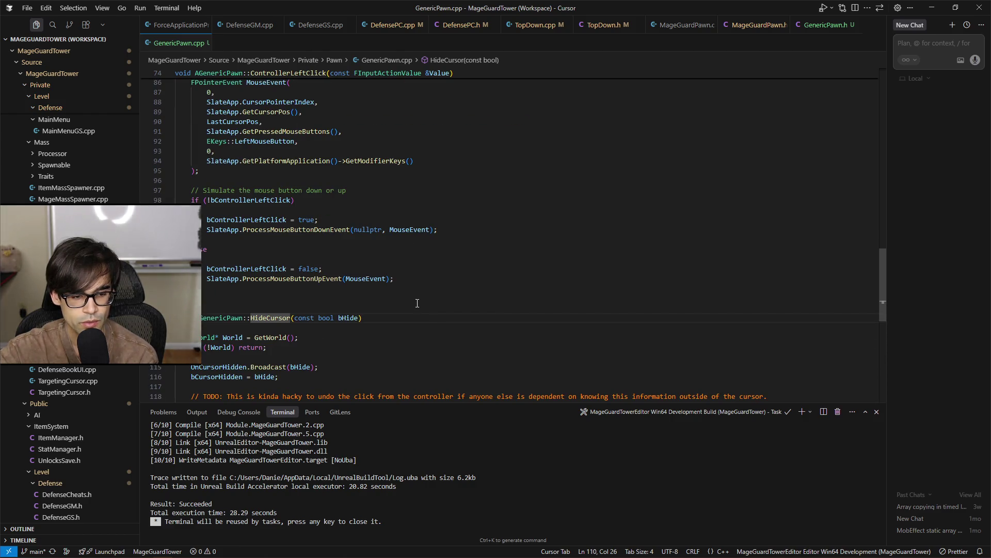
scroll(417, 303, "down", 2)
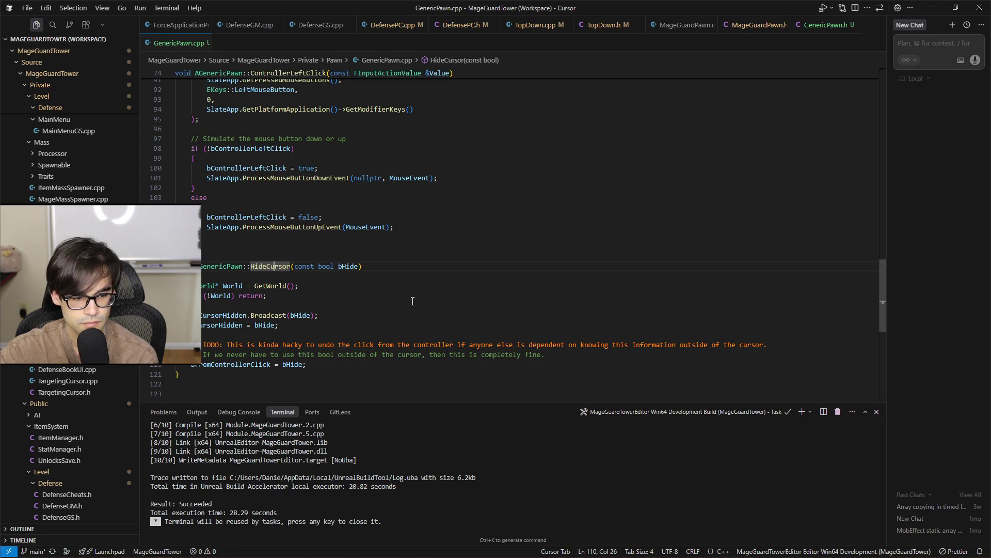
scroll(412, 302, "up", 3)
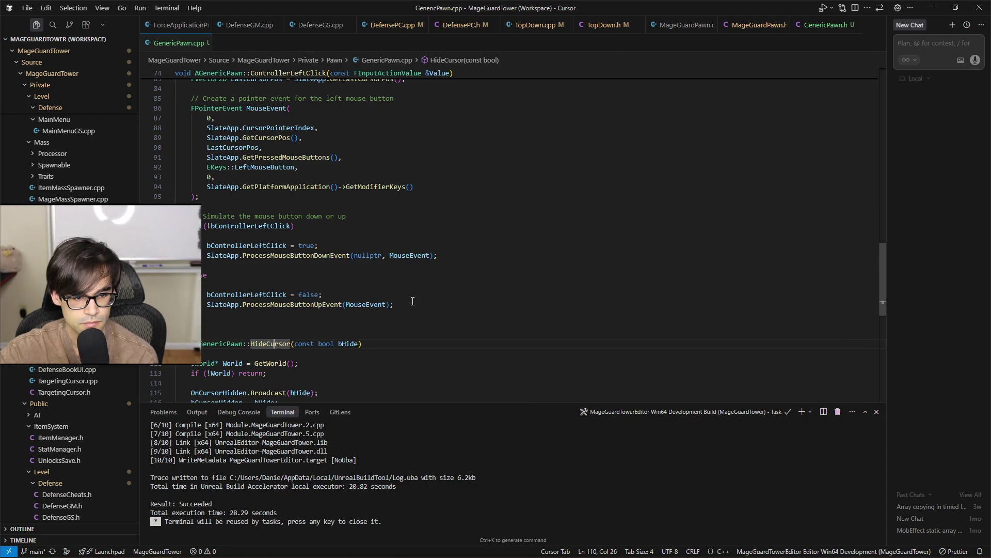
scroll(413, 301, "up", 6)
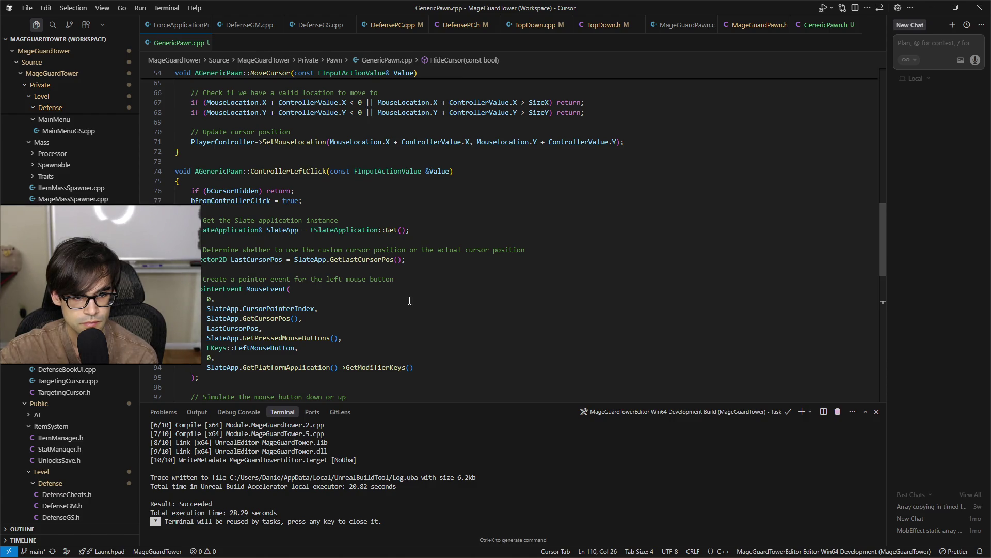
scroll(409, 300, "up", 9)
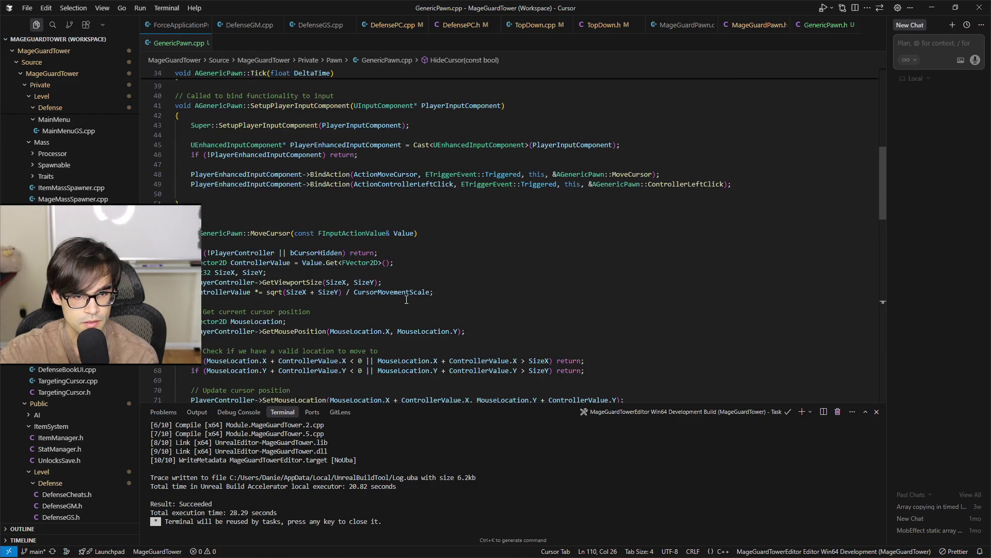
scroll(274, 238, "down", 7)
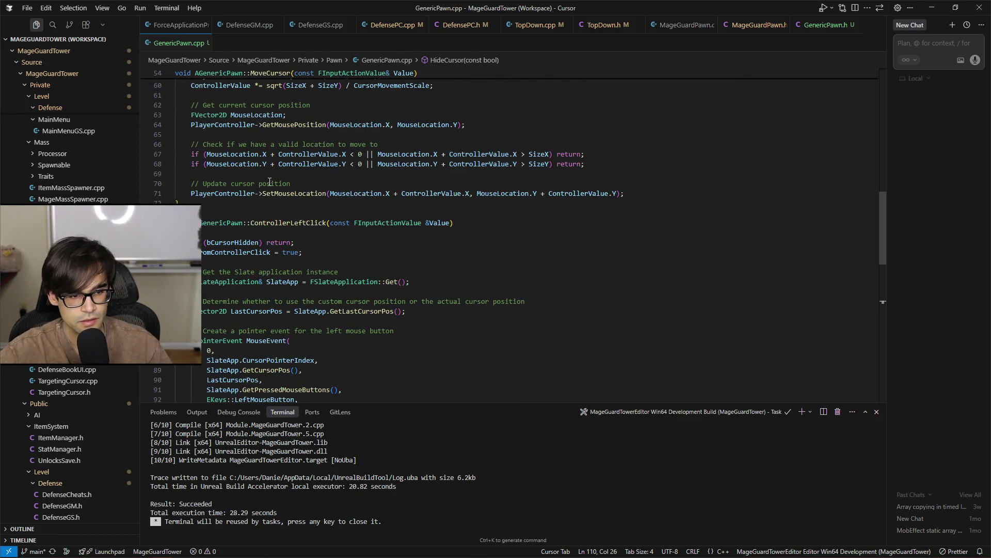
scroll(249, 237, "down", 3)
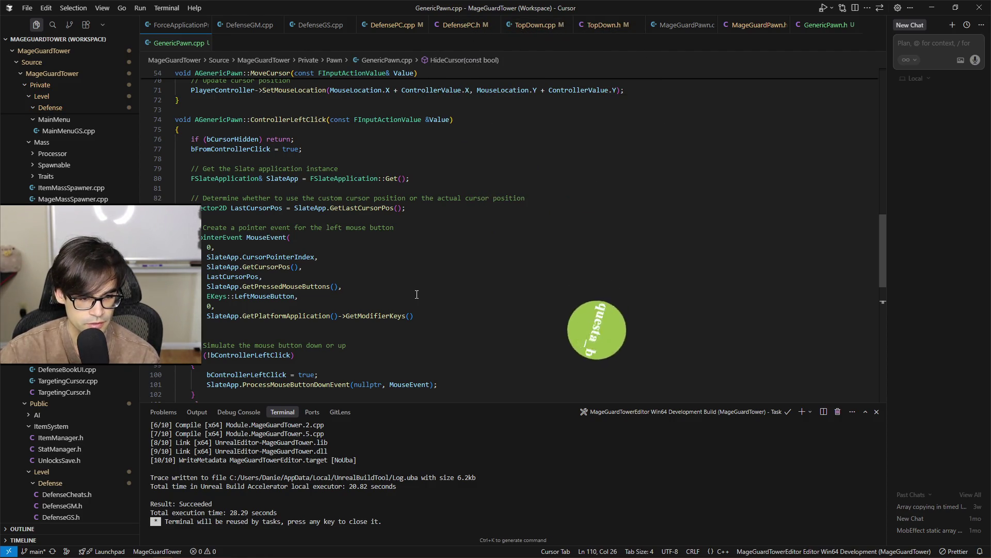
scroll(408, 248, "down", 3)
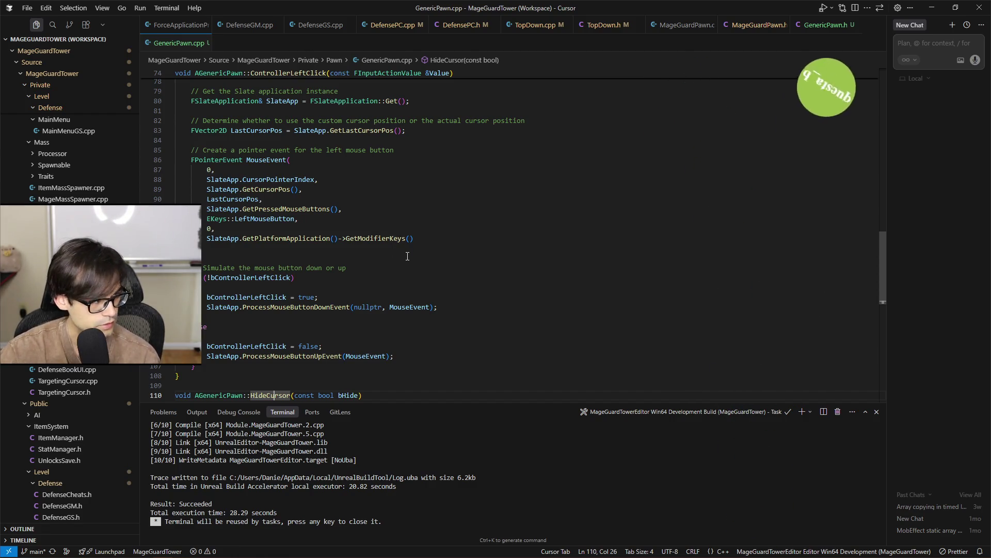
scroll(403, 279, "down", 2)
left_click(395, 305)
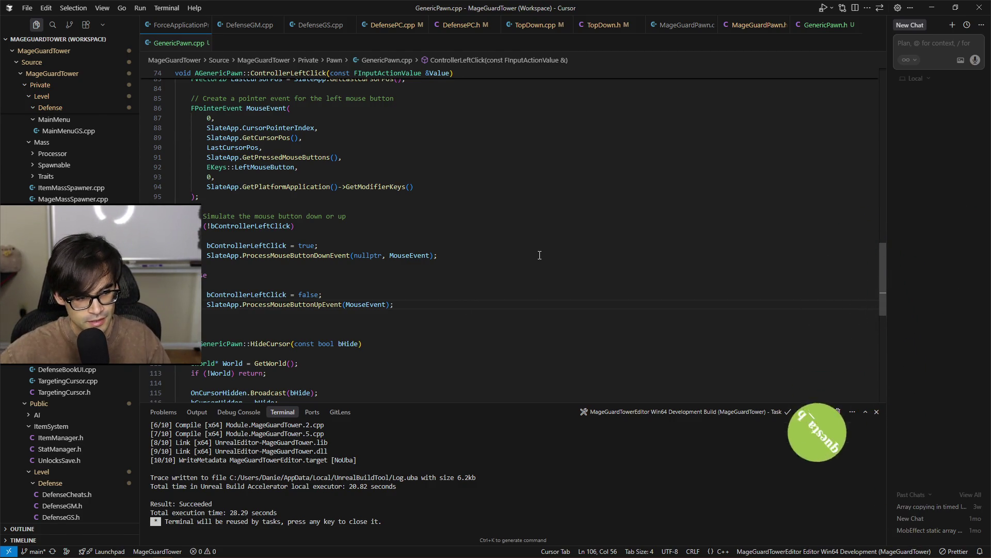
left_click(543, 310)
left_click(568, 303)
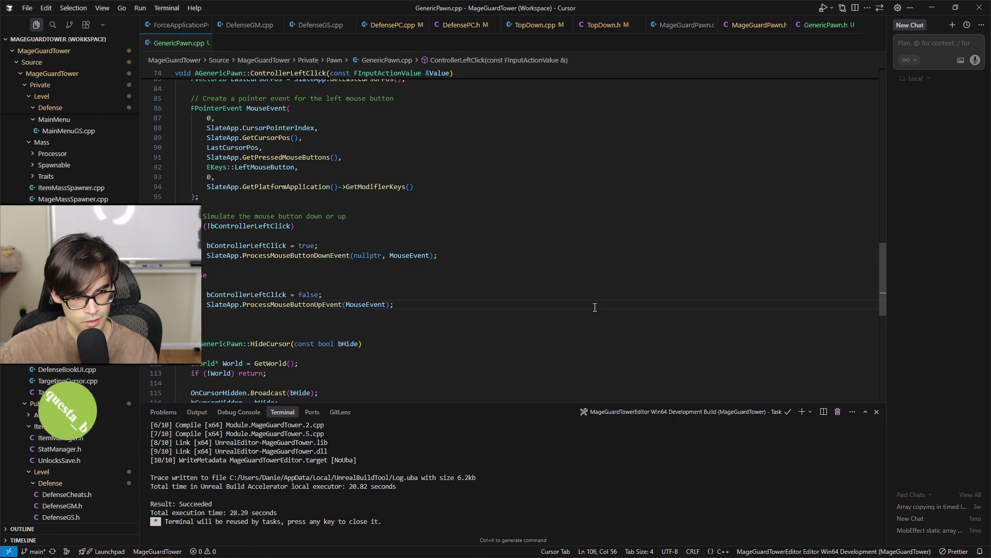
Check the Triggered events on the MoveCursor and ControllerLeftClick bindings, then open TopDown.cpp
scroll(601, 305, "up", 3)
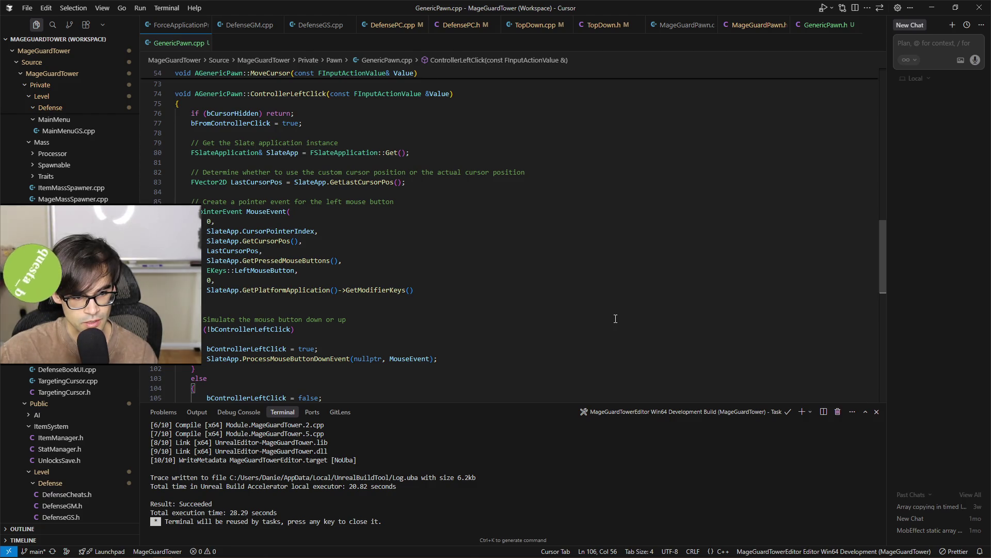
scroll(615, 313, "up", 3)
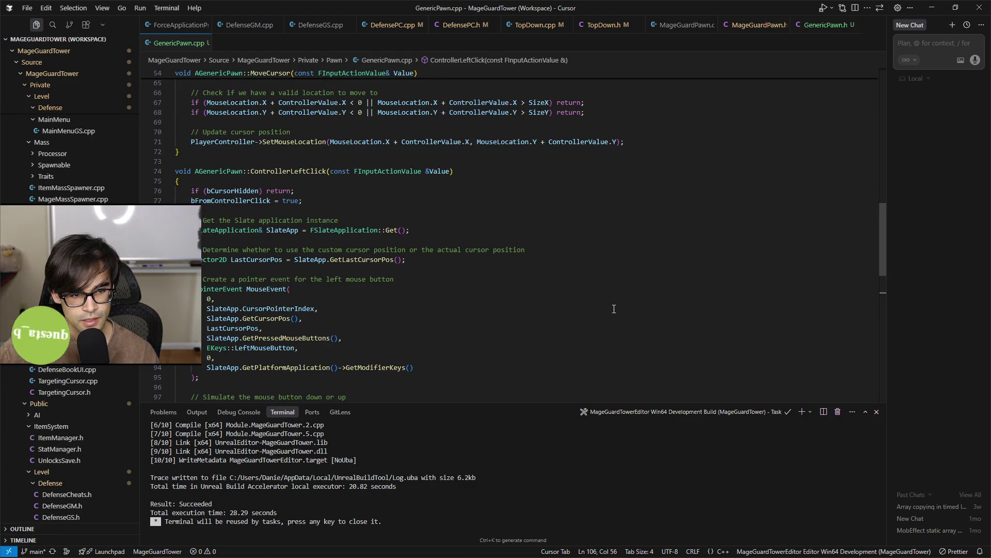
scroll(614, 309, "up", 2)
scroll(614, 309, "up", 10)
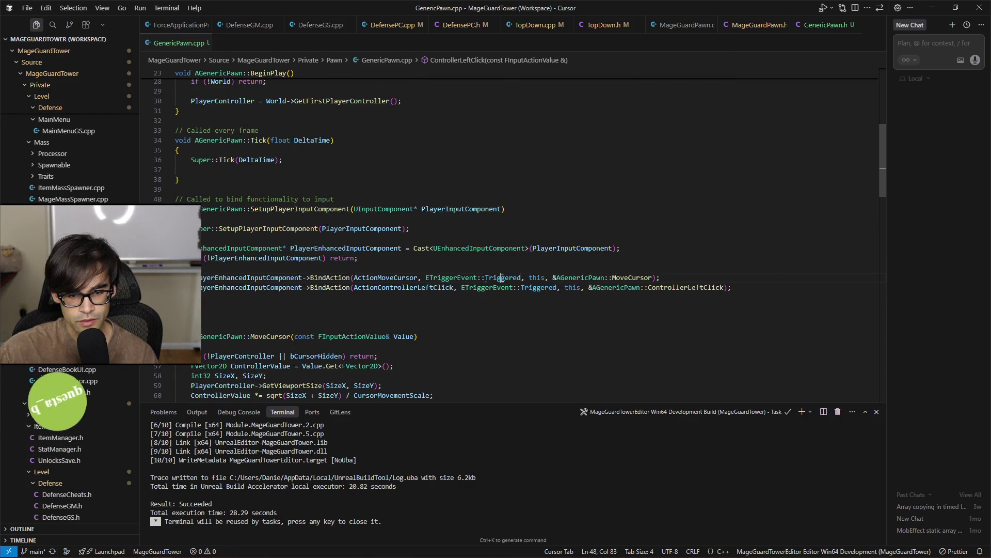
left_click(501, 278)
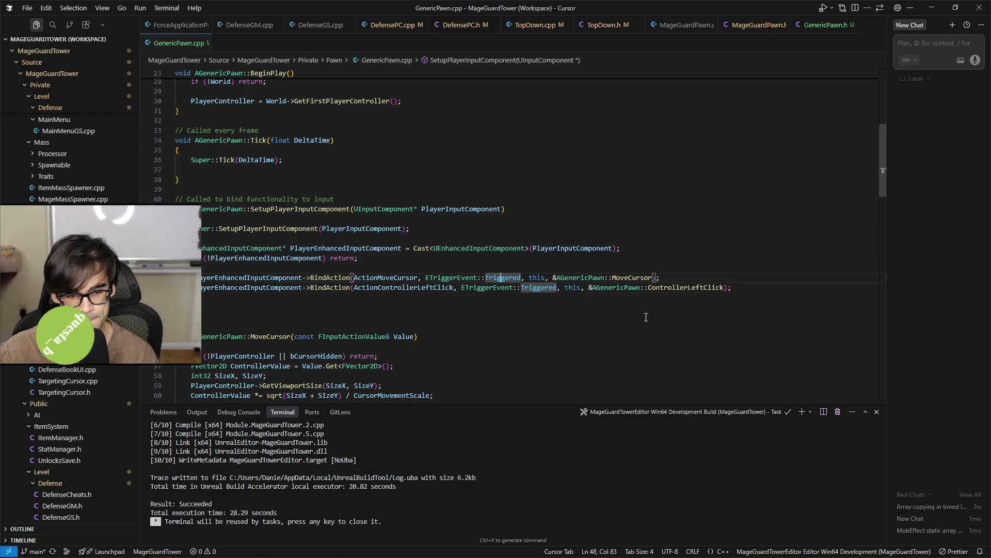
left_click(537, 287)
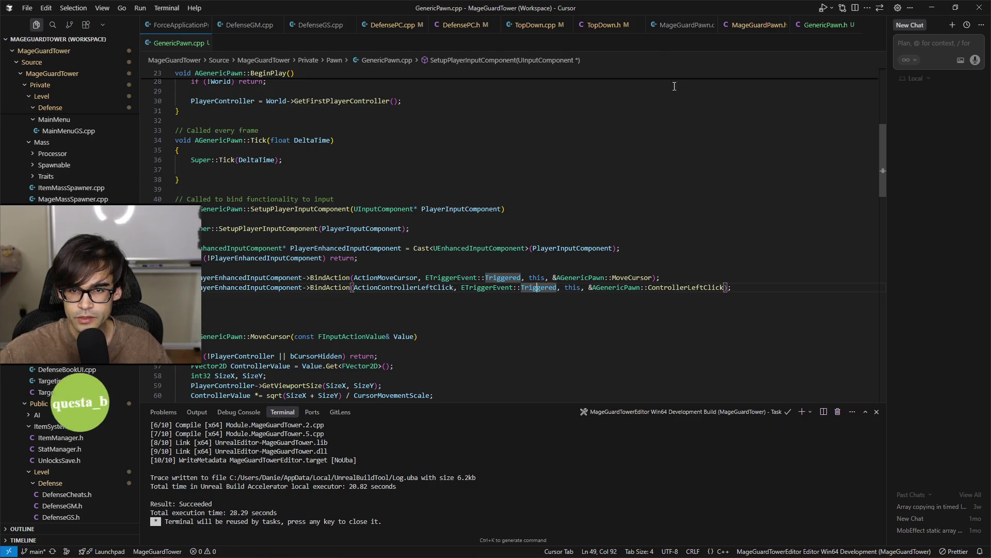
left_click(530, 26)
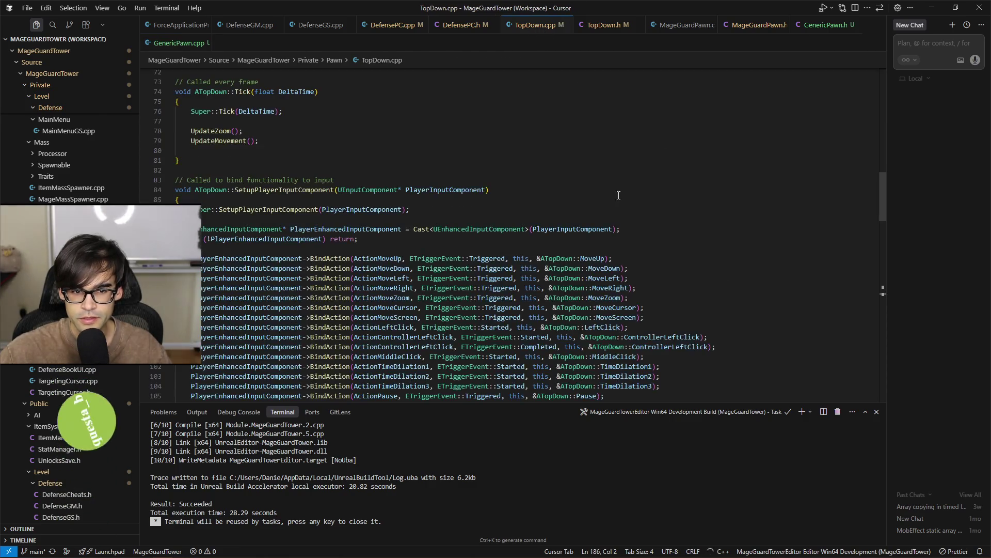
Delete the Started and Completed ControllerLeftClick bindings in TopDown.cpp and save
scroll(619, 295, "down", 5)
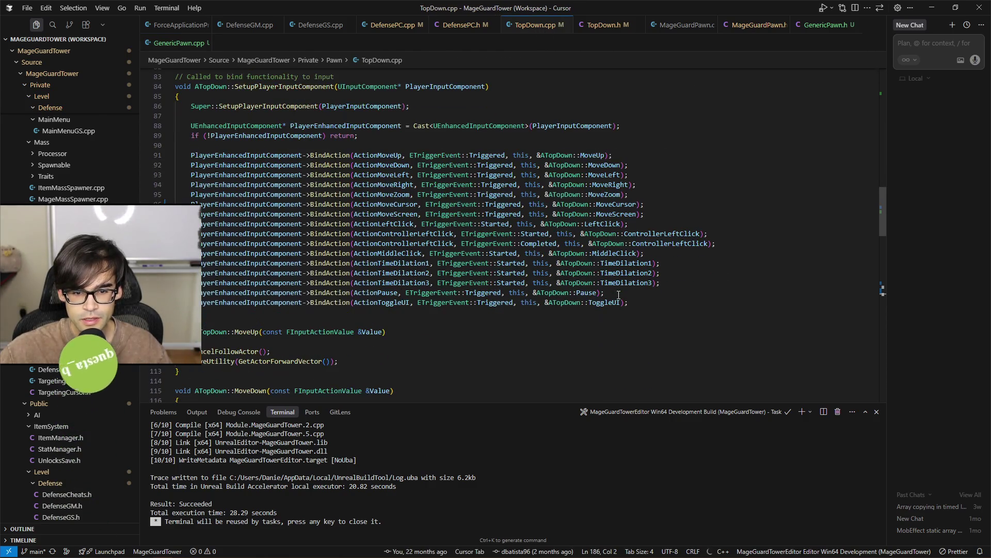
left_click(532, 243)
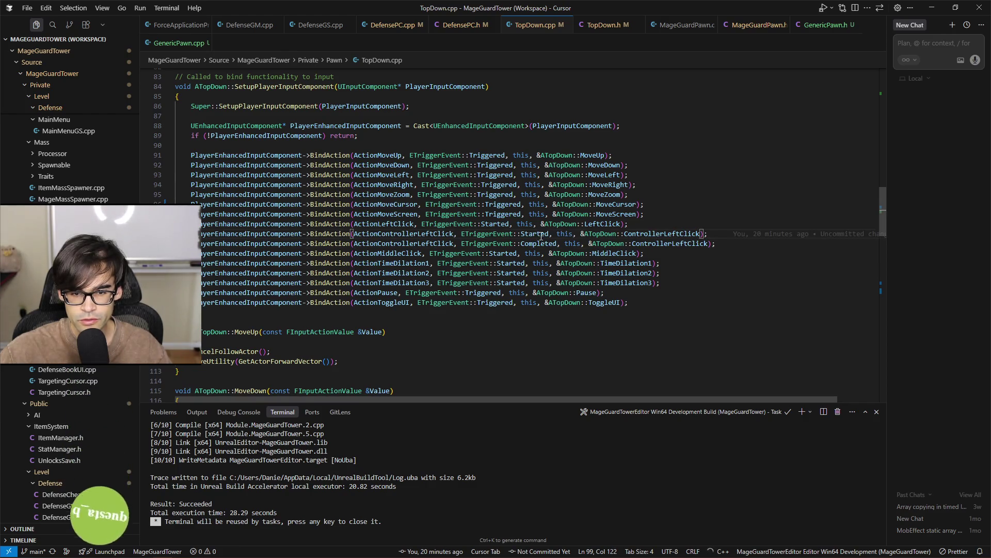
left_click(537, 235)
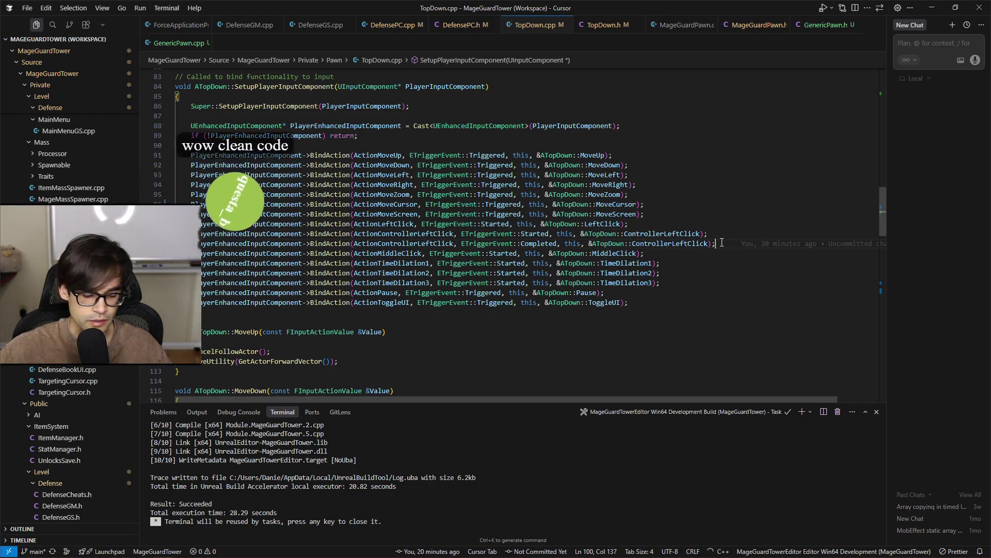
key("shift+Up")
key("shift+Up")
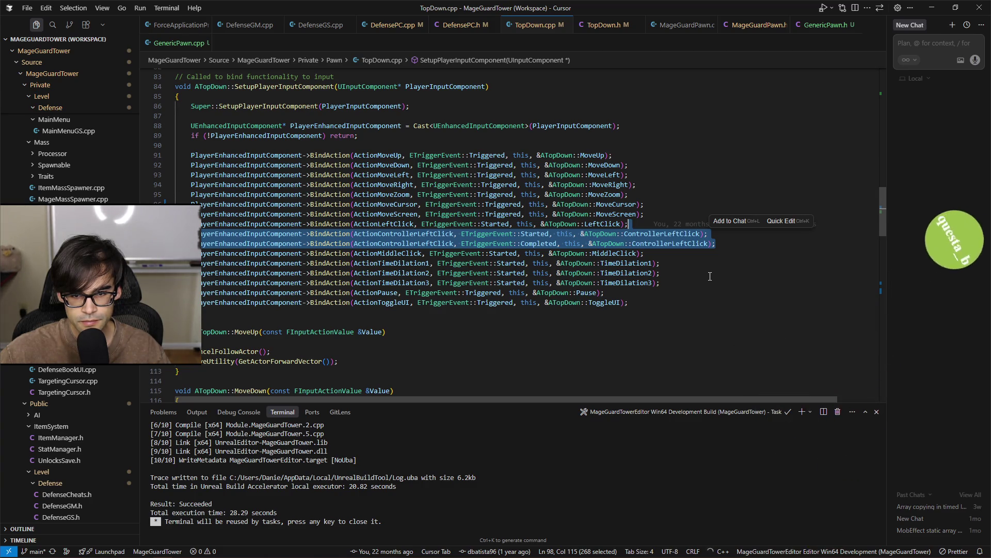
key("BackSpace")
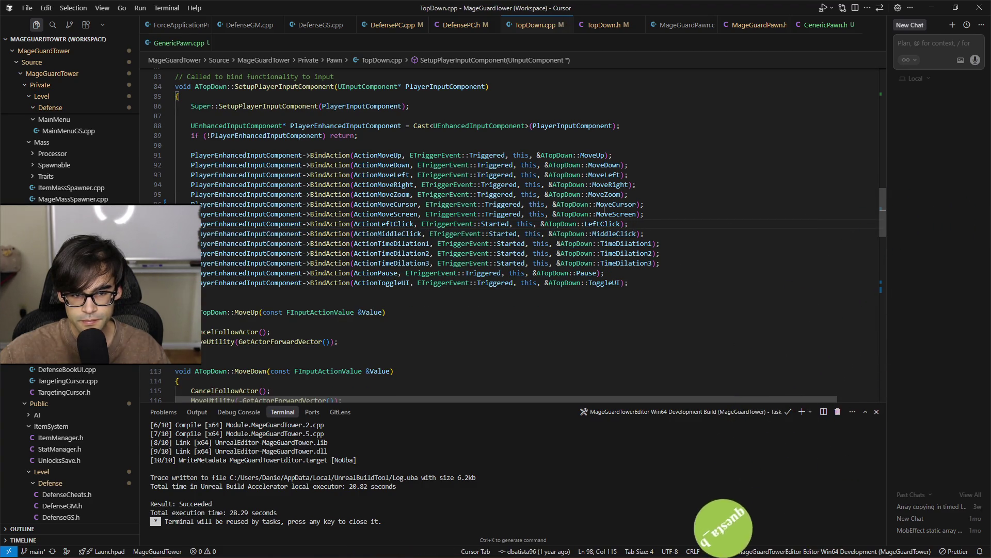
key("ctrl+s")
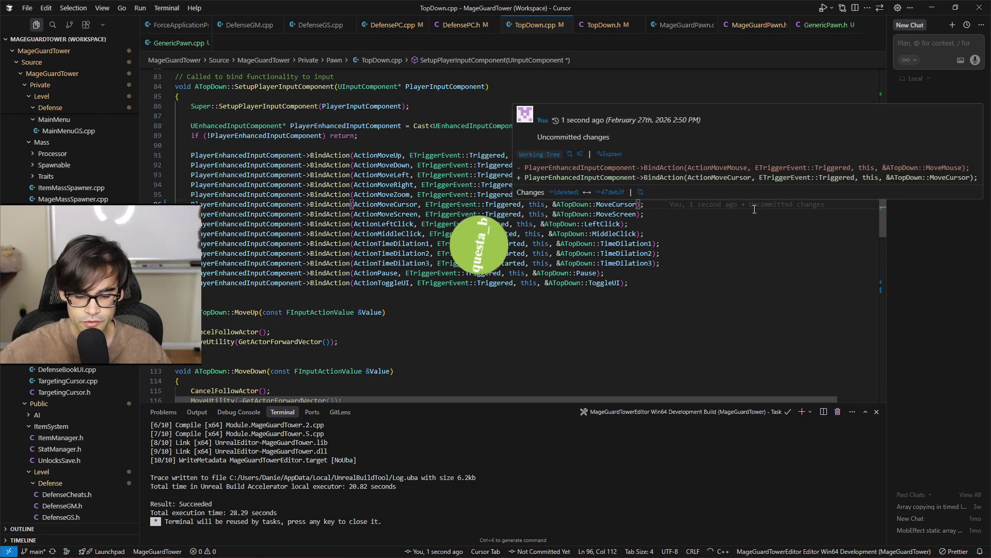
Find and delete the MoveCursor binding line, save, and switch to MageGuardPawn.h
key("ctrl+d")
key("ctrl+f")
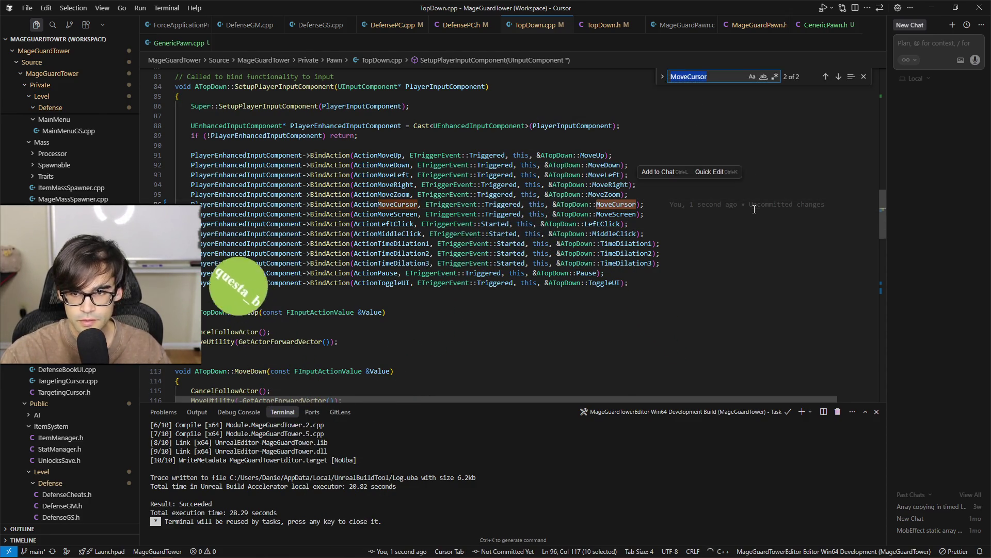
key("Return")
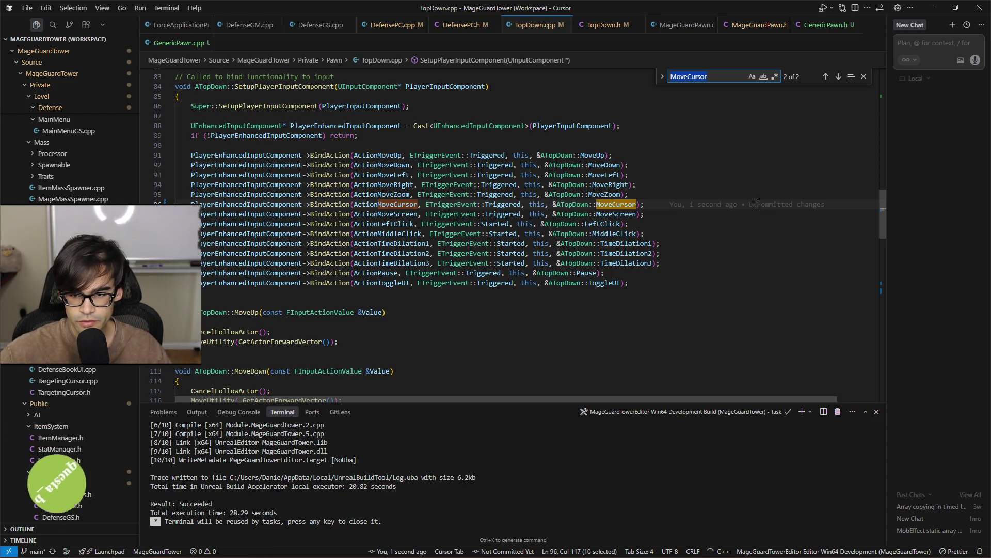
left_click(761, 206)
key("shift+Up")
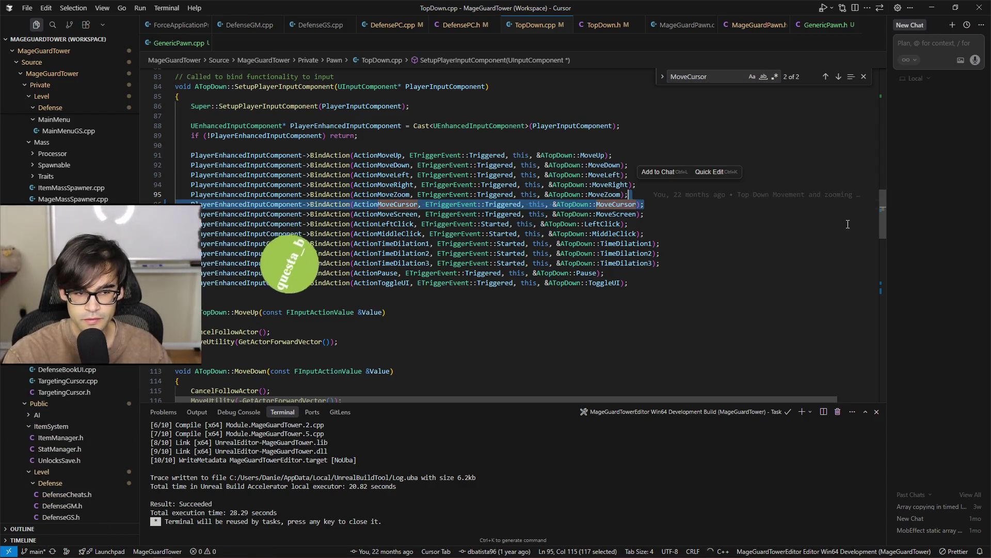
key("BackSpace")
key("ctrl+s")
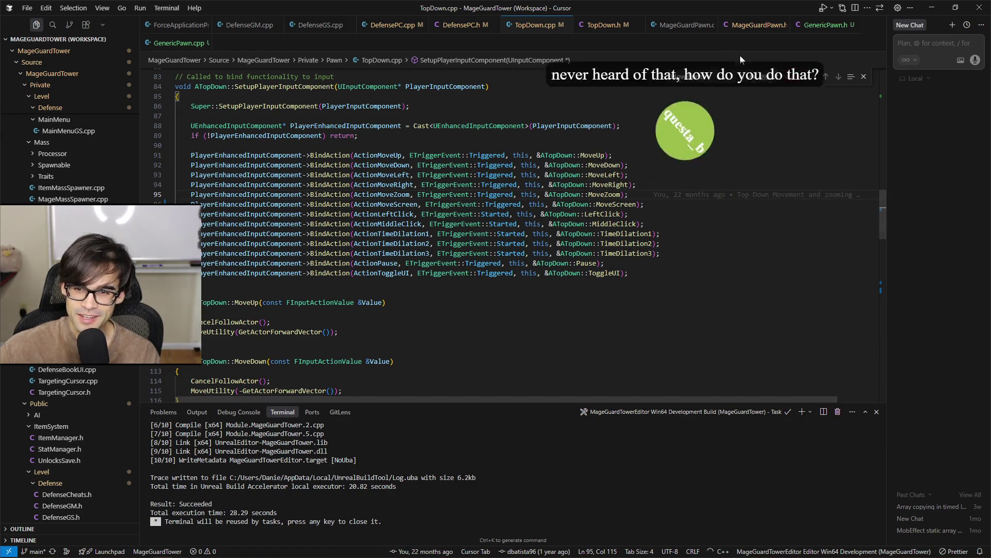
left_click(864, 75)
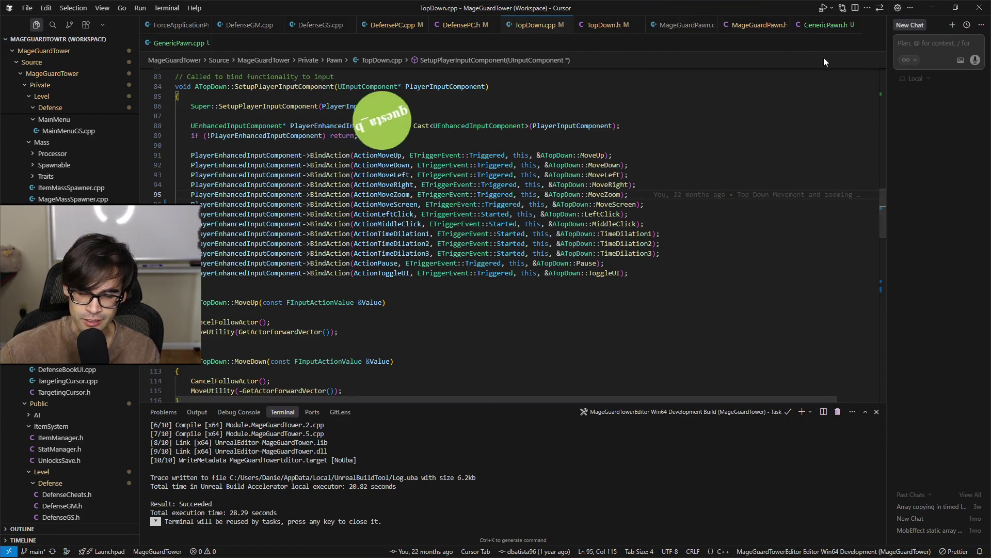
left_click(757, 26)
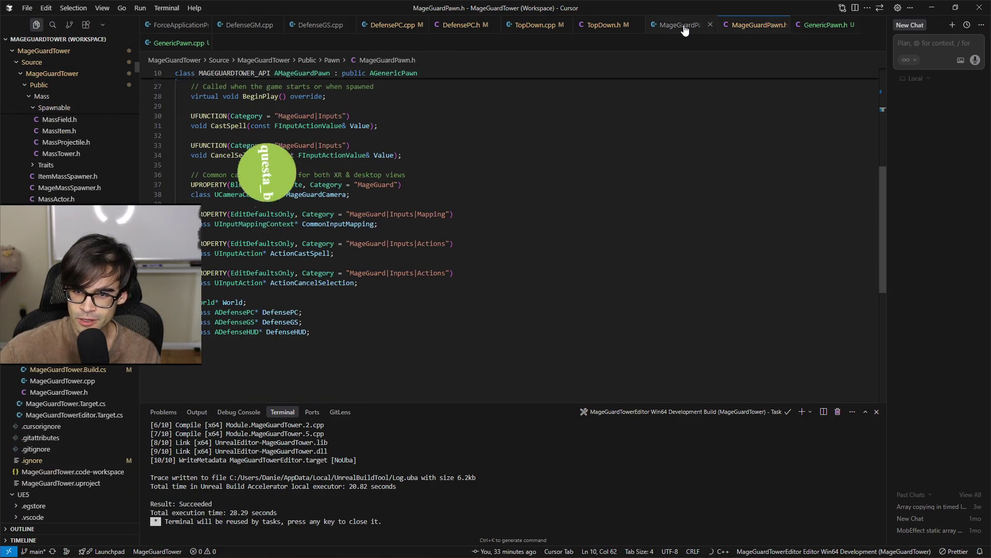
Read through MageGuardPawn.cpp's BeginPlay, SetupPlayerInputComponent and Enhanced Input includes
left_click(689, 26)
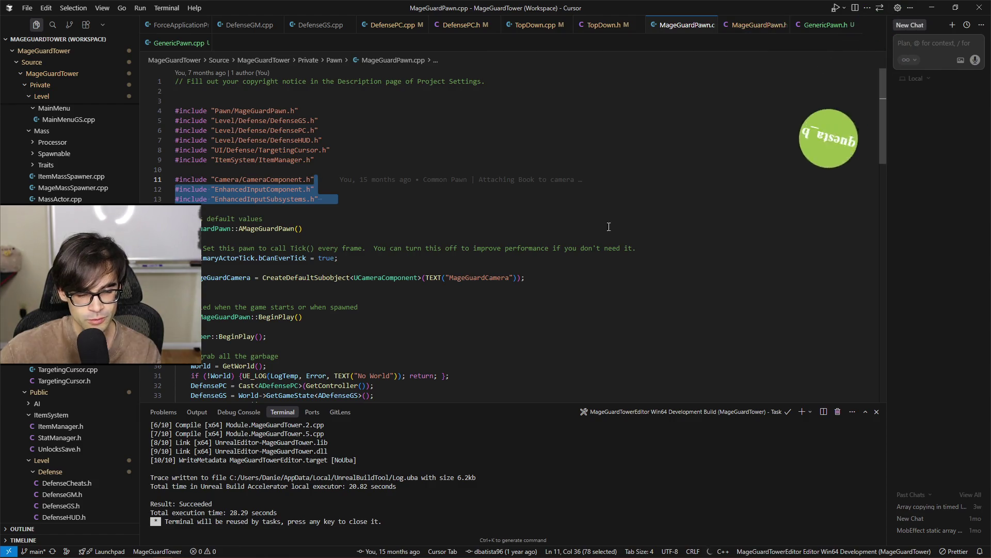
scroll(614, 210, "down", 10)
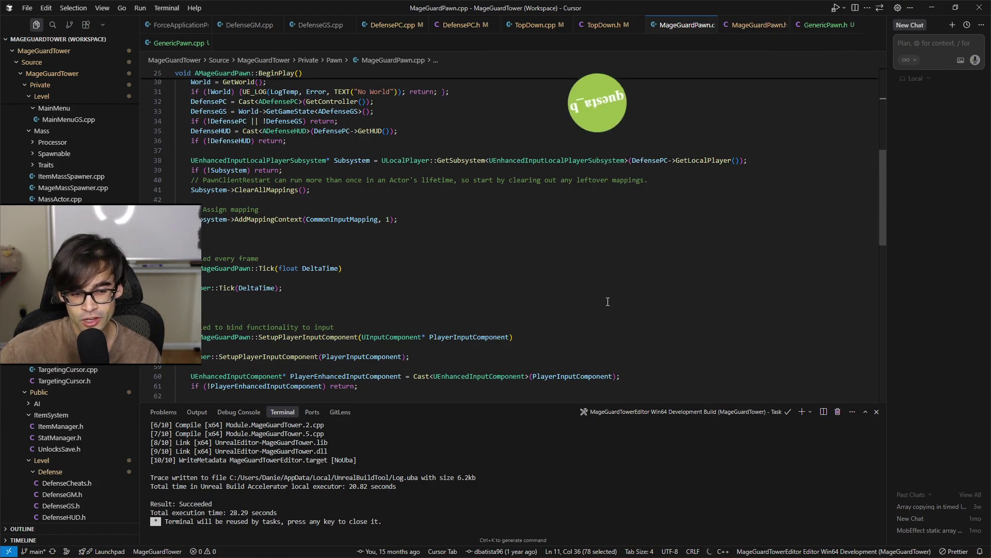
scroll(608, 302, "down", 3)
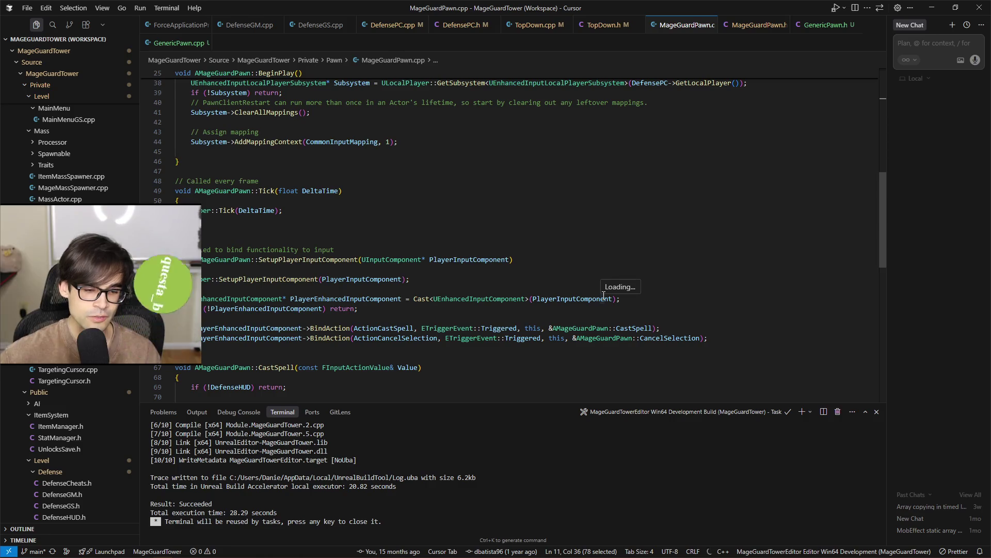
scroll(673, 303, "down", 2)
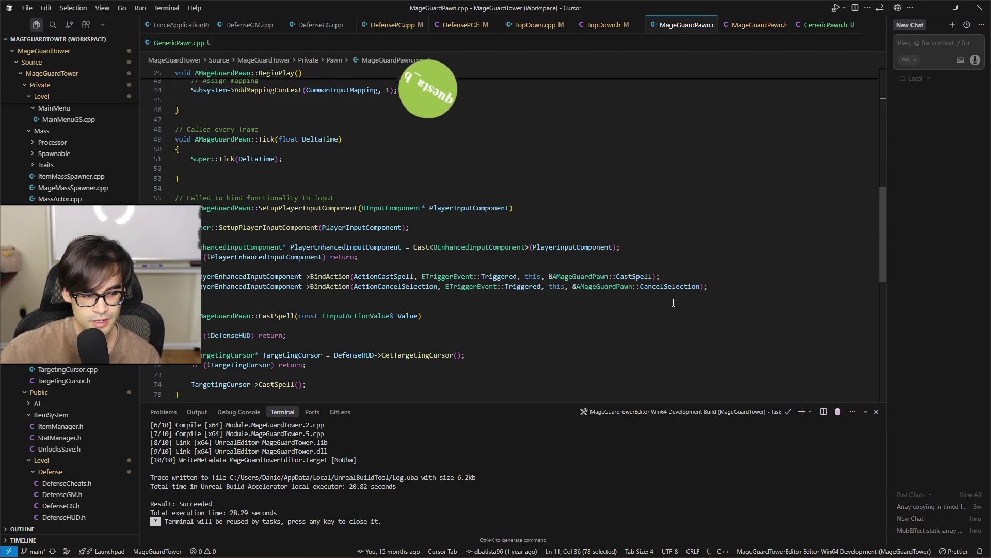
scroll(674, 303, "down", 2)
scroll(670, 273, "up", 10)
scroll(659, 259, "up", 3)
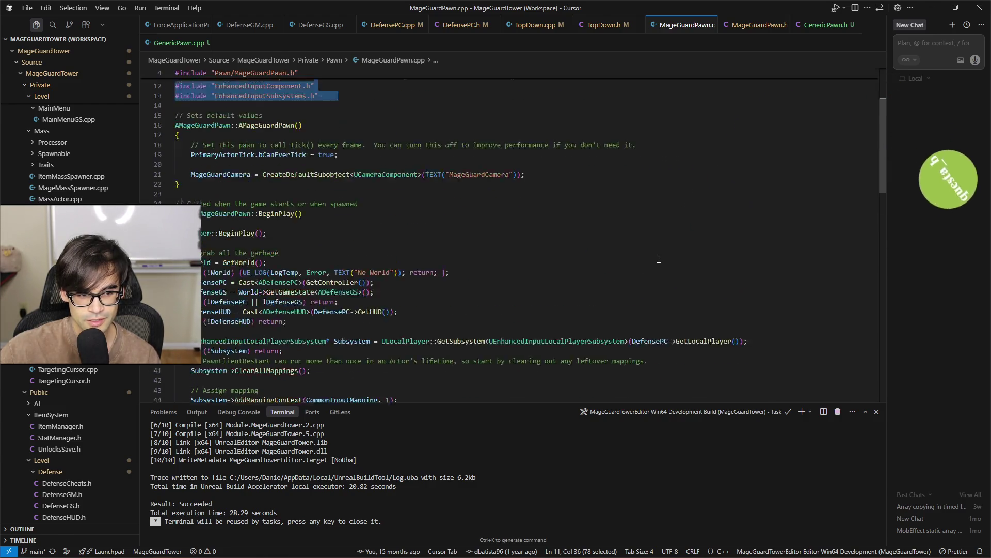
scroll(654, 258, "down", 4)
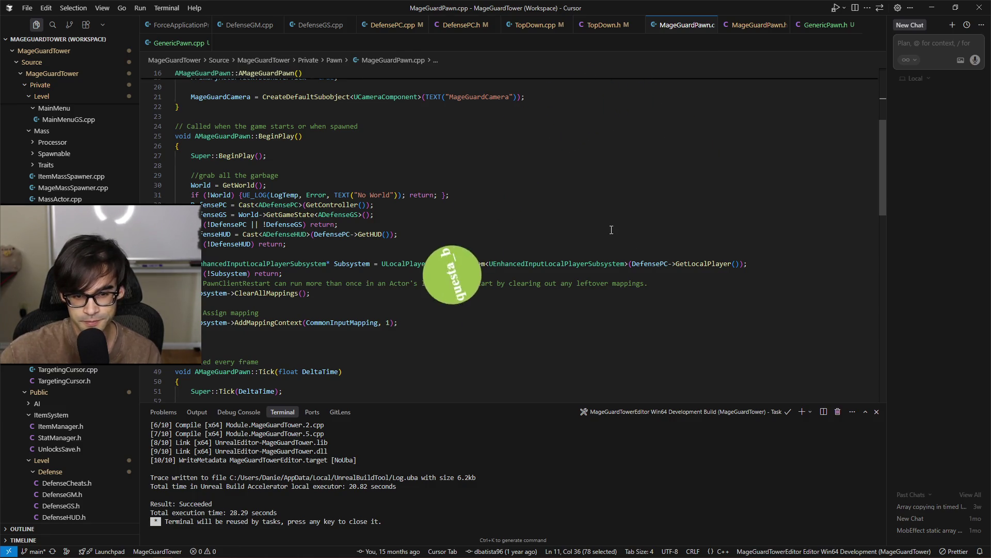
left_click(755, 25)
left_click(666, 27)
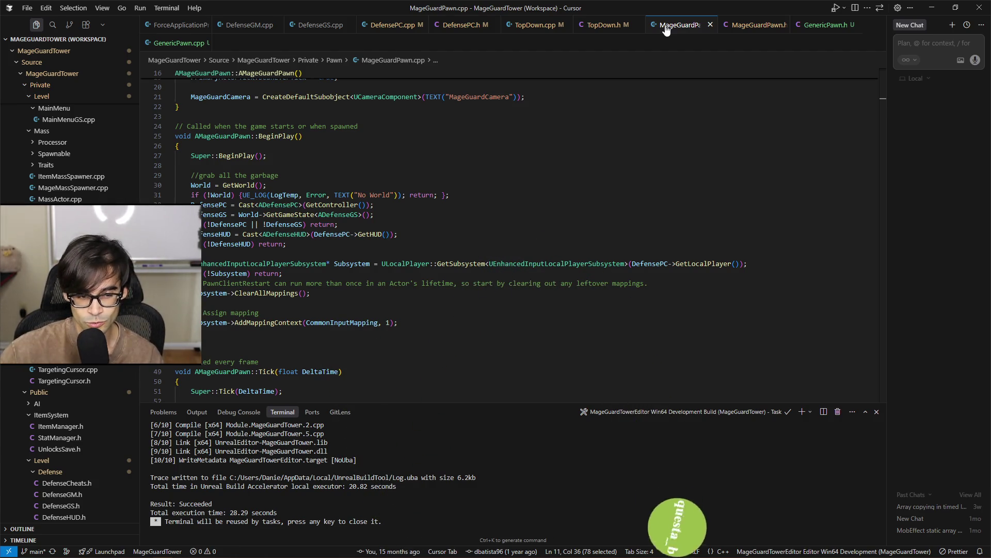
scroll(587, 253, "up", 4)
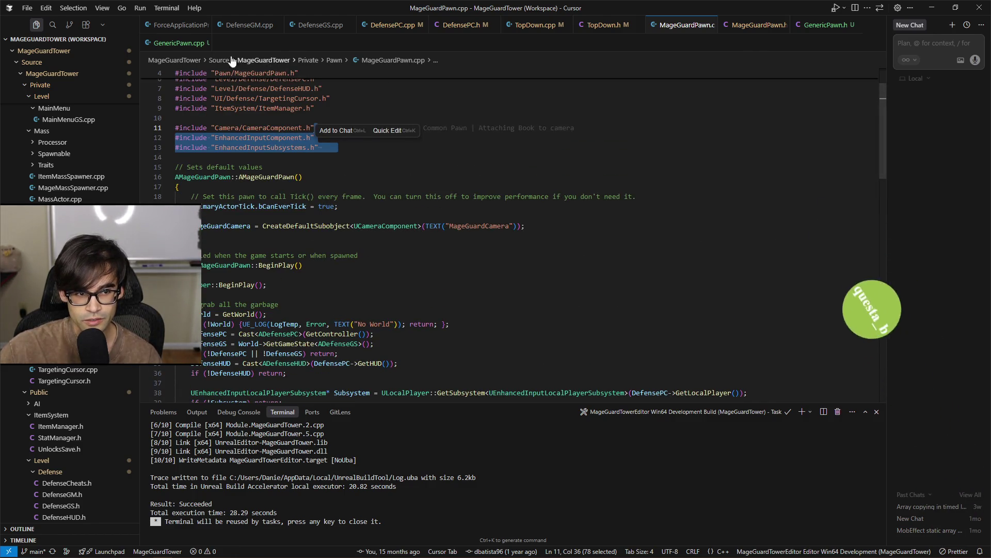
Replace the Triggered binding with Started and Completed bindings to AGenericPawn::ControllerLeftClick, and save
key("ctrl+Tab")
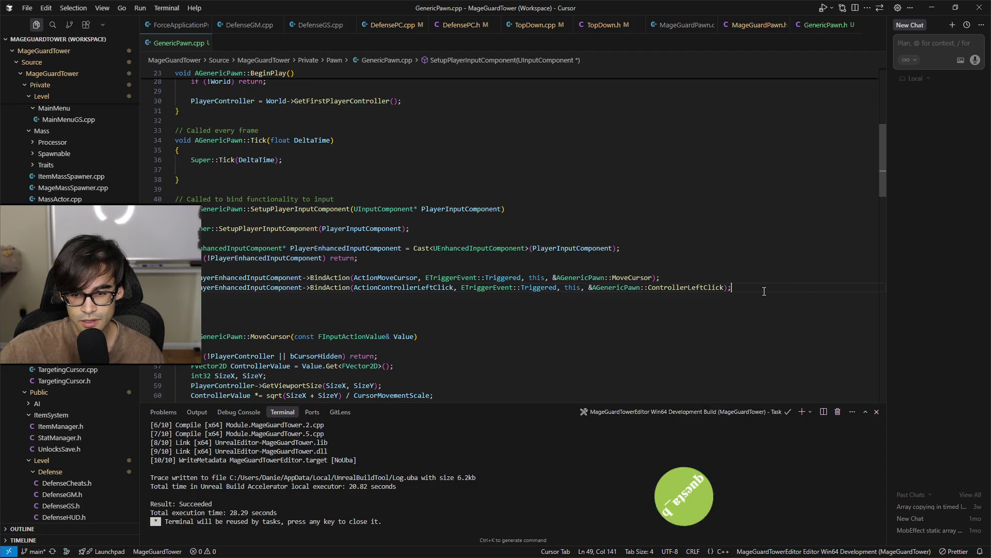
key("Tab")
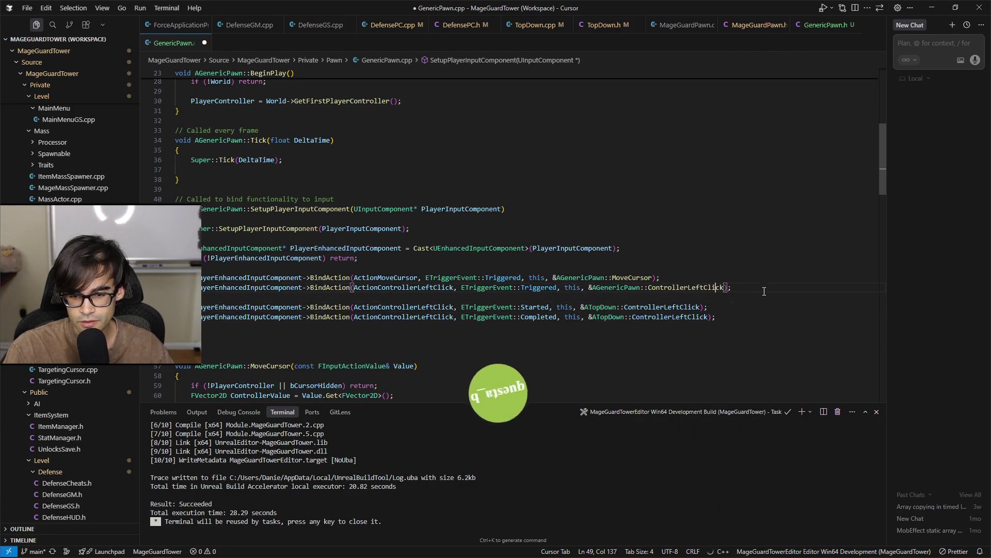
key("Tab")
key("Right")
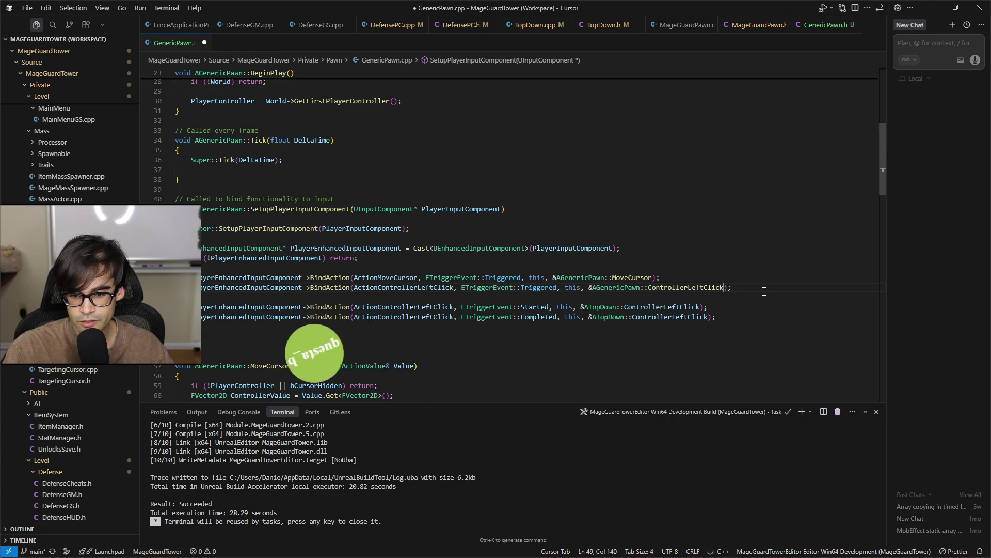
key("shift+Home")
key("BackSpace")
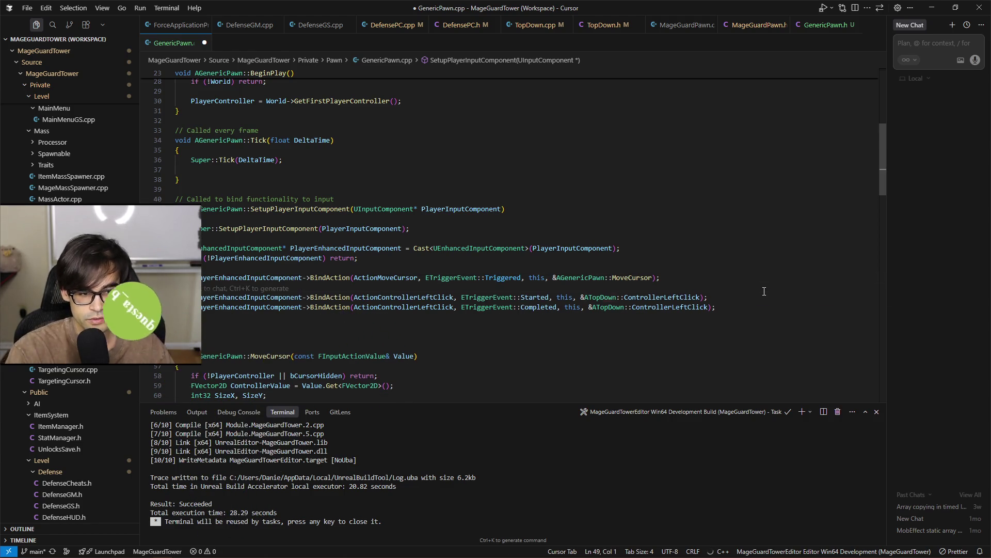
key("BackSpace")
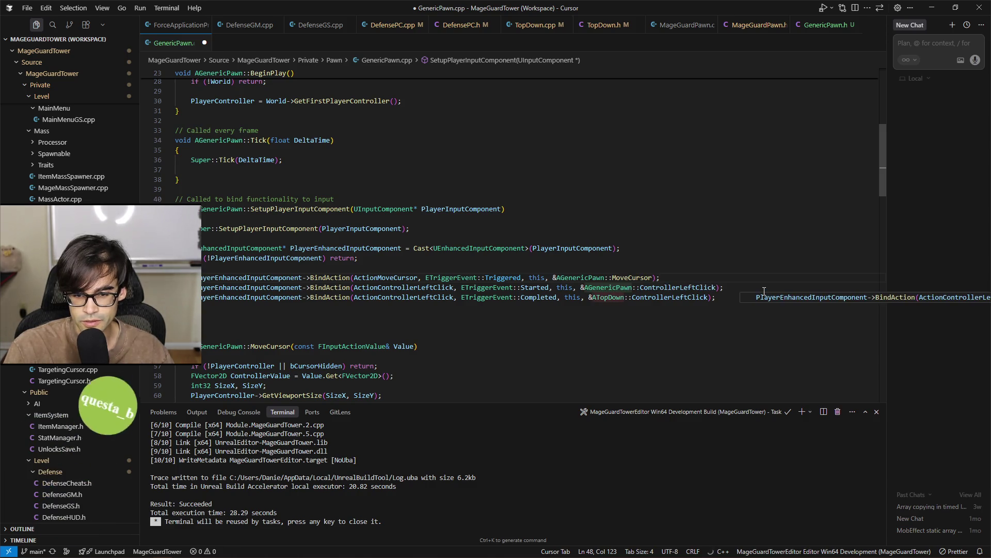
key("Tab")
key("ctrl+s")
Remove the leftover blank line below the bindings and return to Unreal Editor
key("Down")
key("Down")
key("Down")
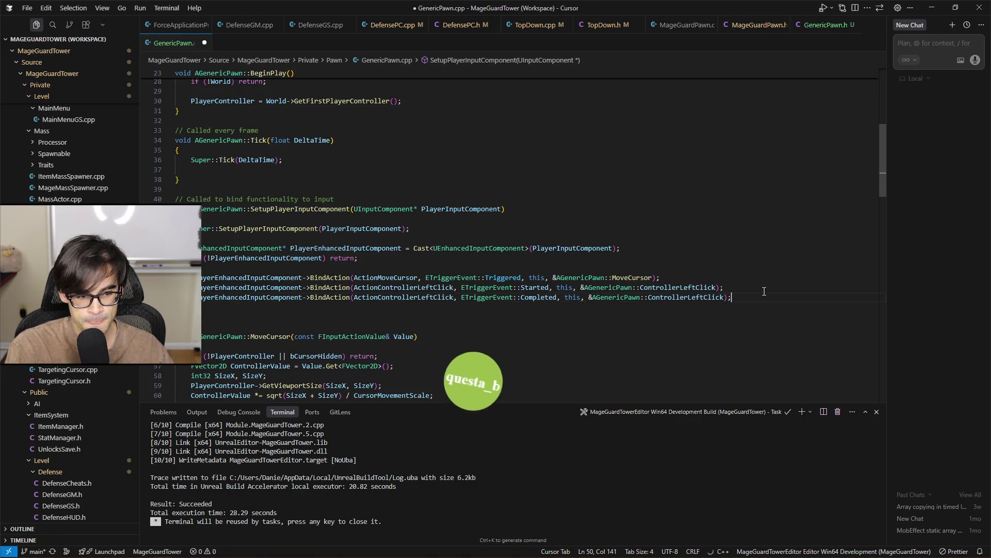
key("BackSpace")
scroll(528, 299, "down", 6)
scroll(527, 299, "down", 12)
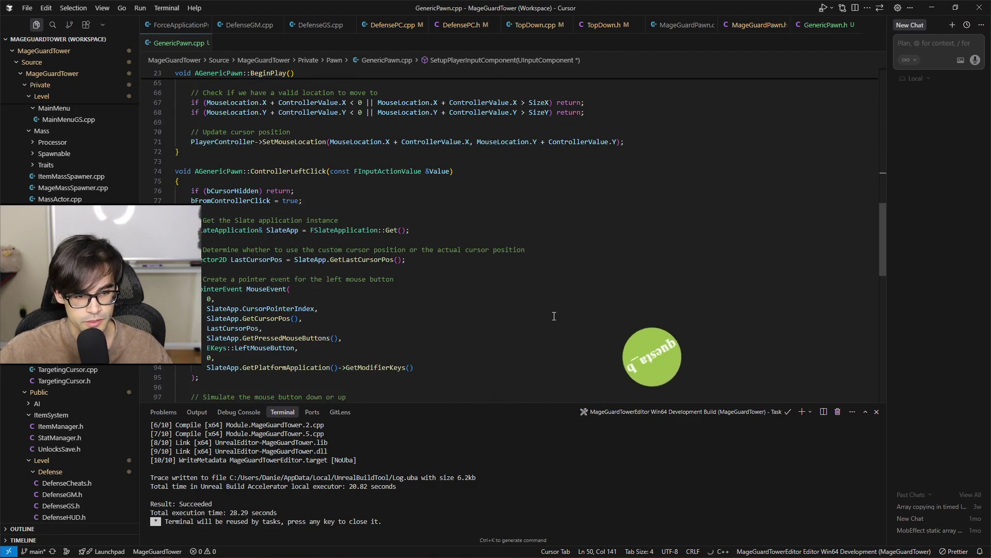
scroll(549, 311, "up", 19)
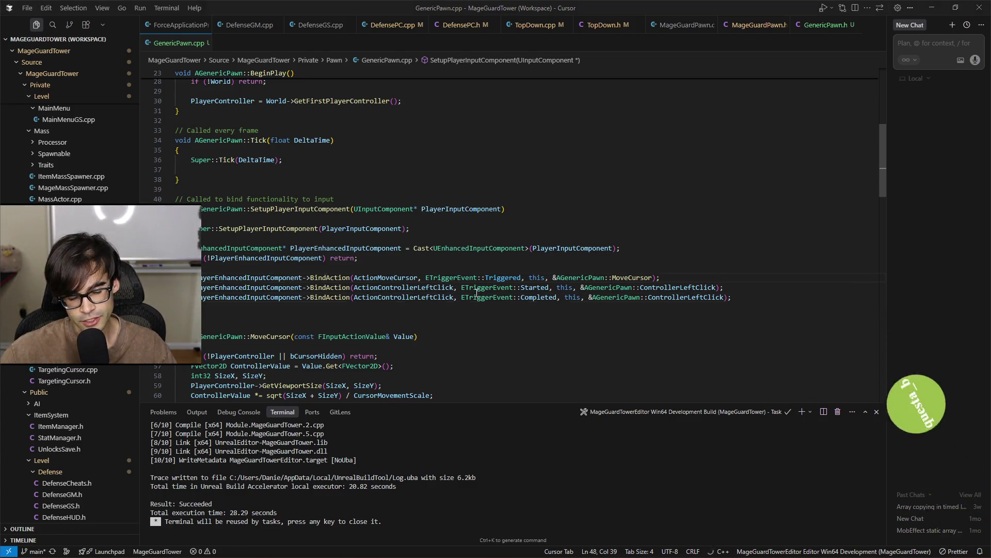
key("alt+Tab")
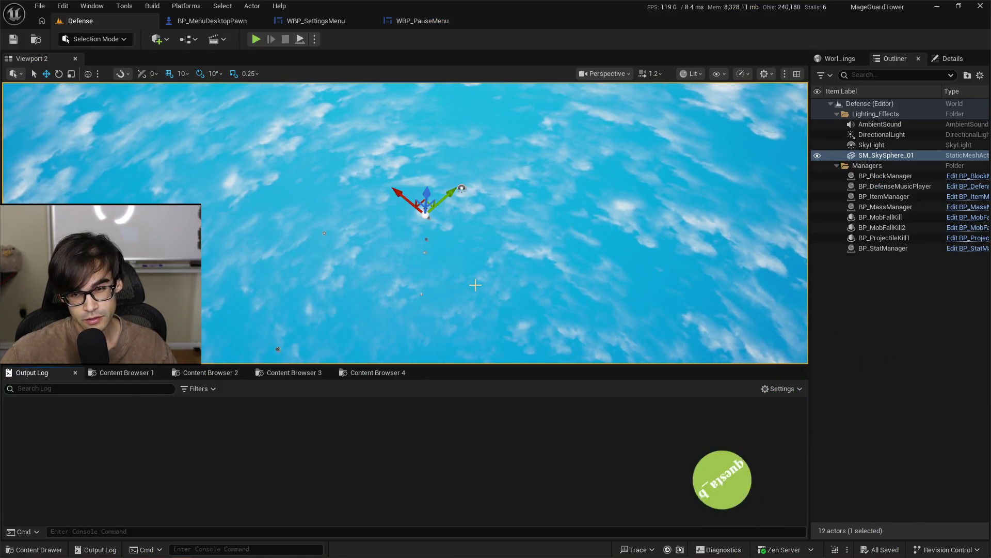
Back in Cursor, start the MageGuardTowerEditor Win64 Development build
key("alt+Tab")
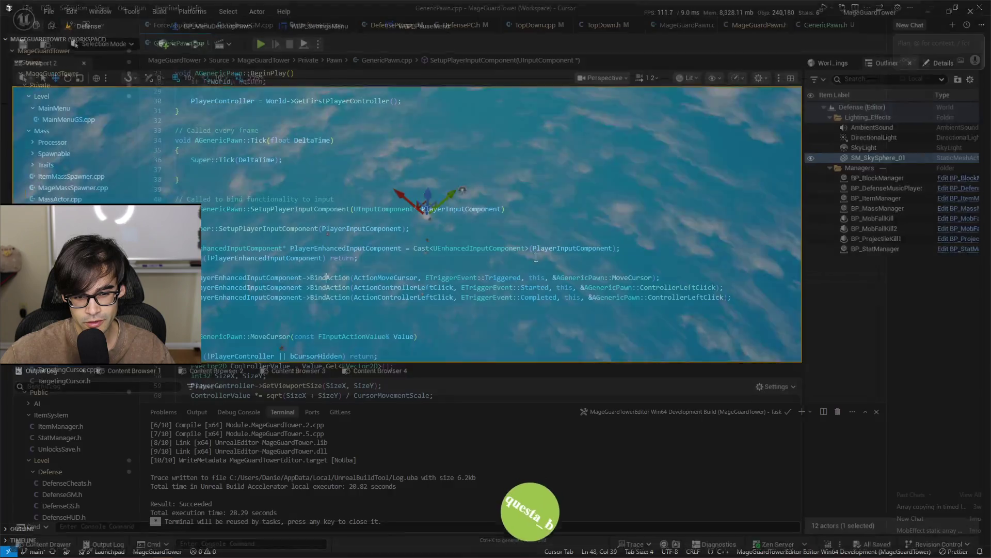
key("ctrl+shift+b")
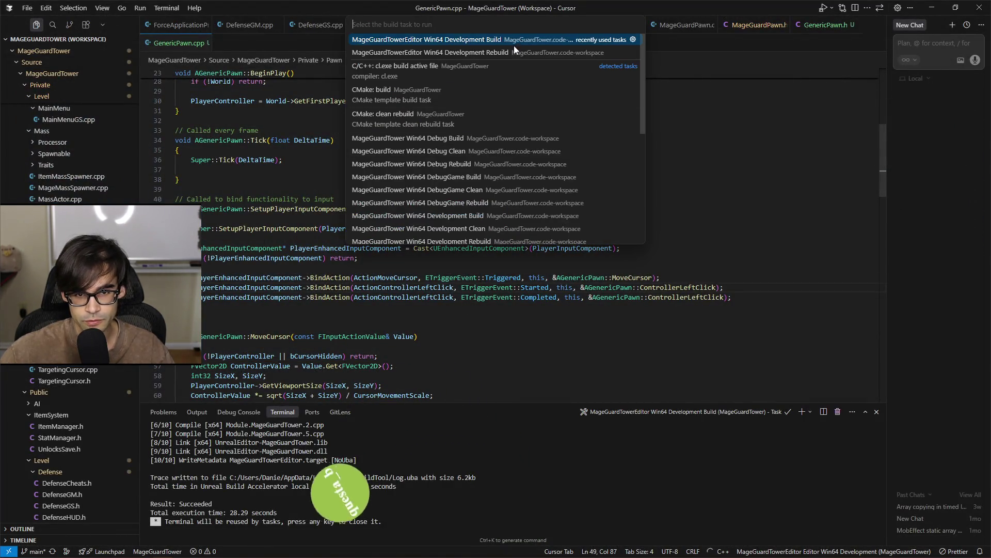
left_click(514, 41)
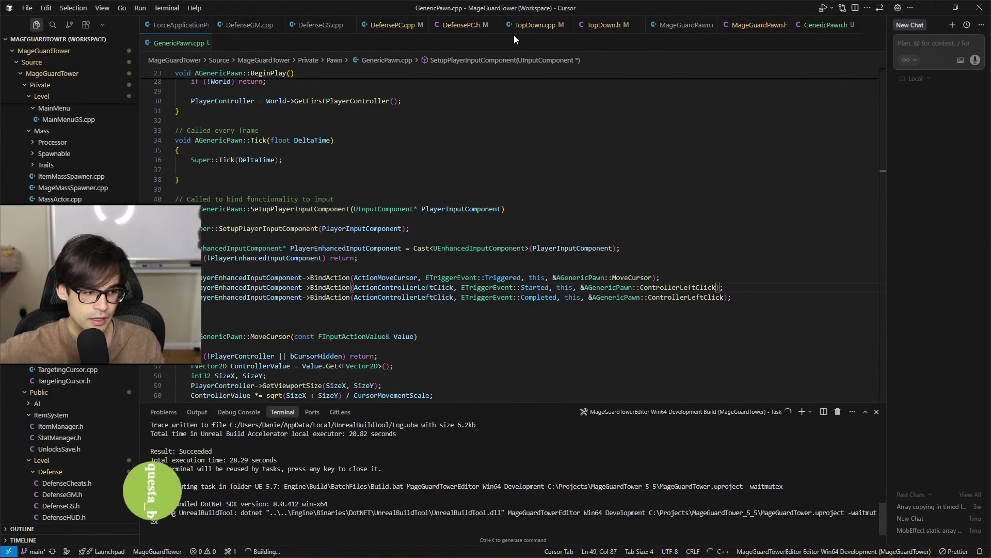
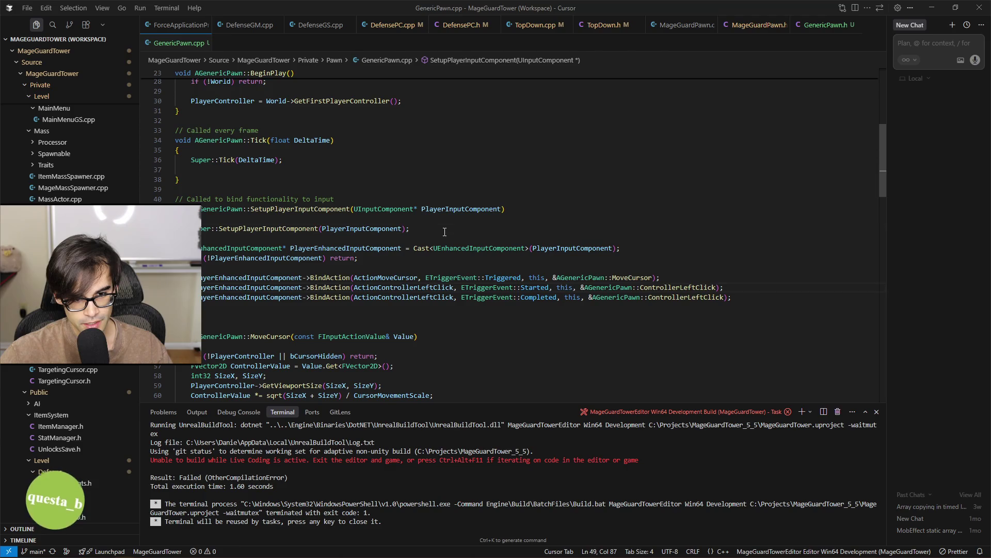
Put the caret on line 42 of GenericPawn.cpp and briefly select lines 41–43
left_click(564, 216)
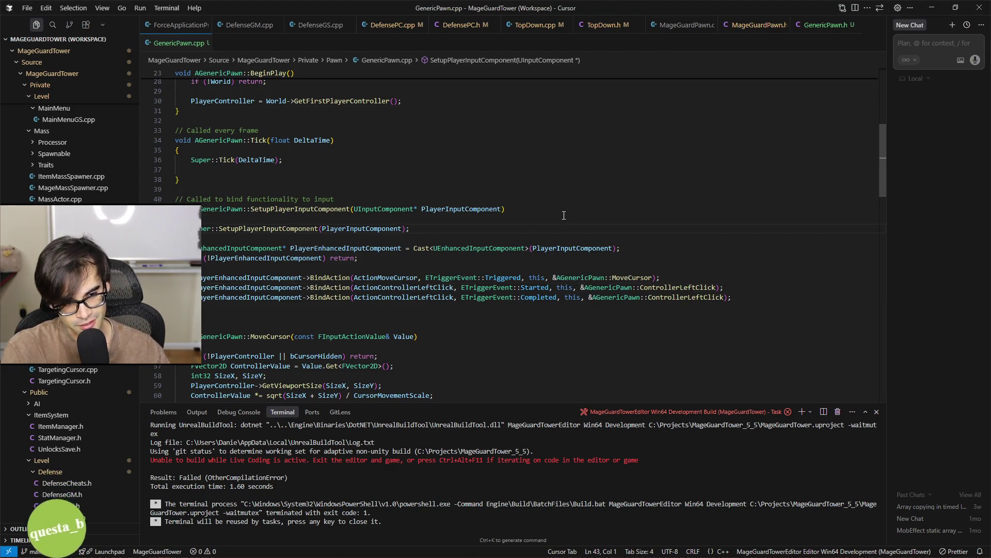
left_click(564, 215)
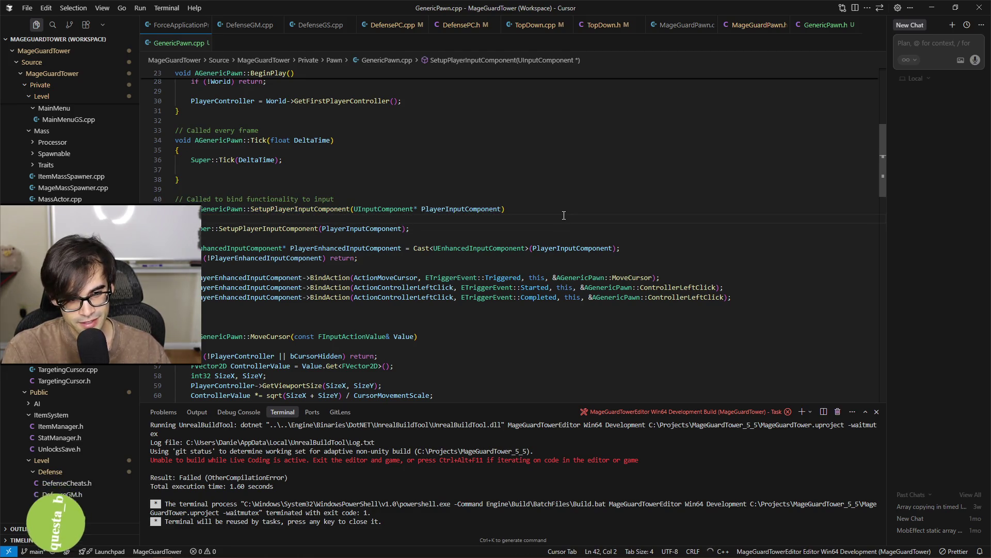
left_click(564, 215)
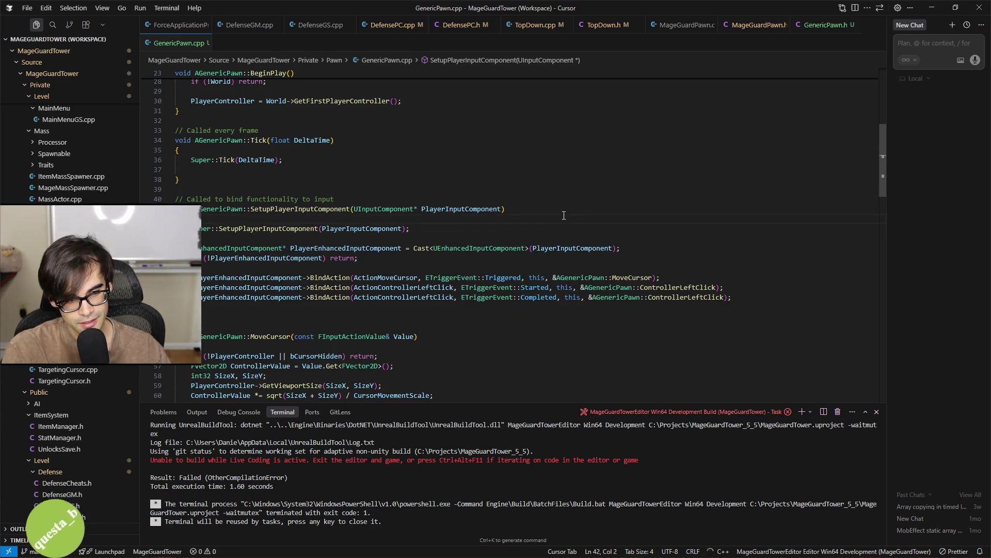
key("BackSpace")
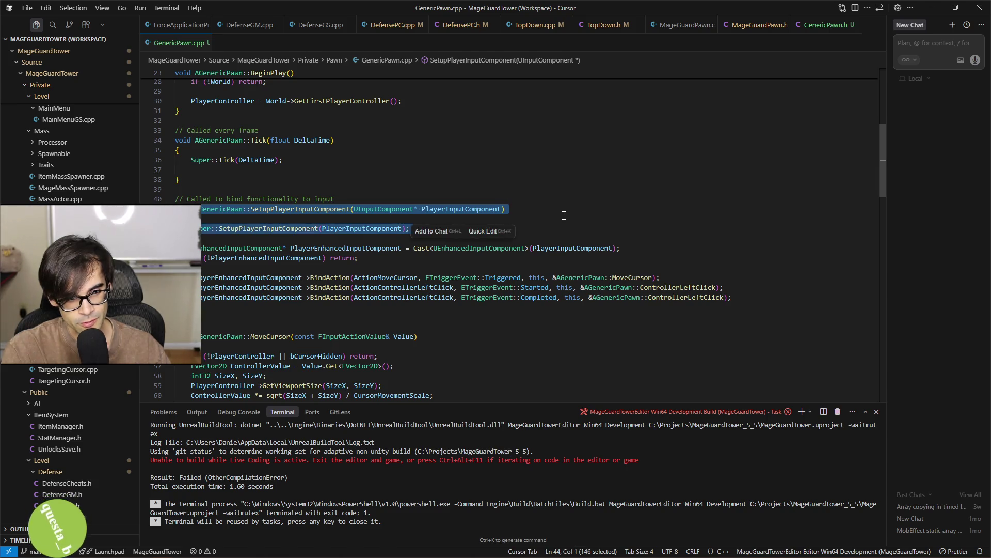
key("shift+Down")
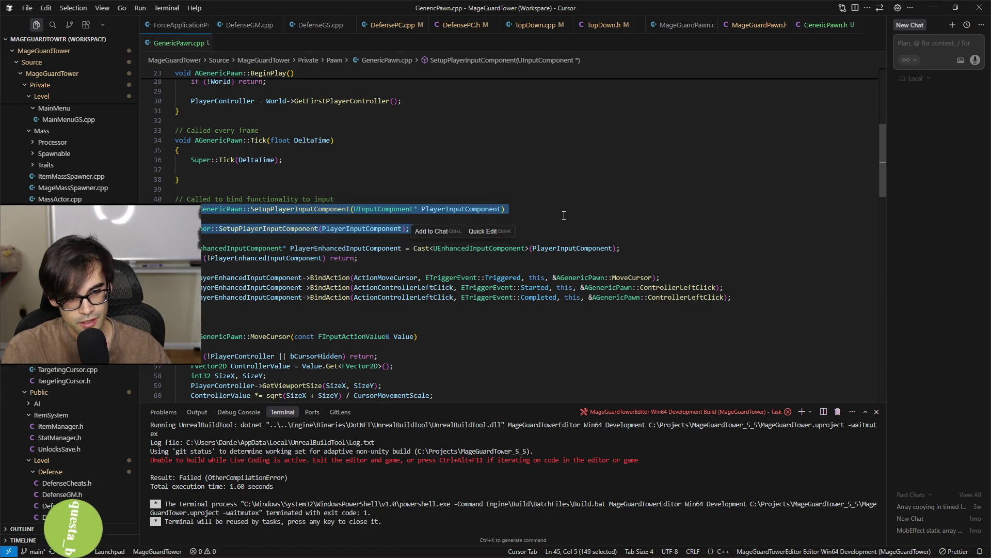
key("Left")
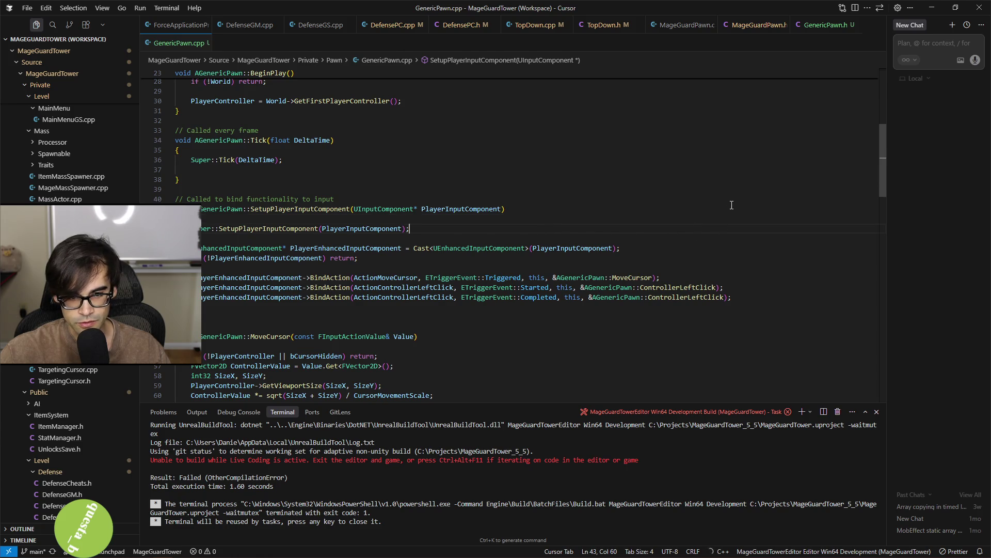
Select the comment and function header lines, then step through lines 40–46
left_click_drag(732, 190, 735, 228)
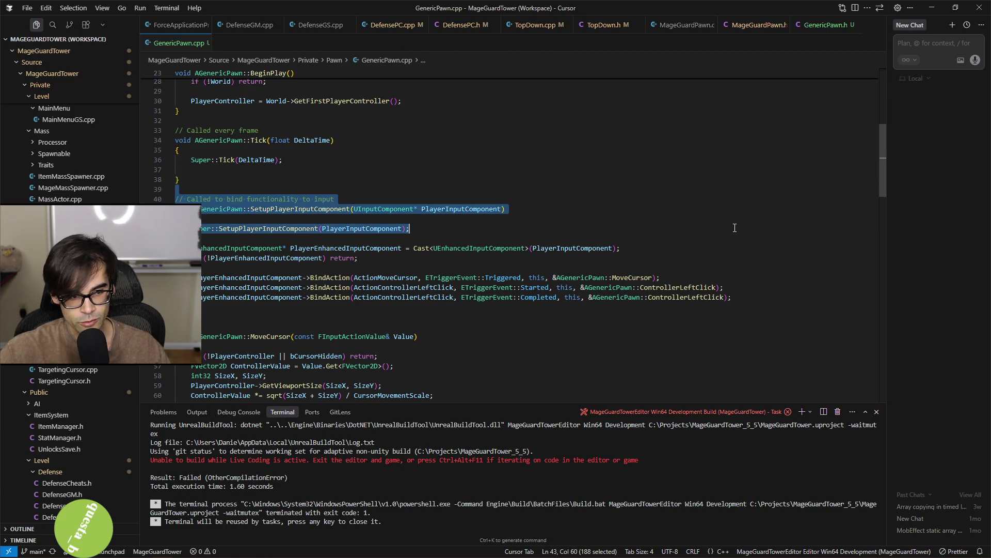
left_click(740, 260)
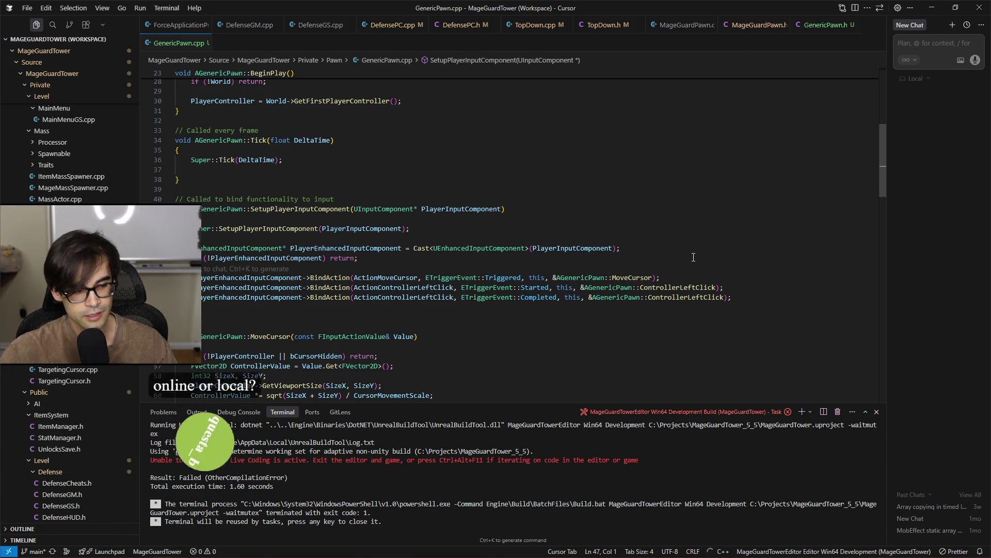
key("Up")
key("Up")
key("Up")
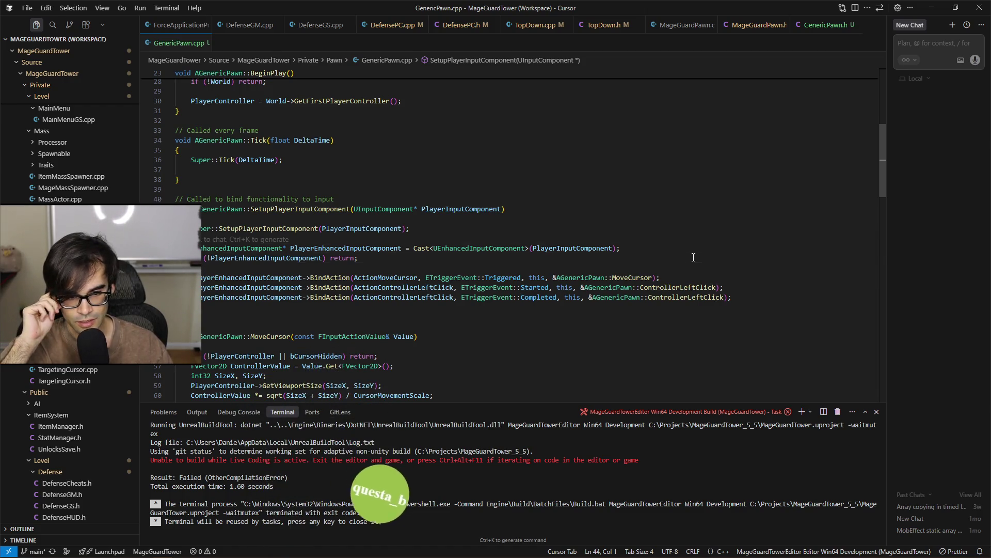
key("Down")
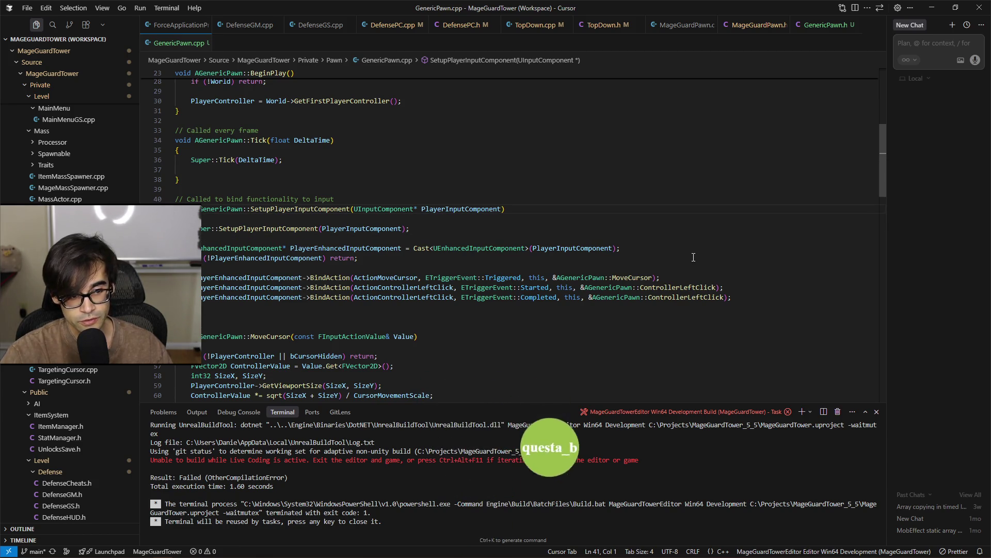
key("Up")
key("shift+Down")
key("shift+Down")
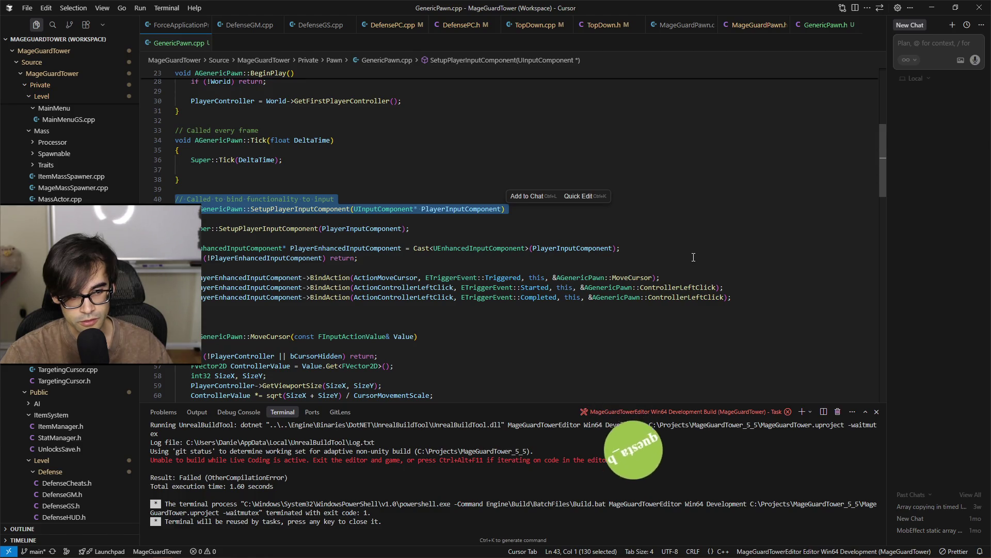
key("Left")
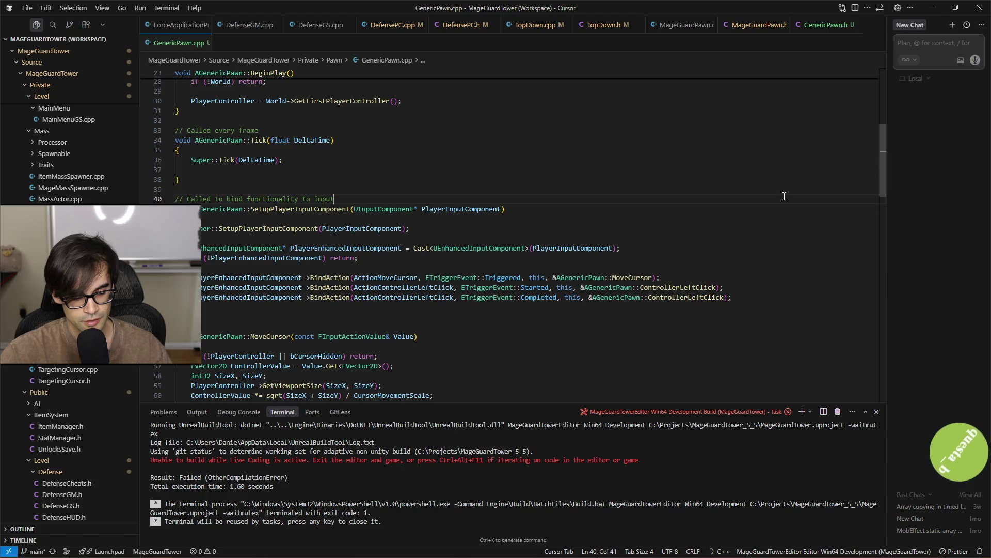
Build MageGuardTowerEditor Win64 Development until it succeeds, then open File Explorer
left_click(625, 219)
key("ctrl+shift+b")
key("Return")
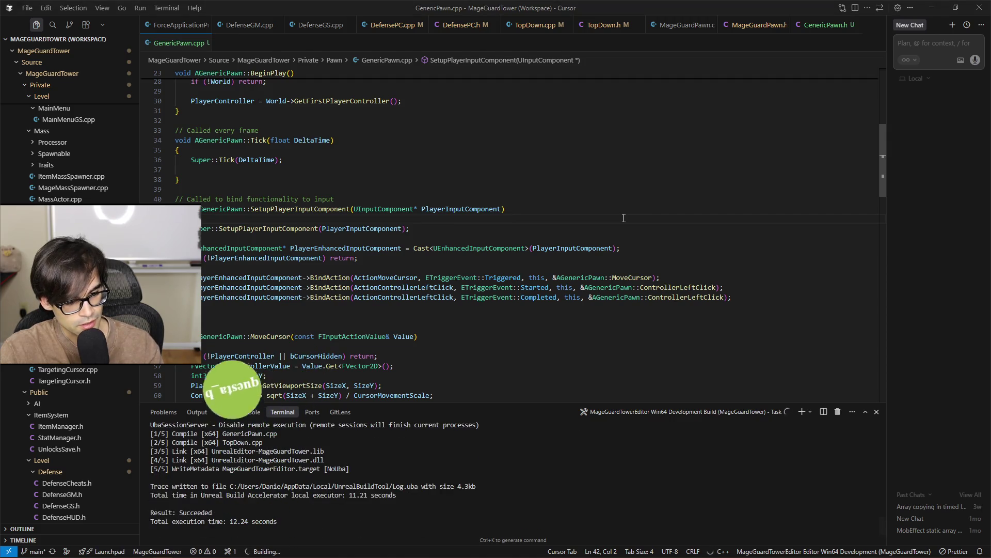
key("super+e")
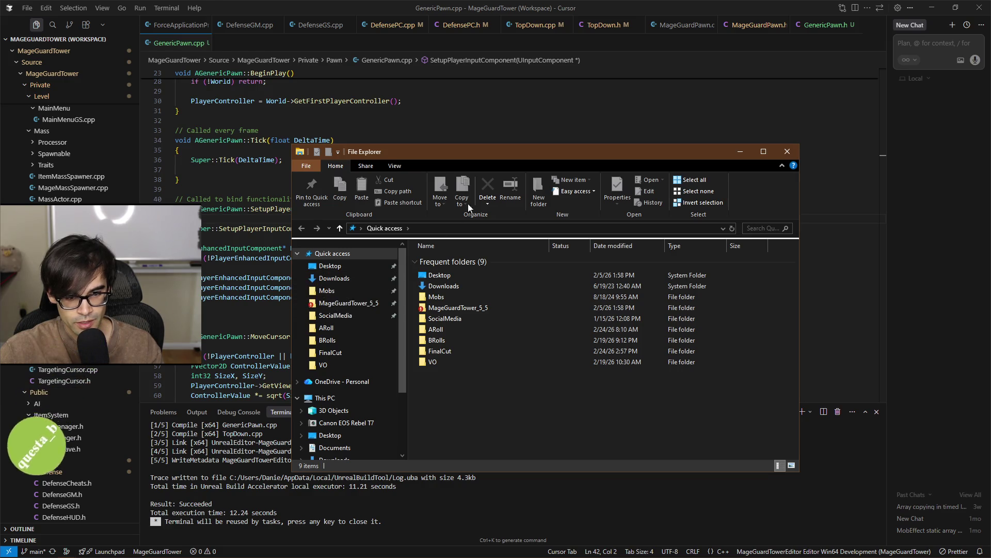
Open VIralVidSecondTryThumbnail.png from SocialMedia > YouTube > 26_02_27 > Exports
left_click_drag(521, 156, 429, 132)
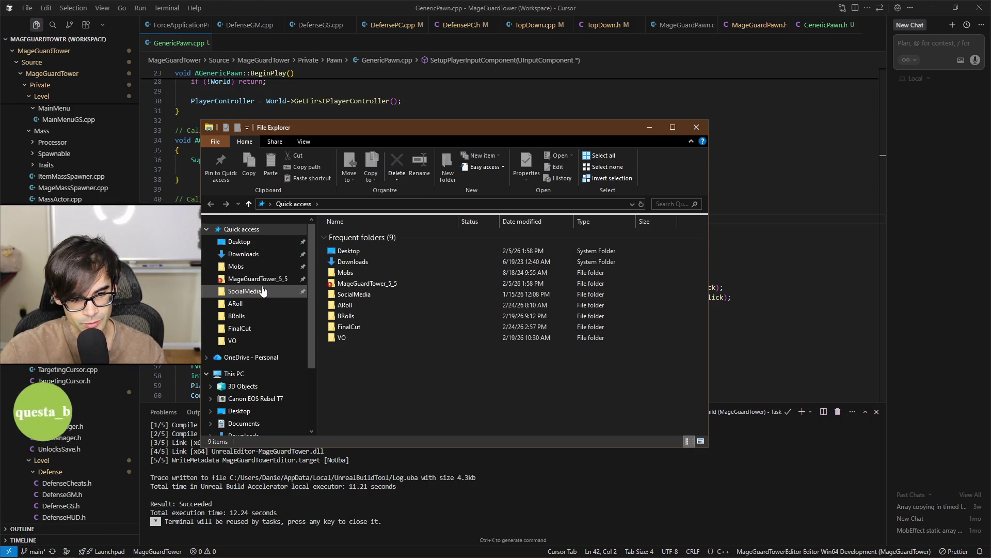
left_click(245, 291)
double_click(372, 310)
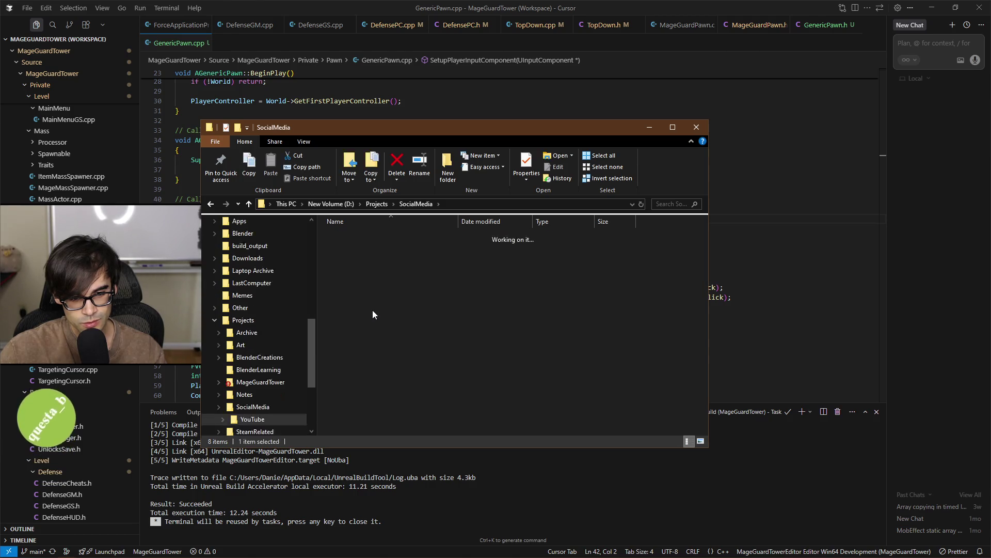
double_click(365, 269)
double_click(362, 247)
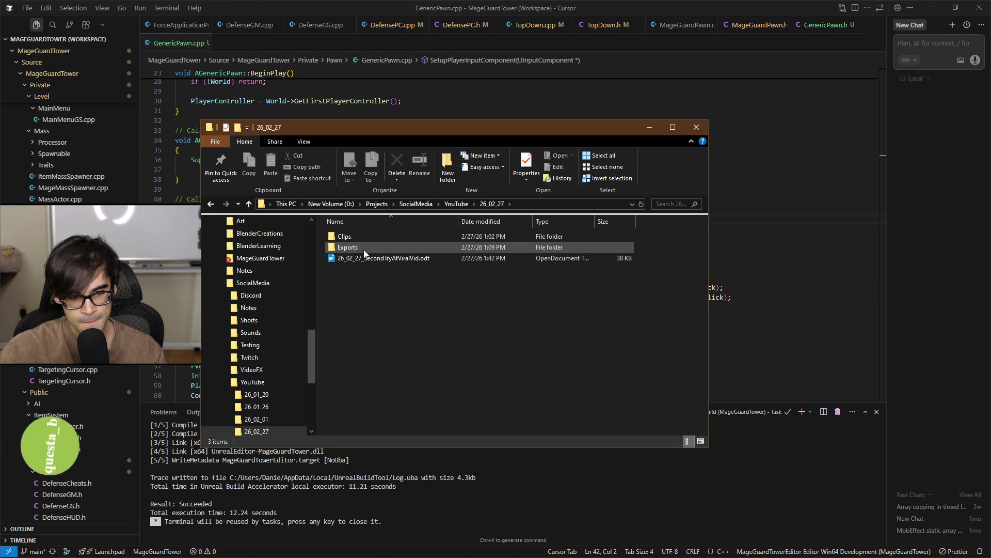
left_click(396, 254)
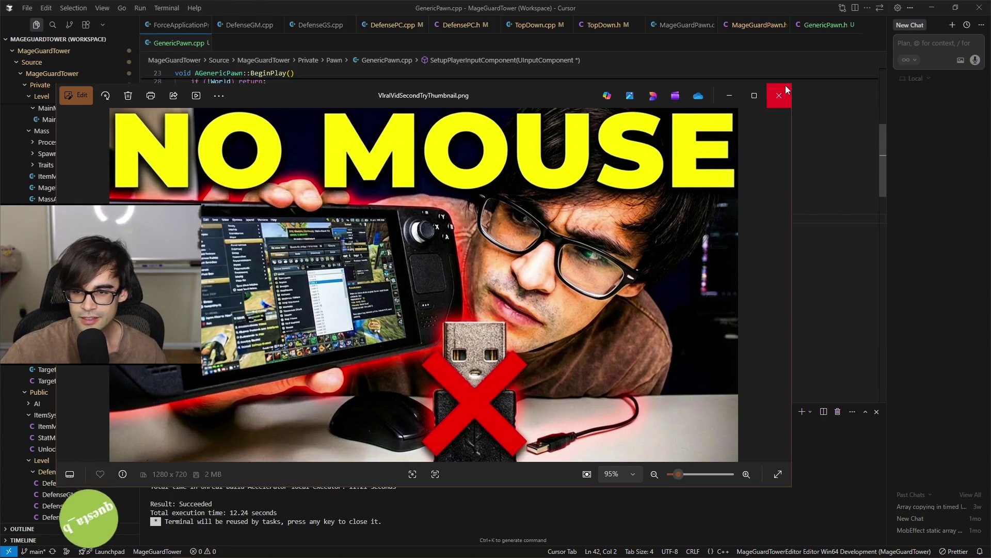
Close the 'NO MOUSE' thumbnail in Photos and minimize the Exports folder window
left_click_drag(491, 90, 522, 87)
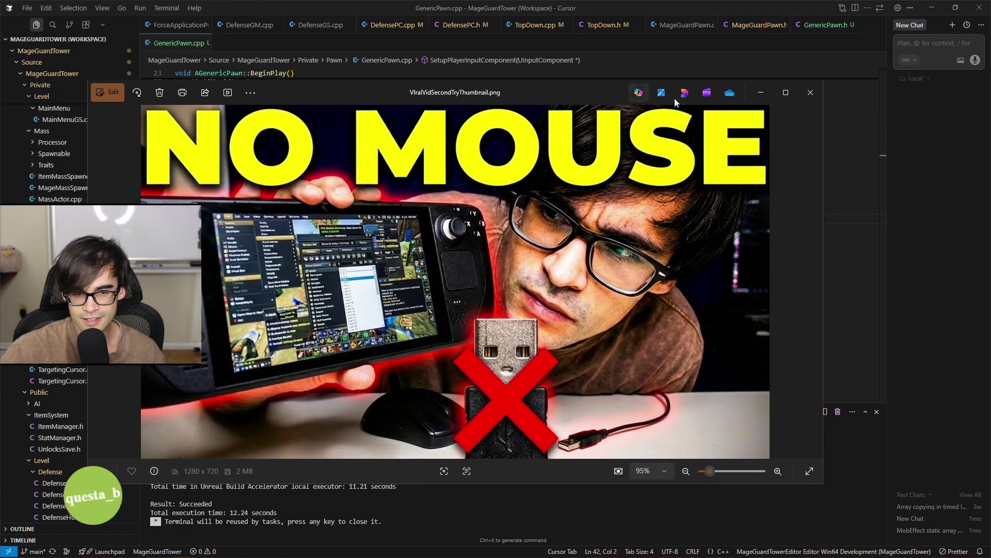
left_click(812, 97)
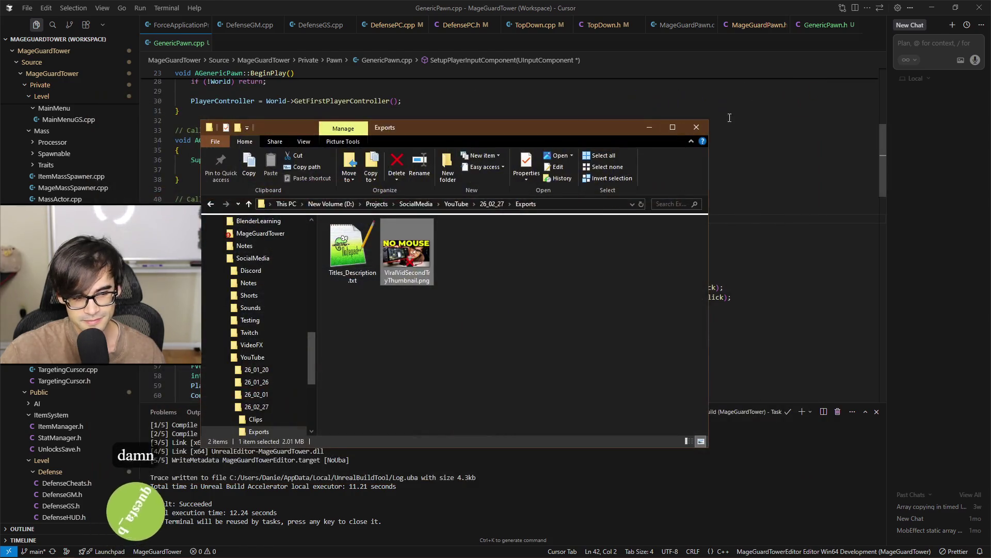
left_click(648, 127)
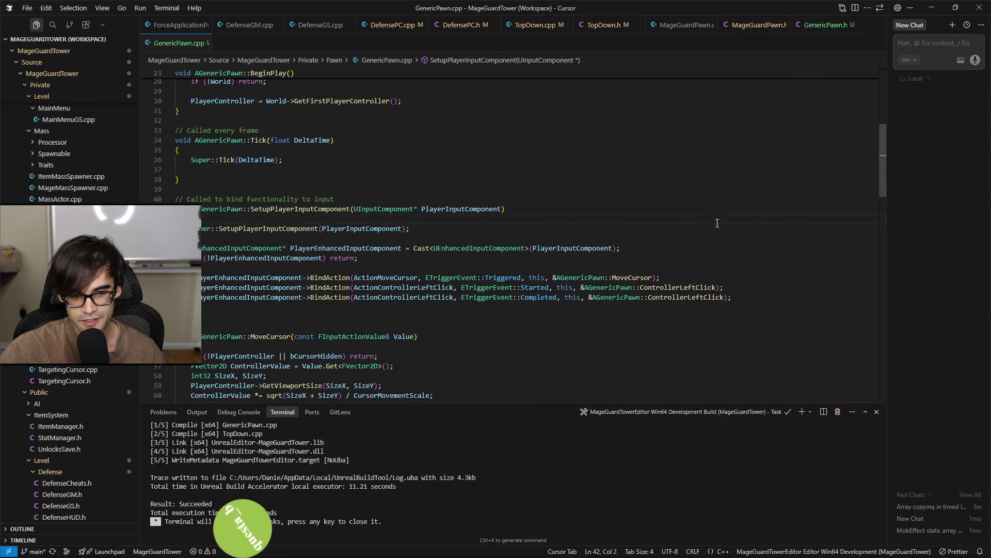
Return the caret to line 42 of GenericPawn.cpp, then bring back the Exports folder window
key("Home")
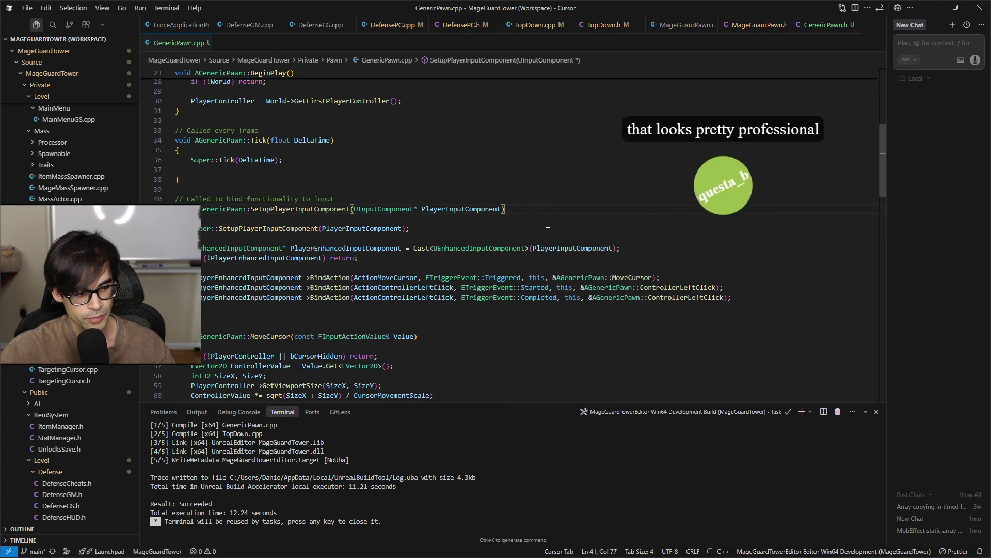
left_click(615, 216)
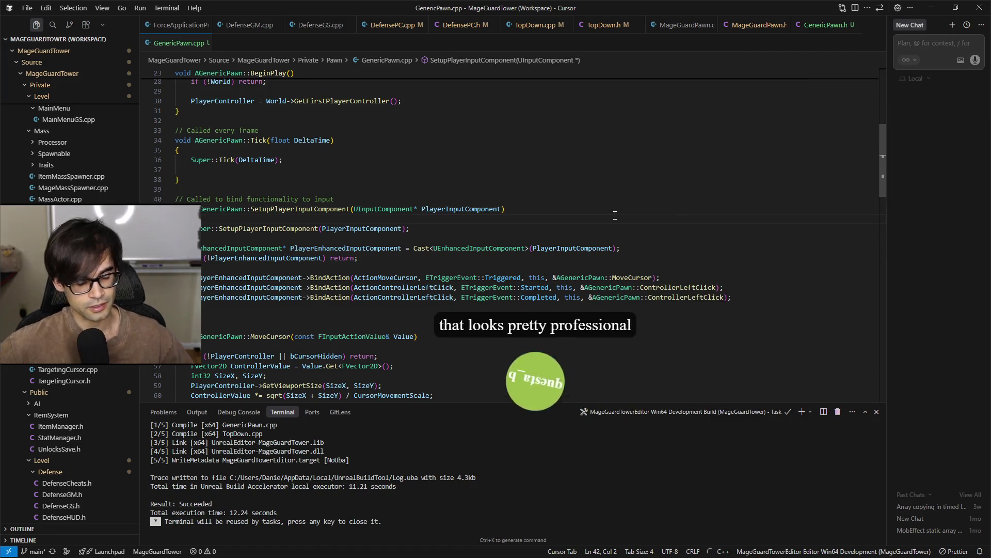
key("alt+Tab")
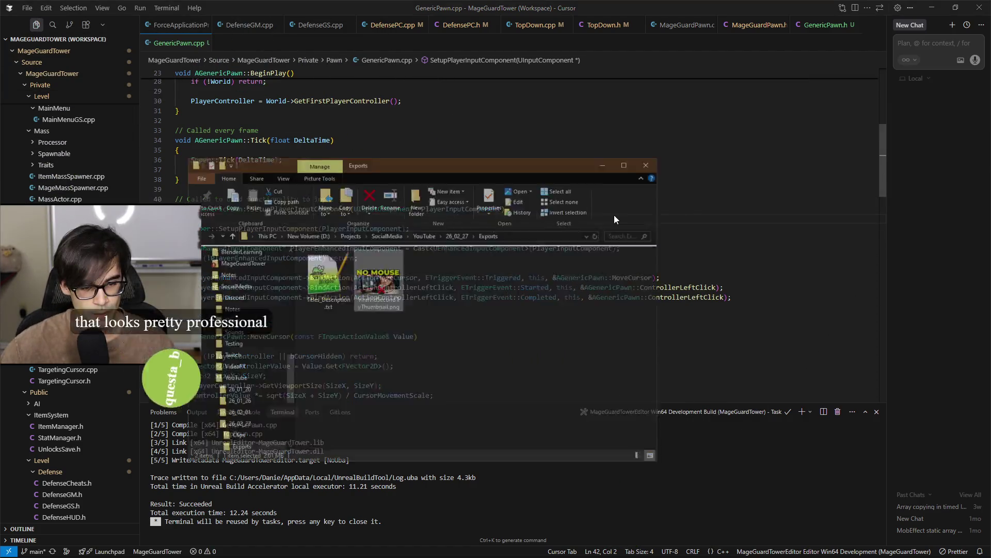
Go through YouTube > 26_02_01 > Export > TooLargeThumbnails and open PikzelsVersionTest2.png
left_click(456, 204)
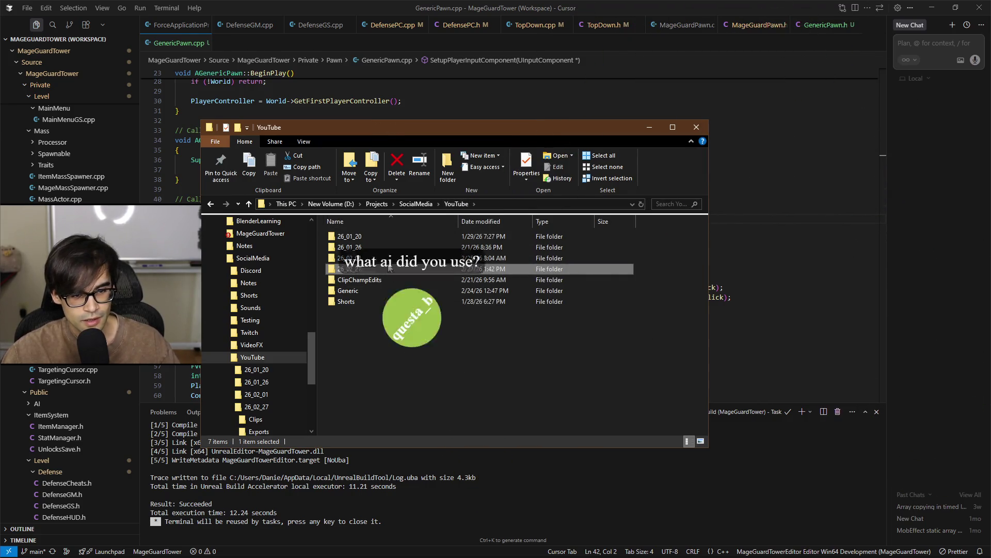
mouse_move(397, 248)
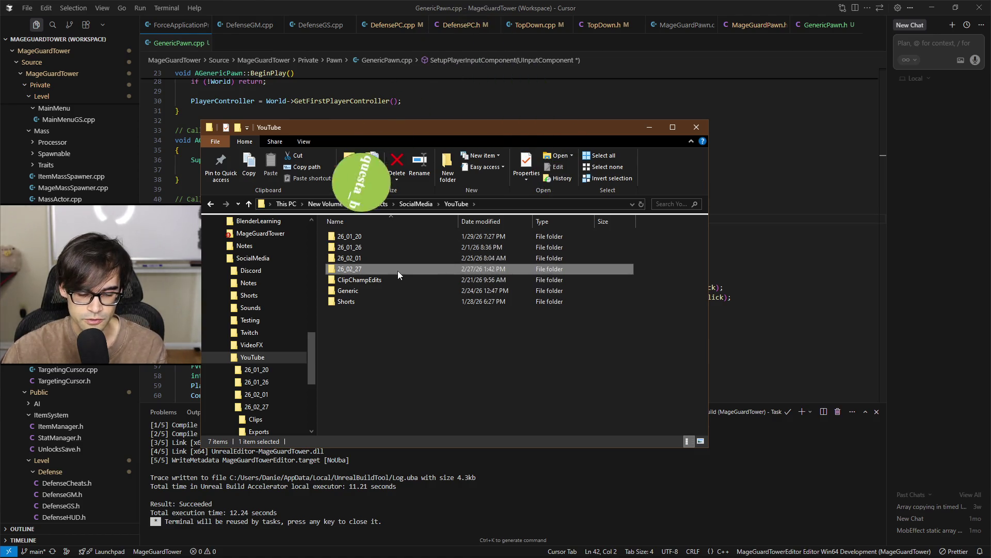
mouse_move(397, 273)
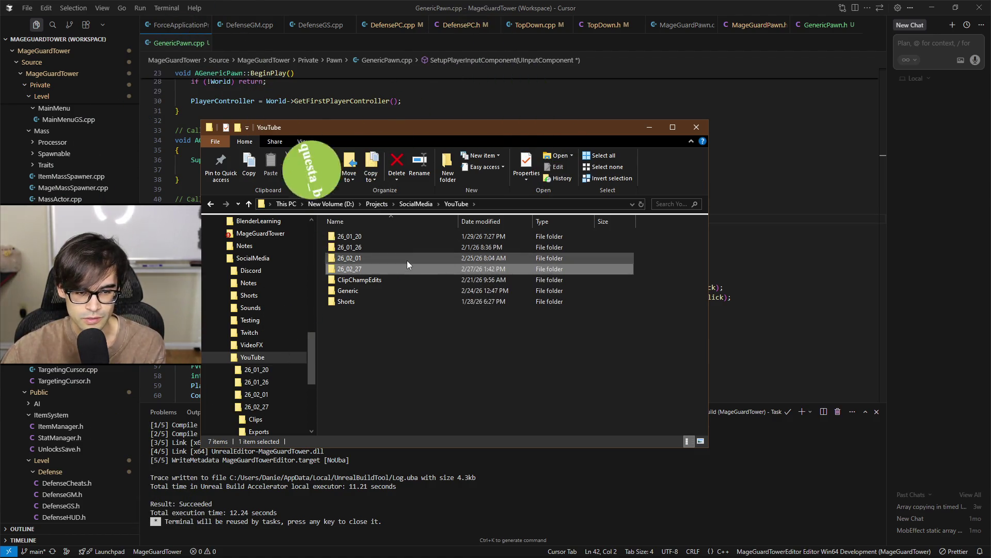
double_click(405, 256)
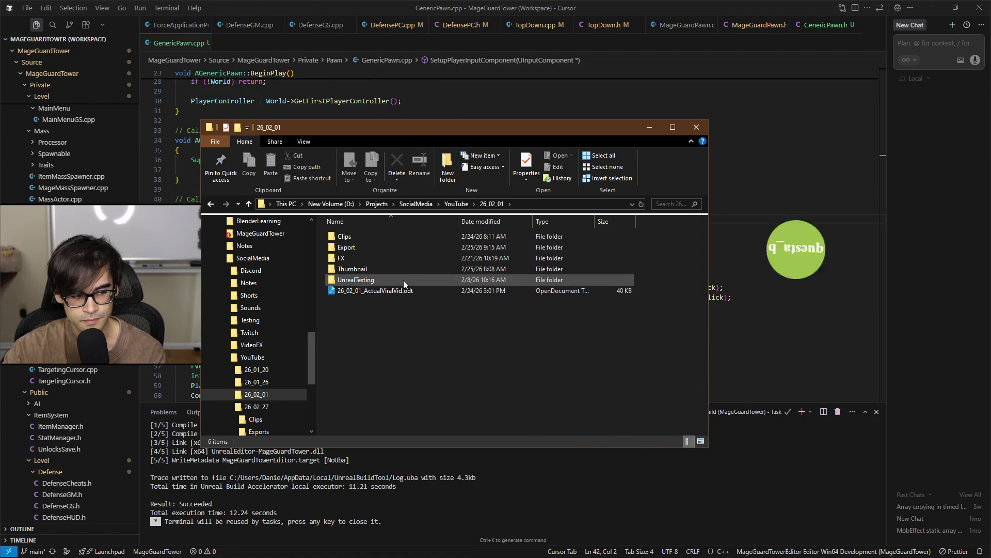
double_click(413, 267)
key("alt+Left")
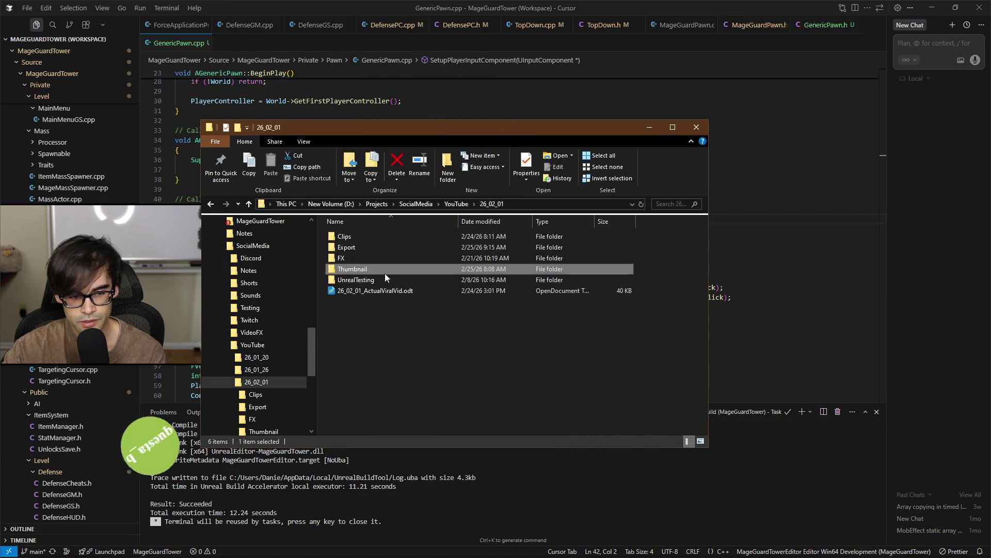
double_click(389, 248)
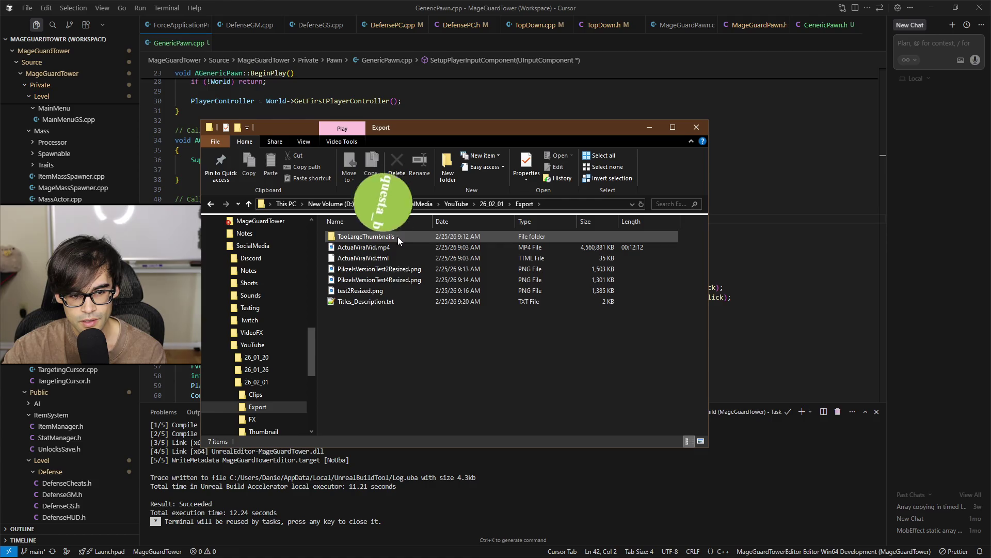
double_click(397, 236)
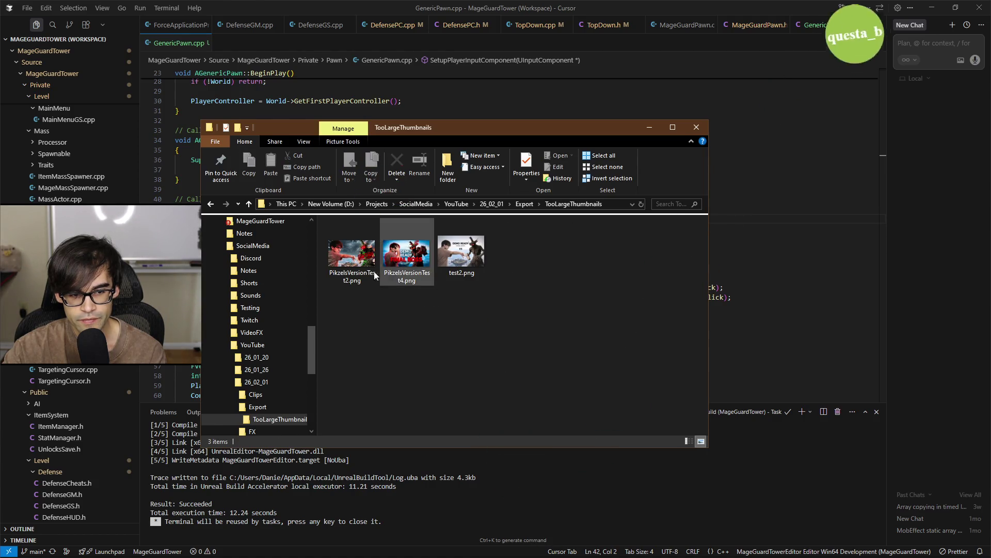
mouse_move(494, 294)
left_mouse_down()
mouse_move(328, 253)
mouse_move(362, 260)
left_mouse_up()
double_click(362, 260)
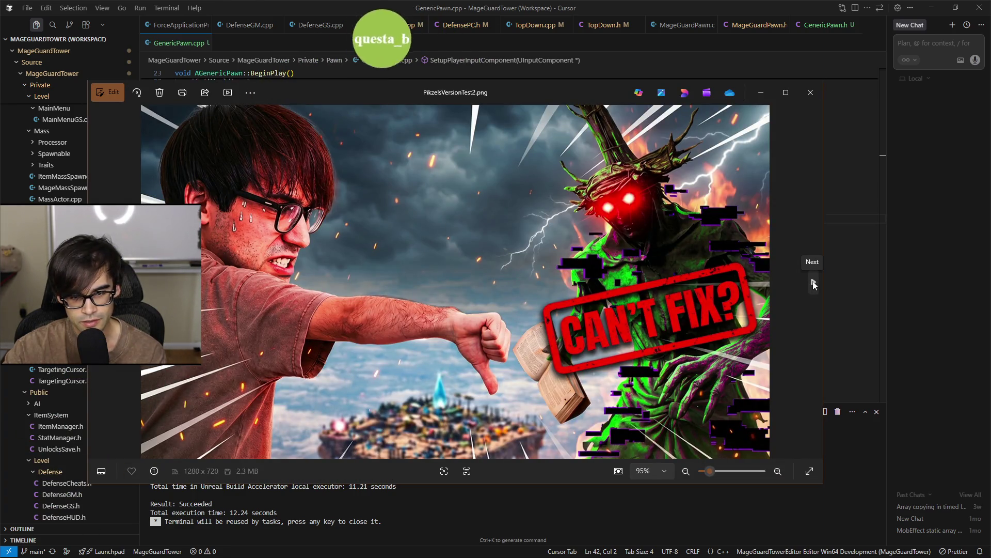
Cycle twice through the PikzelsVersionTest thumbnails, then close the viewer and folder window
left_click(813, 284)
left_click(813, 284)
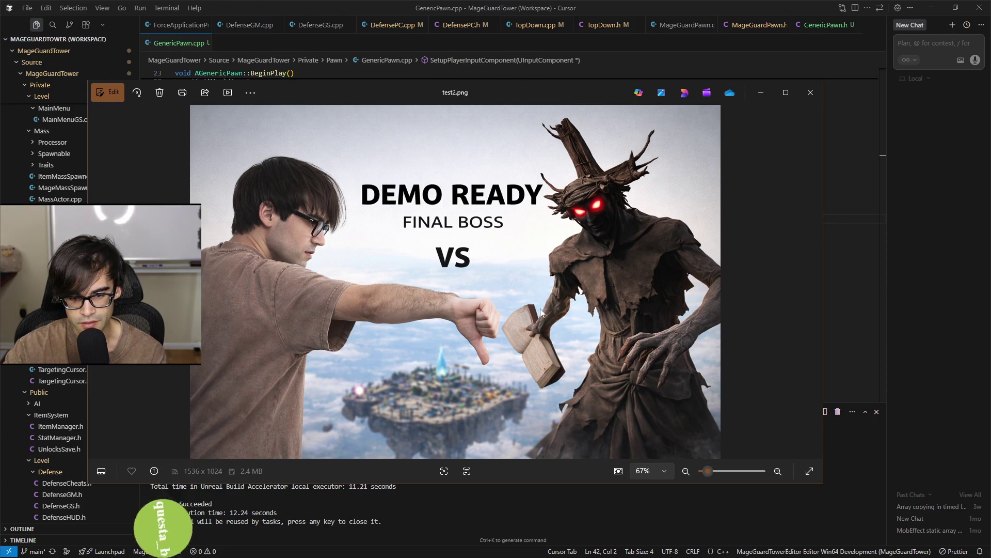
key("Right")
key("Right")
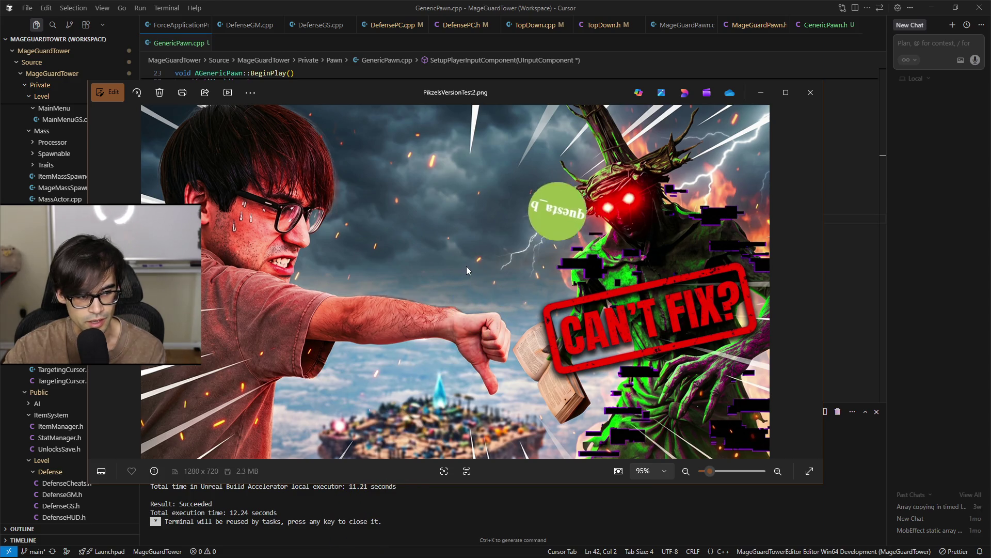
left_click(813, 285)
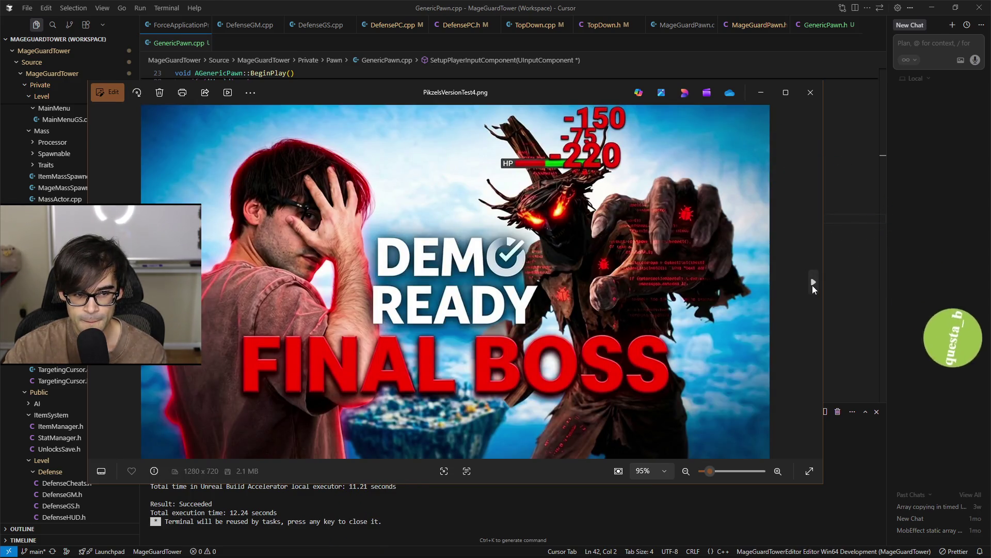
left_click(812, 285)
key("Right")
key("Escape")
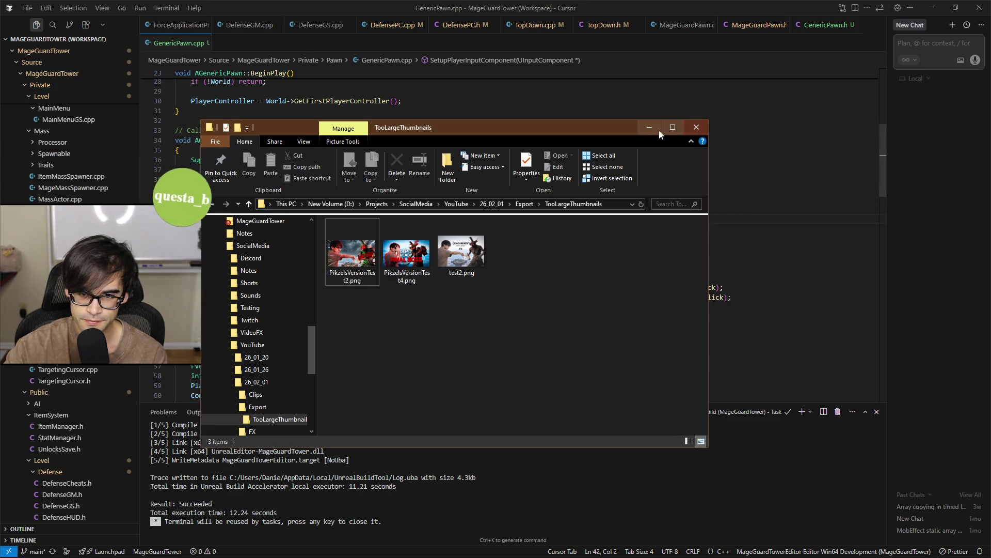
left_click(692, 127)
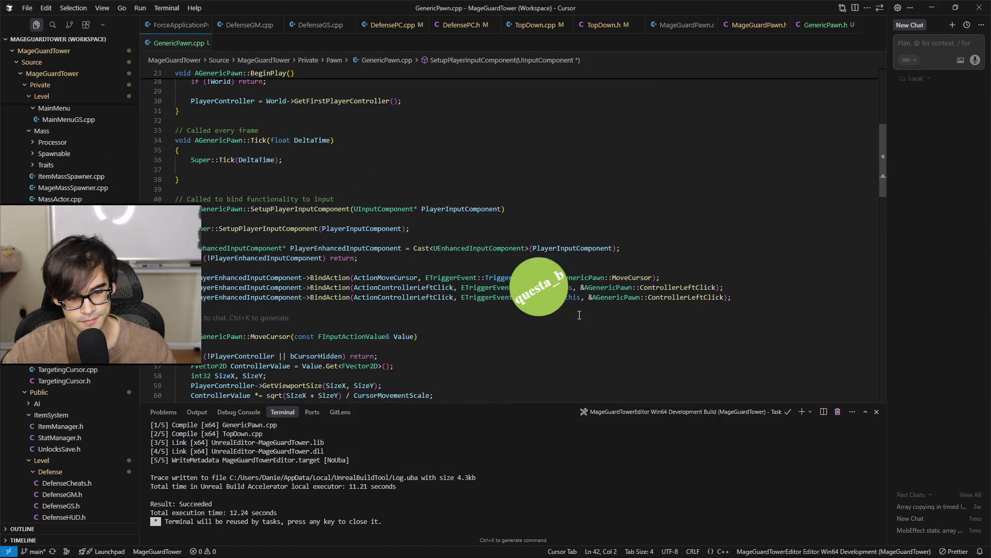
Click into GenericPawn.cpp at lines 52 and 49, then bring up the MageGuardTower_5_5 folder
left_click(577, 318)
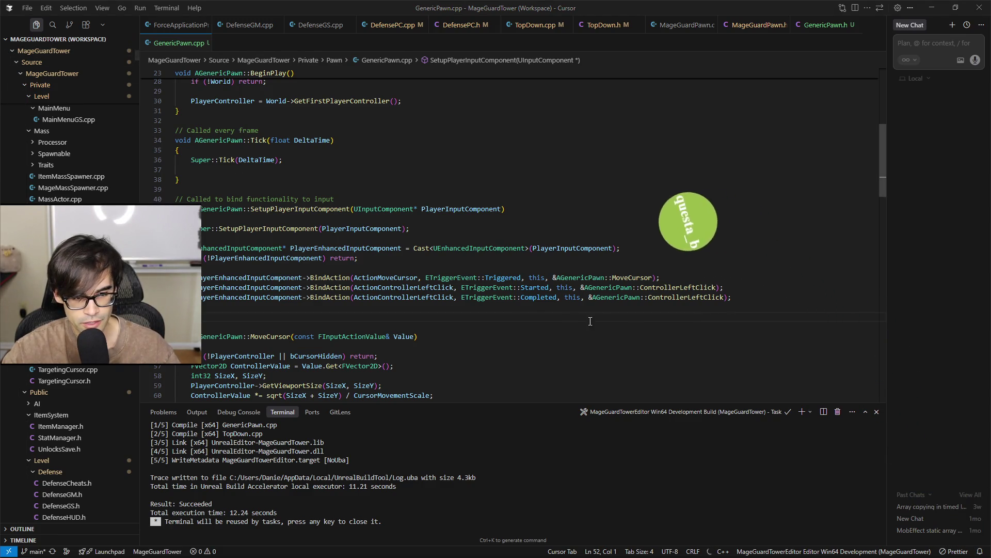
left_click(775, 291)
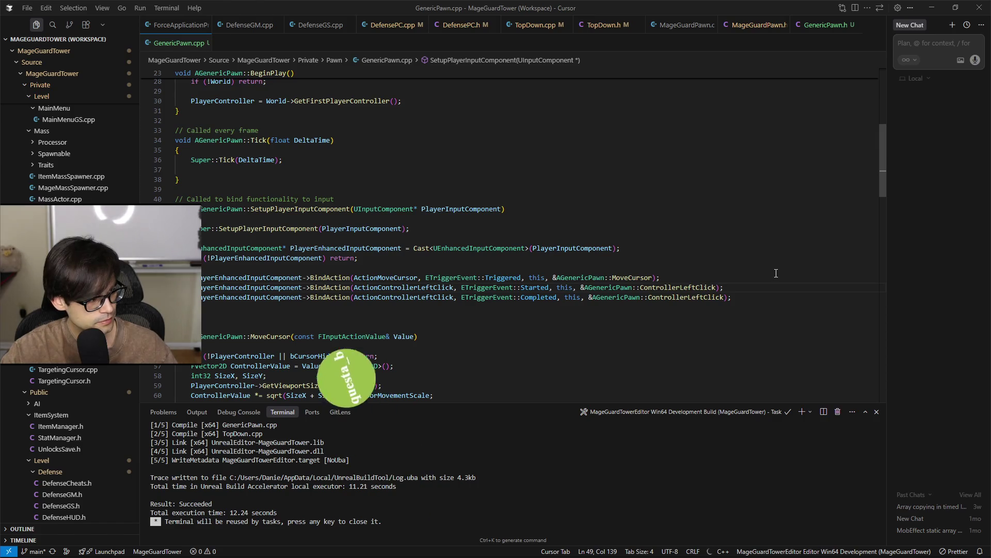
key("alt+Tab")
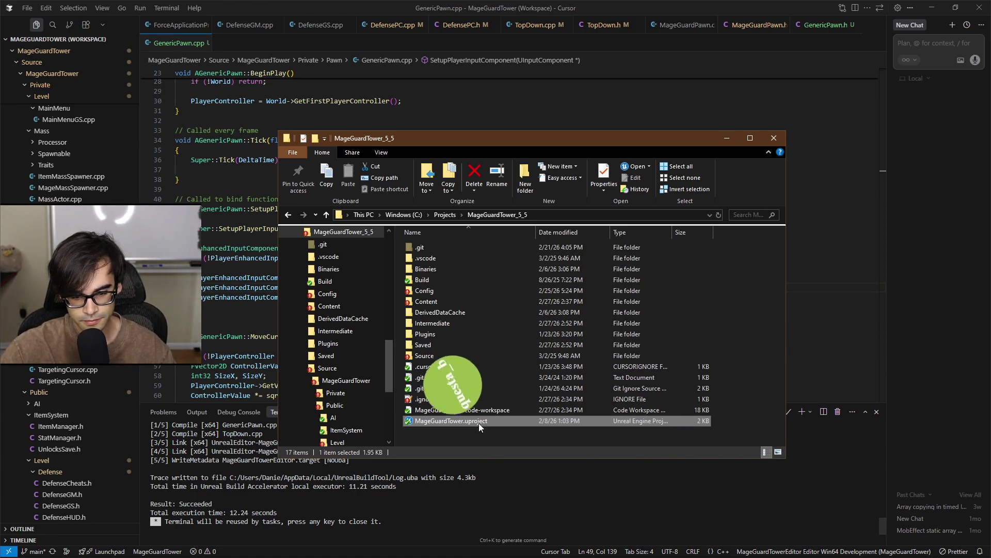
Hide the project folder and step through lines 39–49 of SetupPlayerInputComponent's BindAction calls
key("alt+Tab")
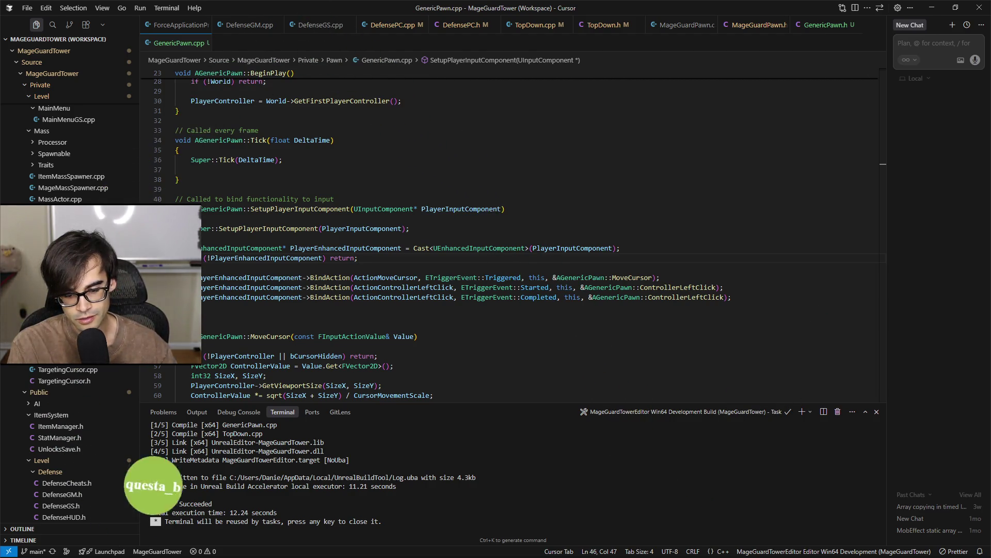
left_click(769, 288)
left_click(770, 255)
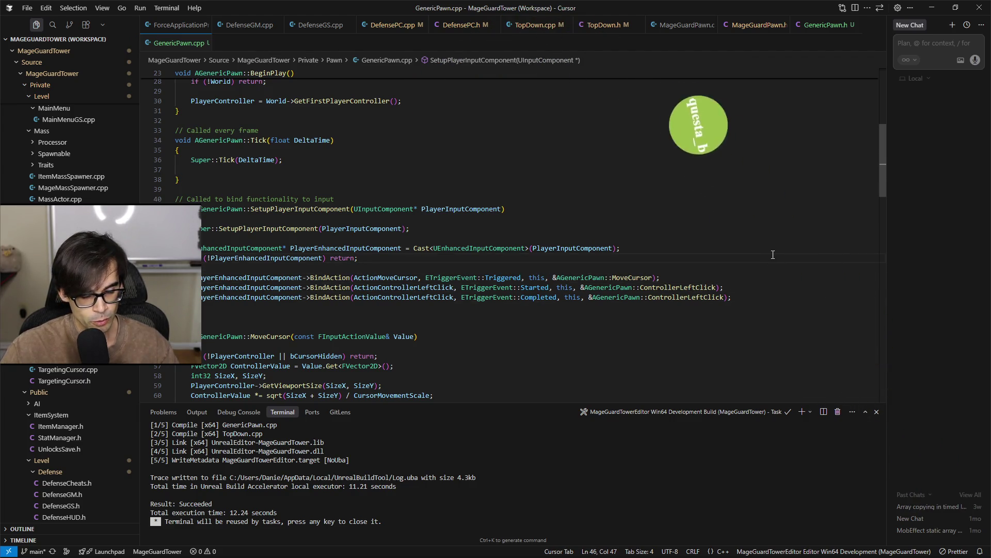
left_click(790, 226)
left_click(792, 189)
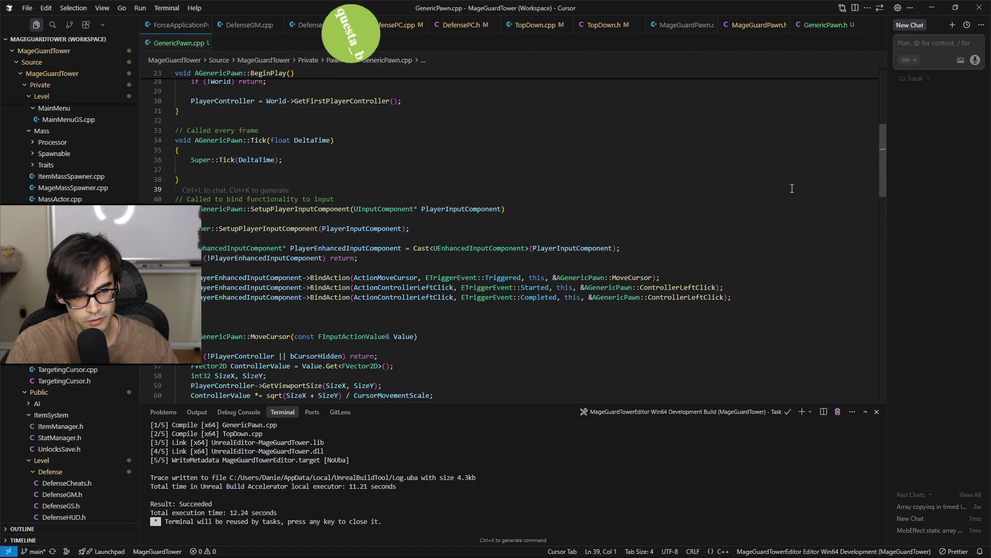
key("Down")
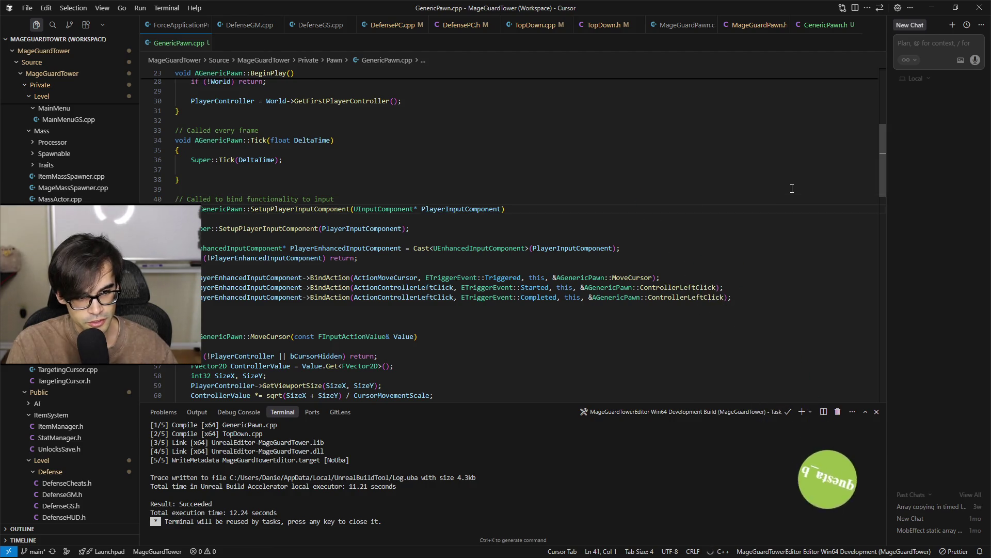
key("Down")
key("Down")
key("Down")
key("Down")
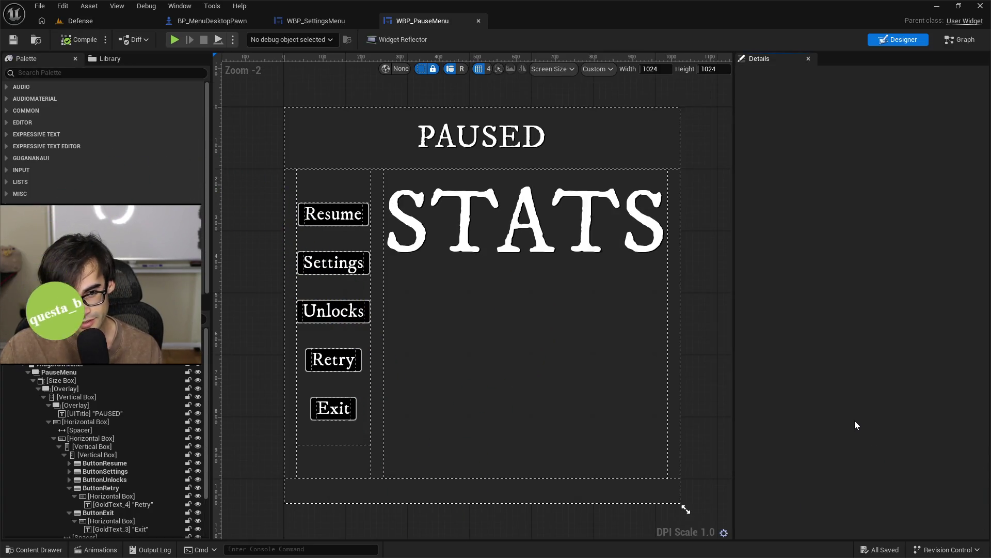
Inspect the PAUSED overlay and STATS spacer in WBP_PauseMenu, then view WBP_SettingsMenu and Defense
left_click(649, 149)
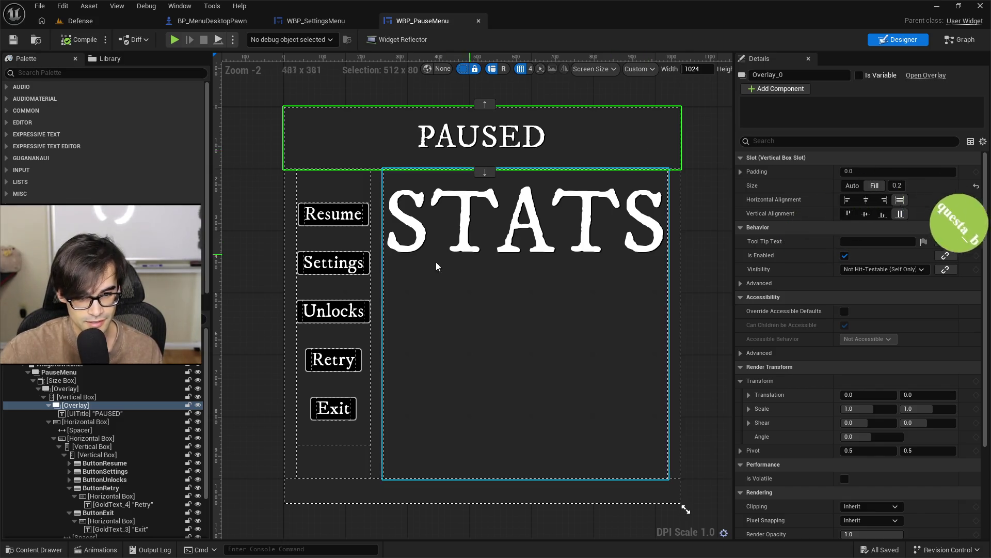
left_click(378, 282)
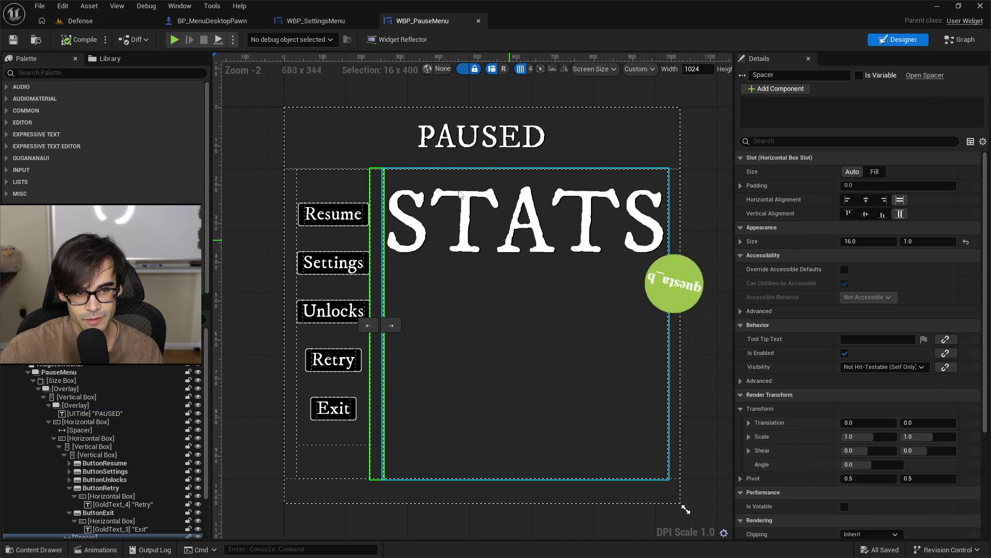
left_click(312, 21)
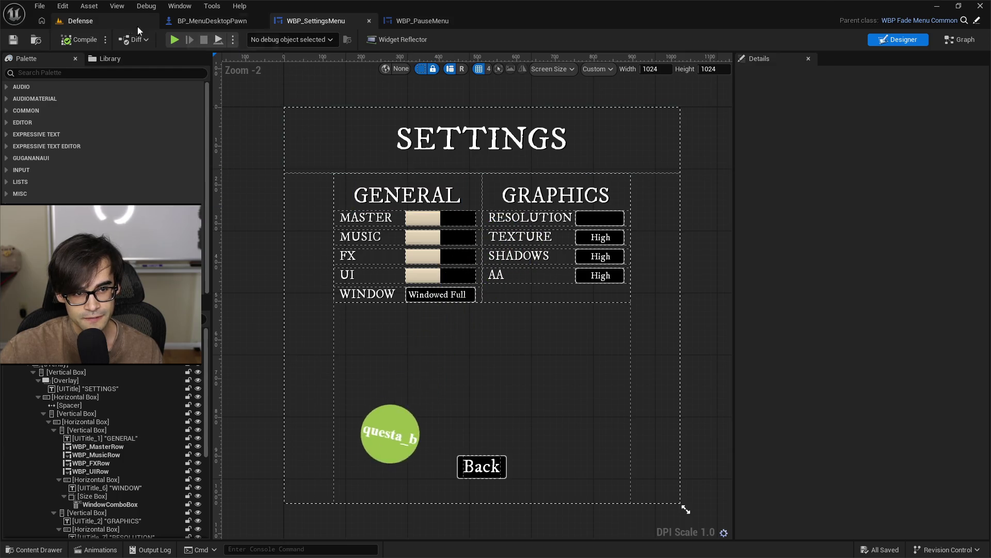
left_click(147, 23)
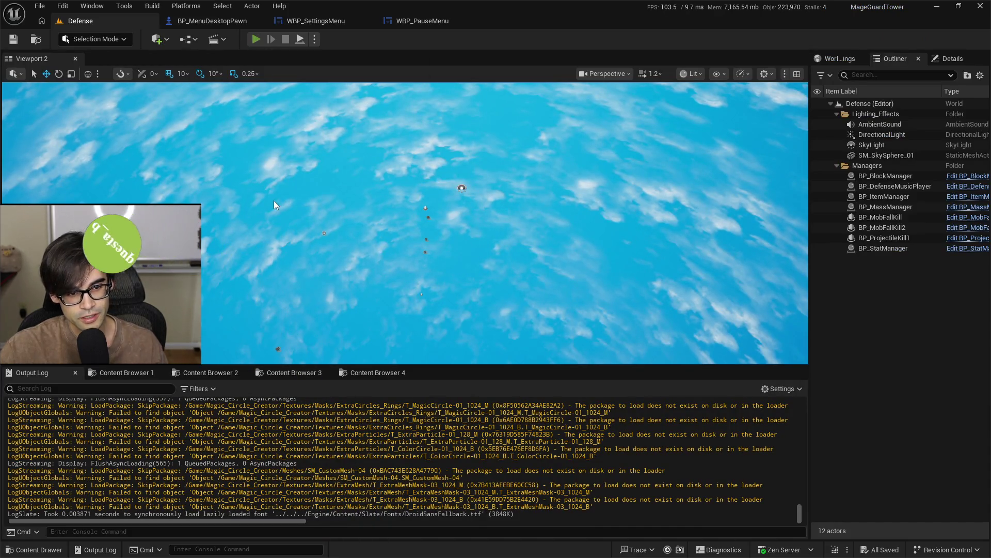
Play the Defense level in editor (Alt+P), try the Settings menu, then stop with Escape
key("alt+p")
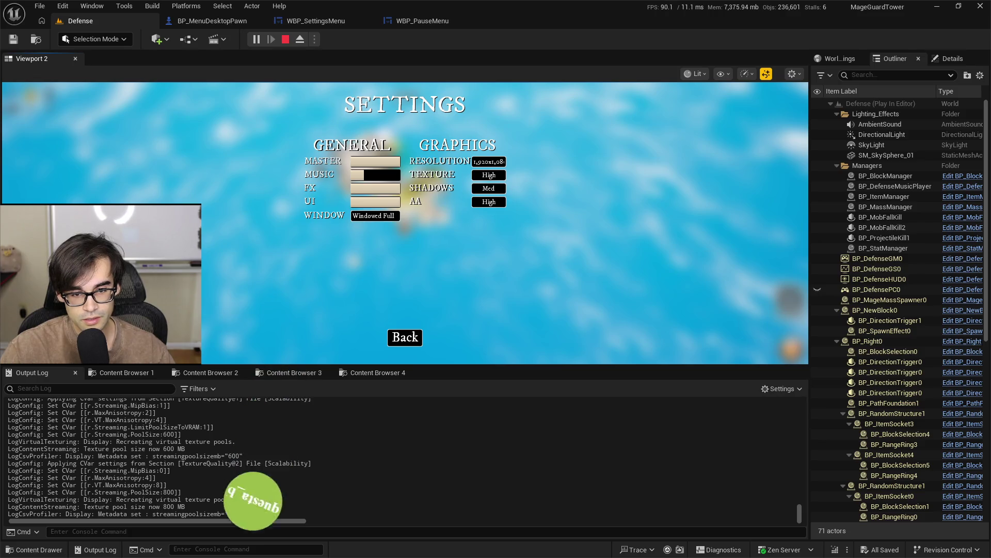
key("Escape")
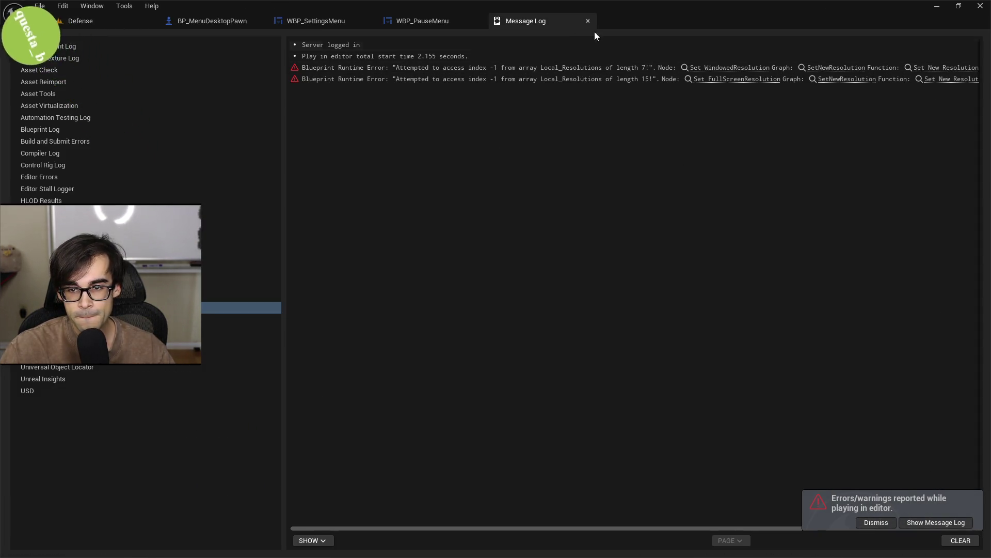
Close the Message Log, open WBP_SettingsMenu, select ShadowsComboBox and add its On Opening event
left_click(588, 21)
left_click(335, 21)
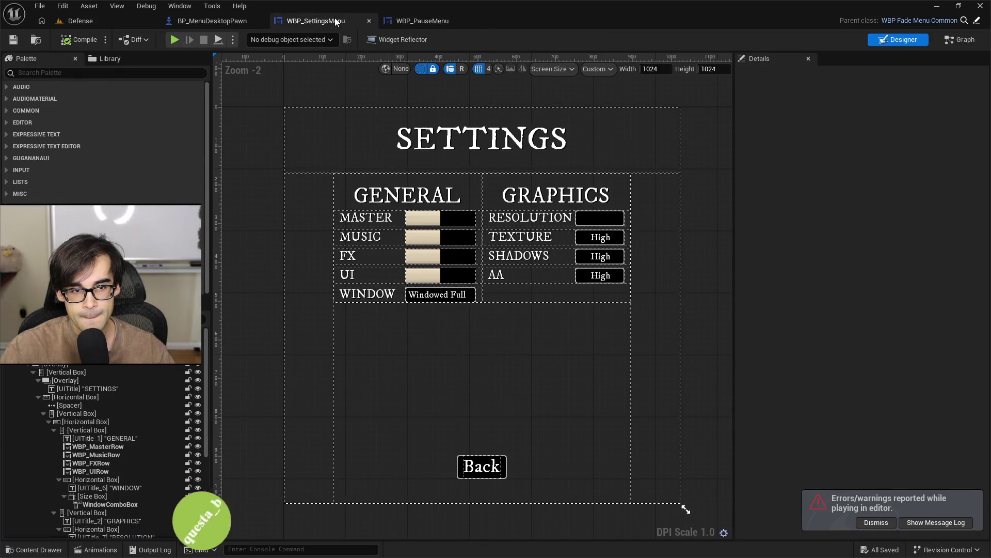
left_click(622, 263)
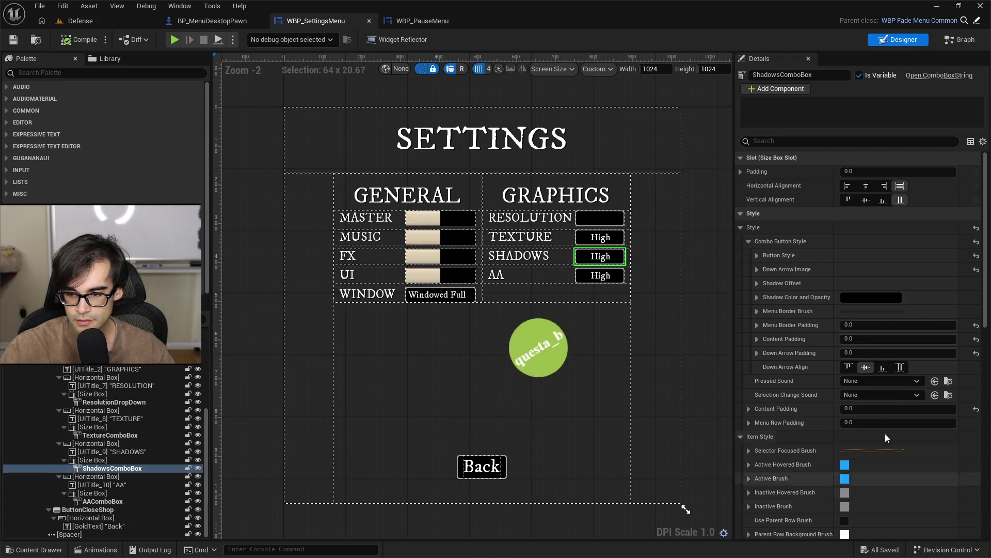
scroll(883, 464, "down", 15)
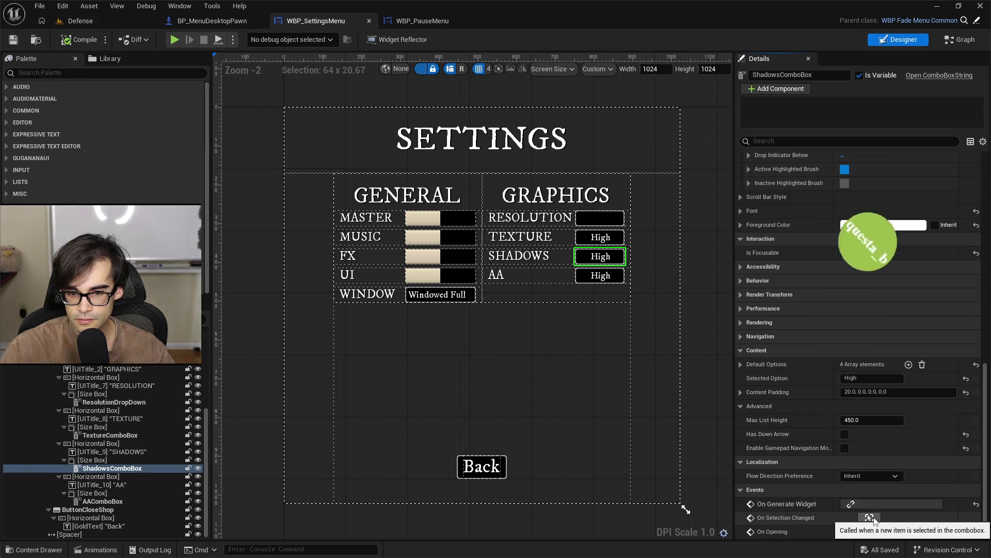
left_click(870, 532)
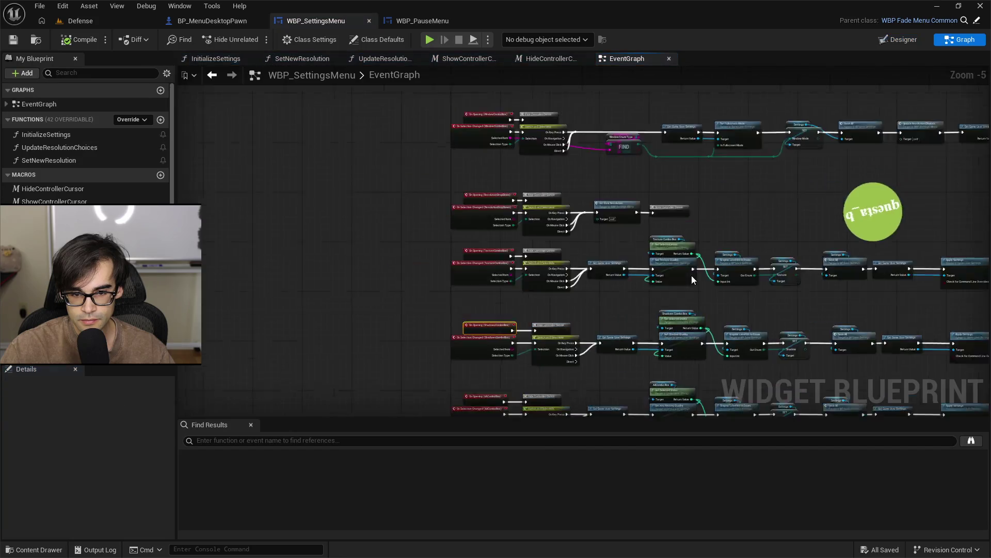
Find and select the existing Show Controller Cursor node after the Texture chain's Apply Settings
mouse_move(672, 247)
left_mouse_down()
mouse_move(664, 315)
mouse_move(680, 217)
mouse_move(688, 284)
mouse_move(657, 400)
mouse_move(645, 414)
mouse_move(626, 155)
left_mouse_up()
scroll(627, 165, "down", 4)
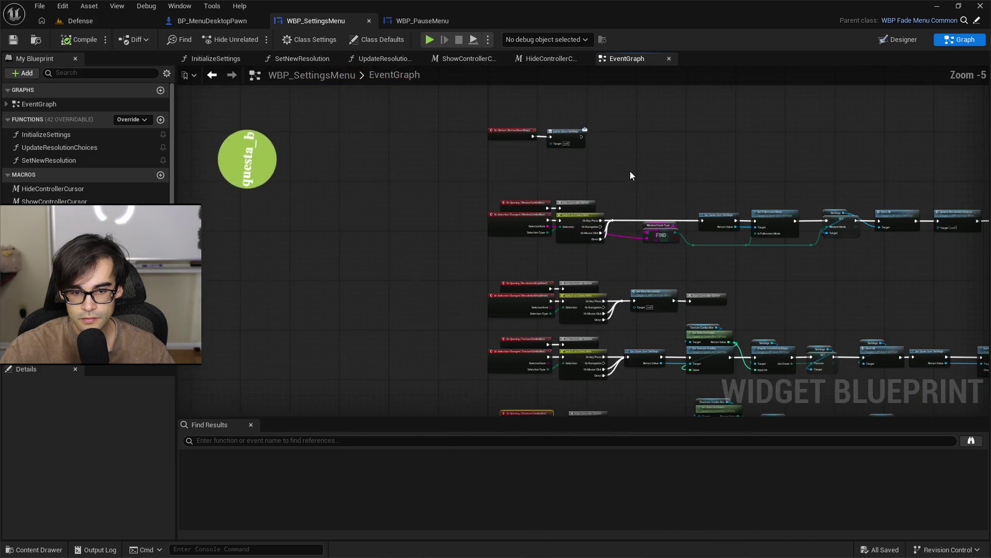
scroll(655, 217, "up", 3)
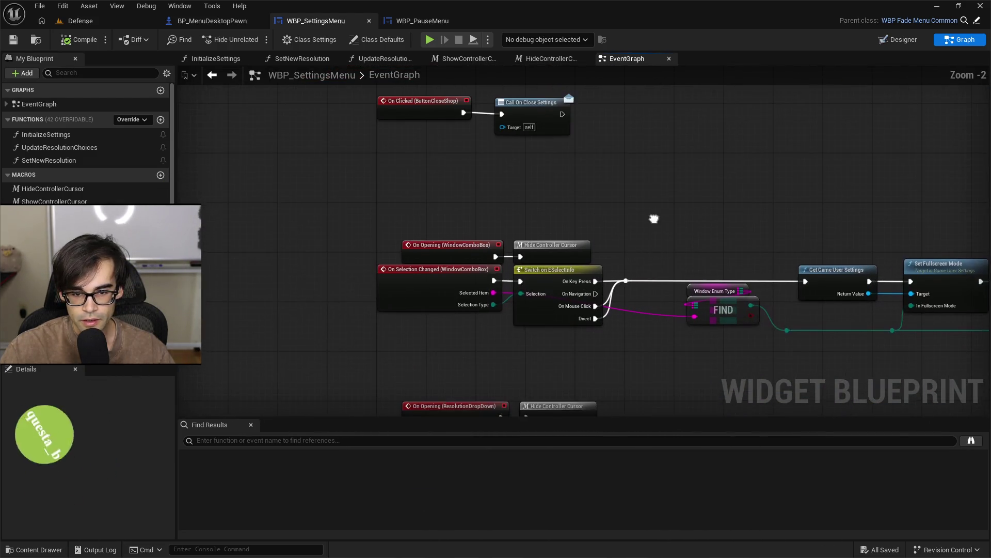
mouse_move(783, 151)
left_mouse_down()
mouse_move(594, 196)
mouse_move(547, 222)
left_mouse_up()
left_click_drag(648, 297, 632, 90)
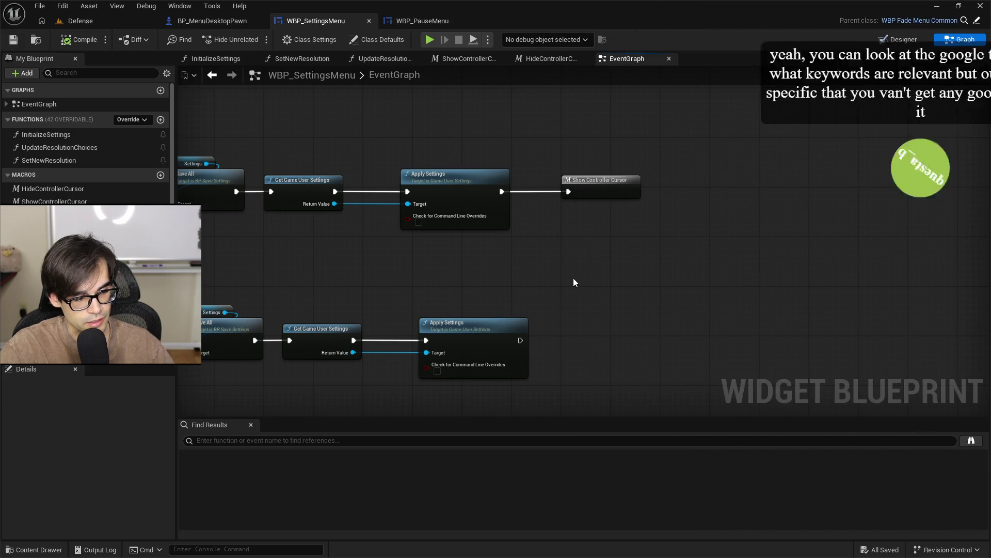
left_click(599, 189)
Paste a Show Controller Cursor node after the Shadows Apply Settings node and wire its exec pin
left_click_drag(397, 267, 878, 253)
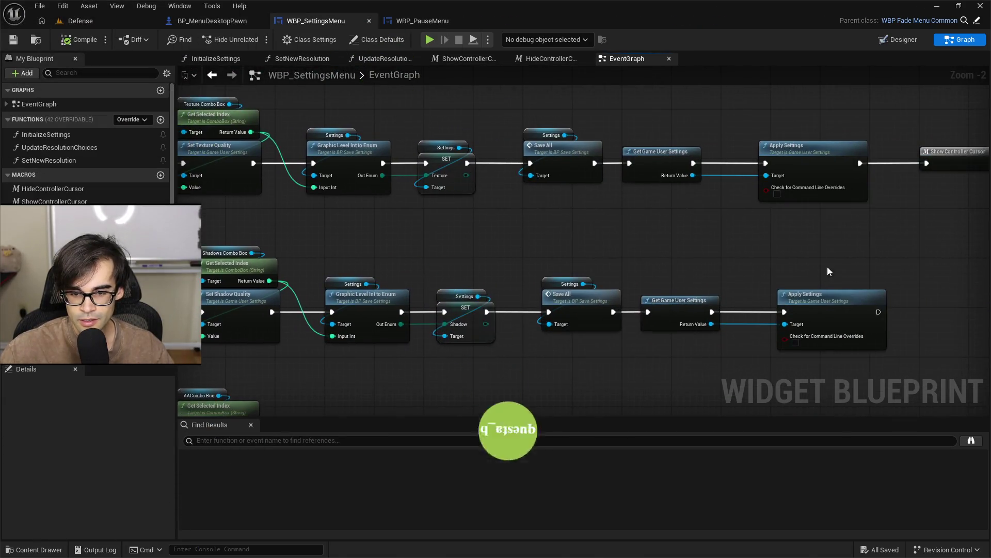
mouse_move(499, 293)
left_mouse_down()
mouse_move(572, 295)
mouse_move(556, 277)
mouse_move(588, 287)
mouse_move(596, 268)
left_mouse_up()
key("ctrl+v")
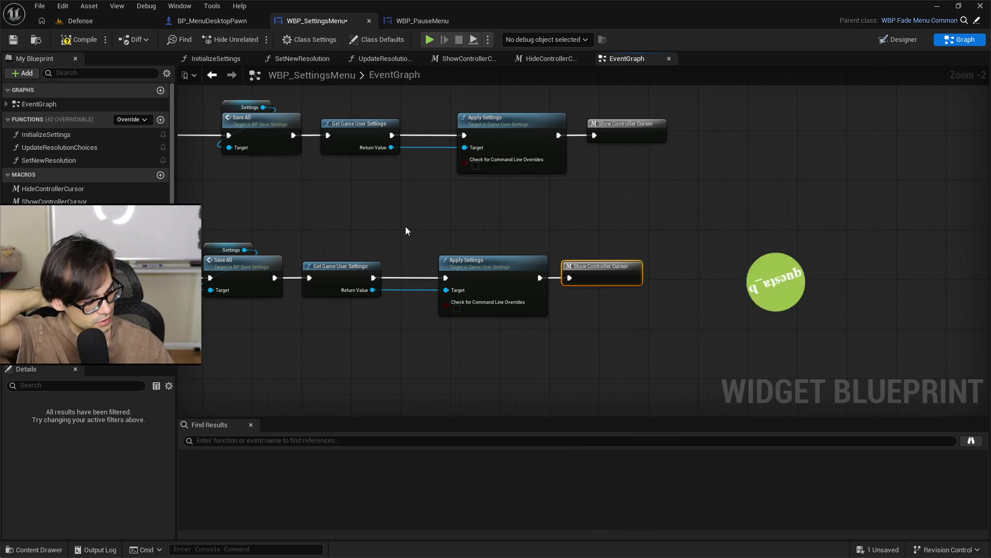
left_click_drag(567, 243, 651, 292)
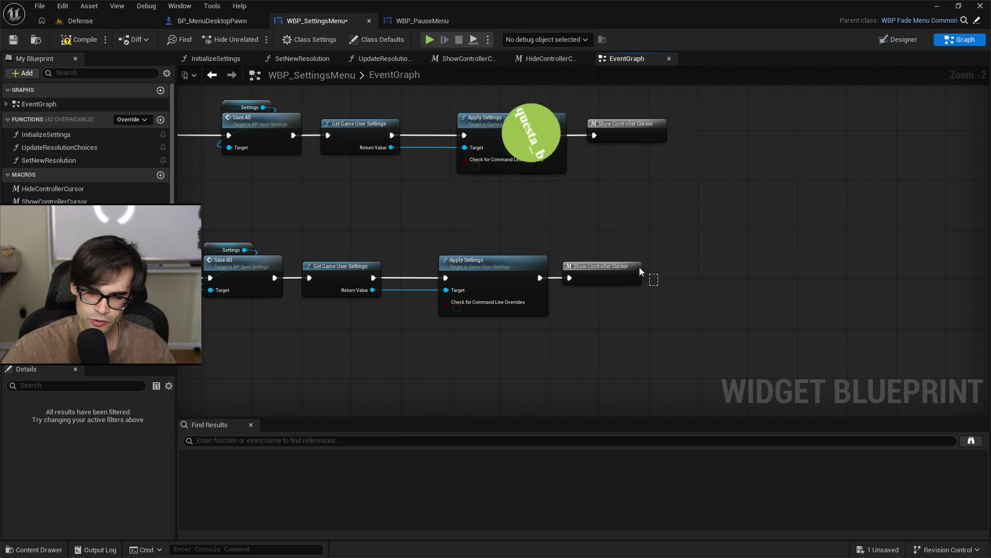
left_click_drag(558, 255, 648, 292)
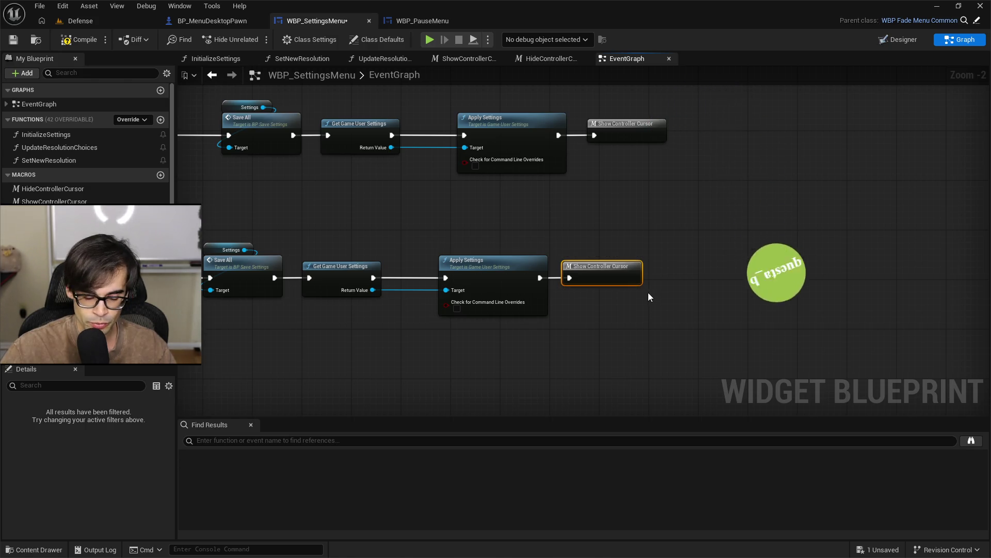
Inspect the Show Controller Cursor node on each settings chain and save WBP_SettingsMenu
scroll(660, 331, "down", 3)
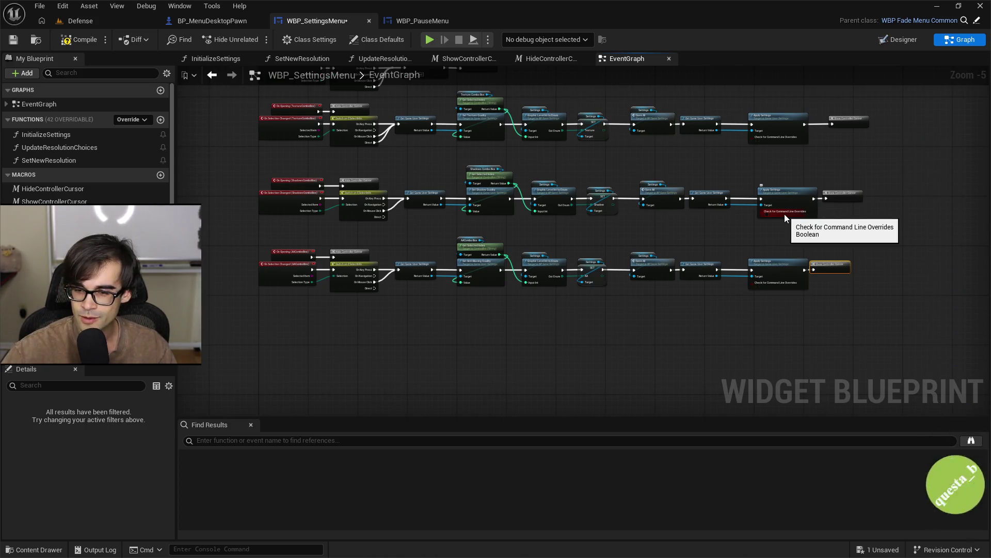
scroll(652, 298, "up", 4)
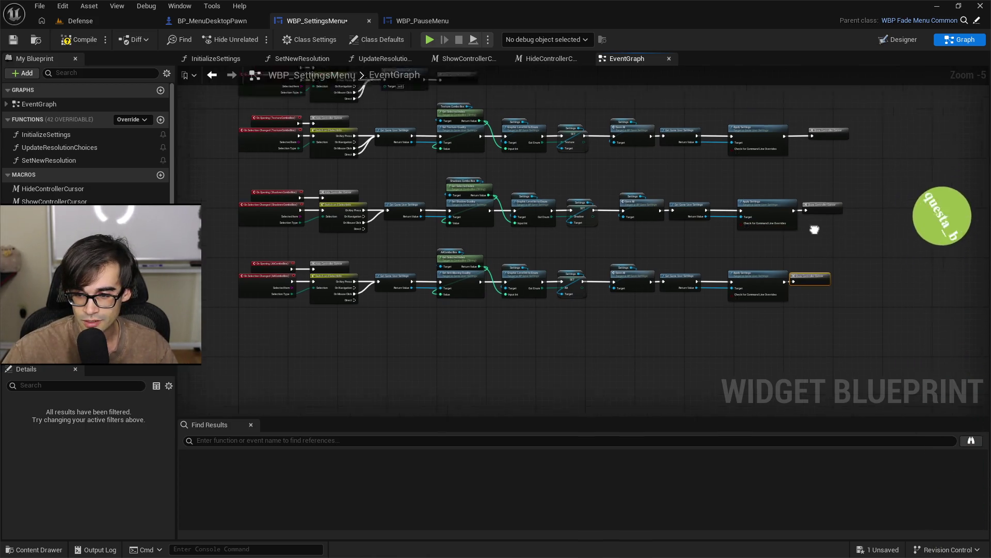
left_click_drag(683, 299, 507, 214)
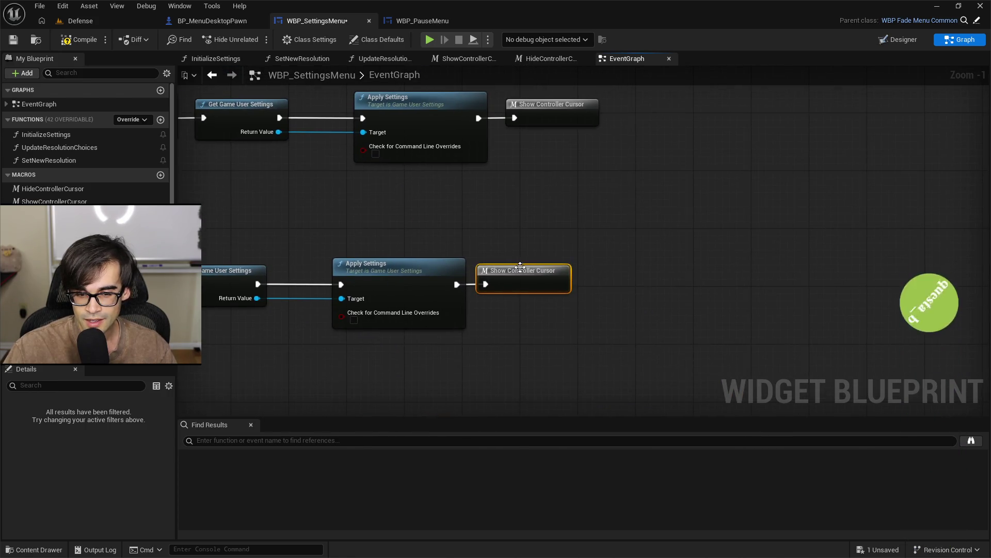
left_click_drag(553, 255, 548, 312)
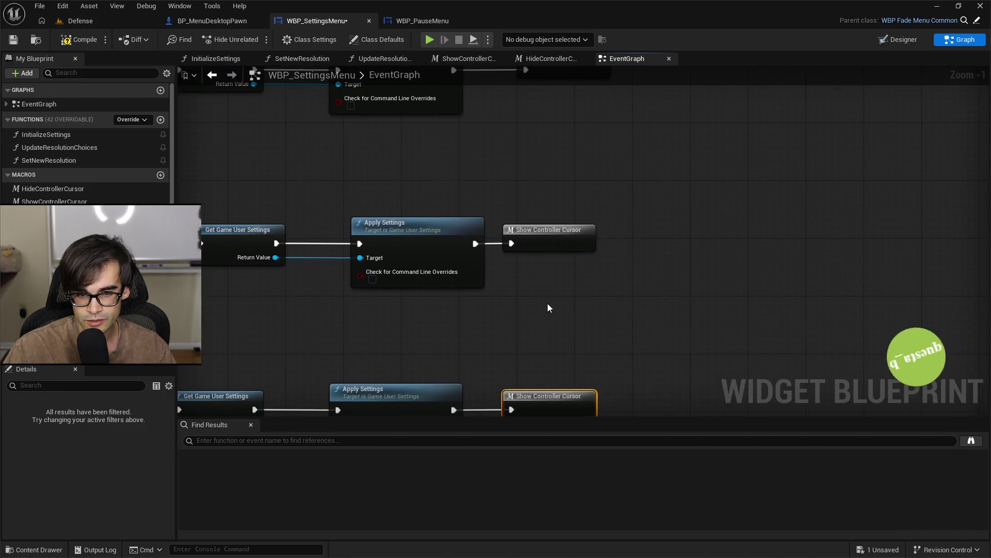
left_click_drag(527, 176, 559, 264)
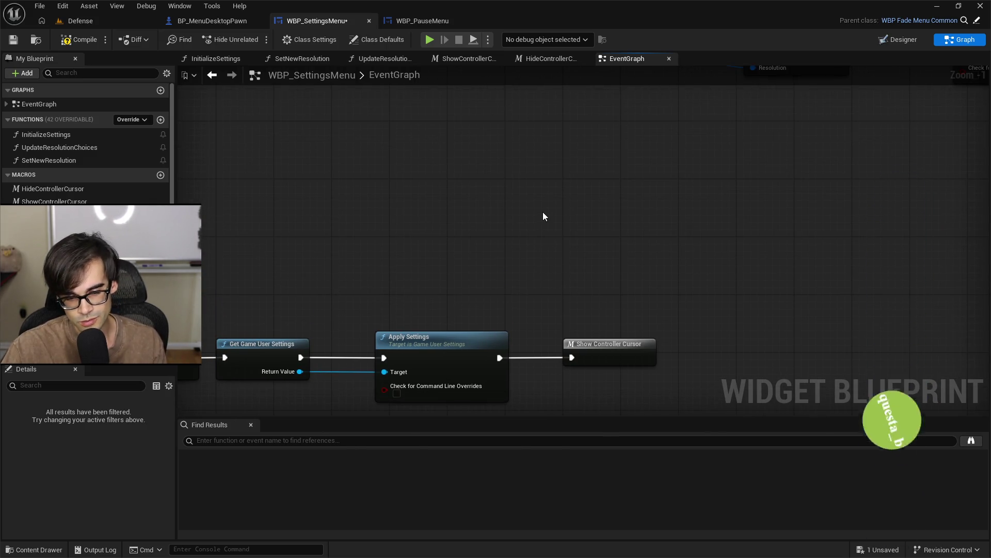
left_click_drag(426, 248, 586, 228)
key("ctrl+s")
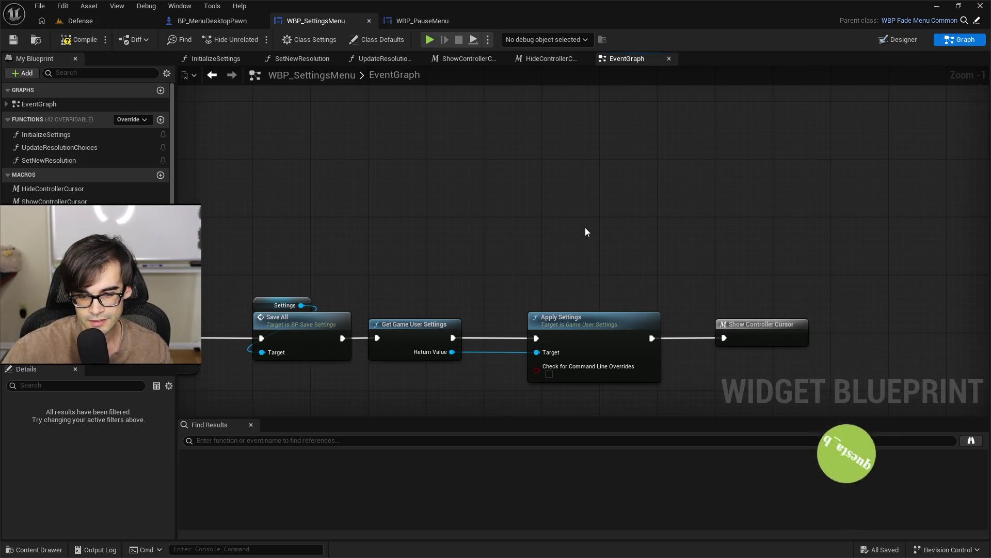
Review the ResolutionDropDown and TextureComboBox chains, ending on Set New Resolution and Show Controller Cursor
mouse_move(500, 261)
left_mouse_down()
mouse_move(480, 238)
mouse_move(496, 224)
mouse_move(580, 197)
mouse_move(309, 233)
mouse_move(479, 318)
mouse_move(818, 342)
left_mouse_up()
scroll(479, 318, "down", 4)
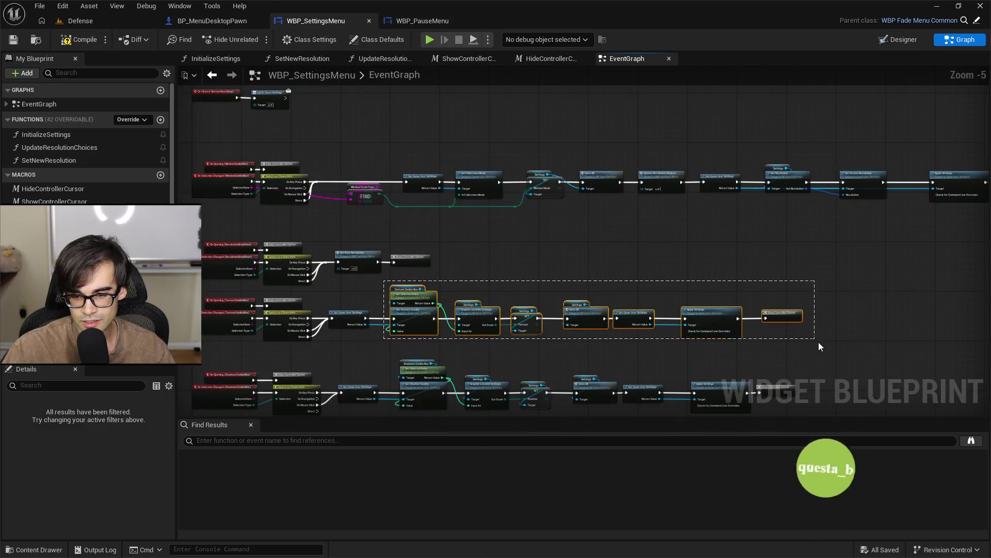
scroll(475, 237, "up", 3)
left_click_drag(476, 248, 586, 299)
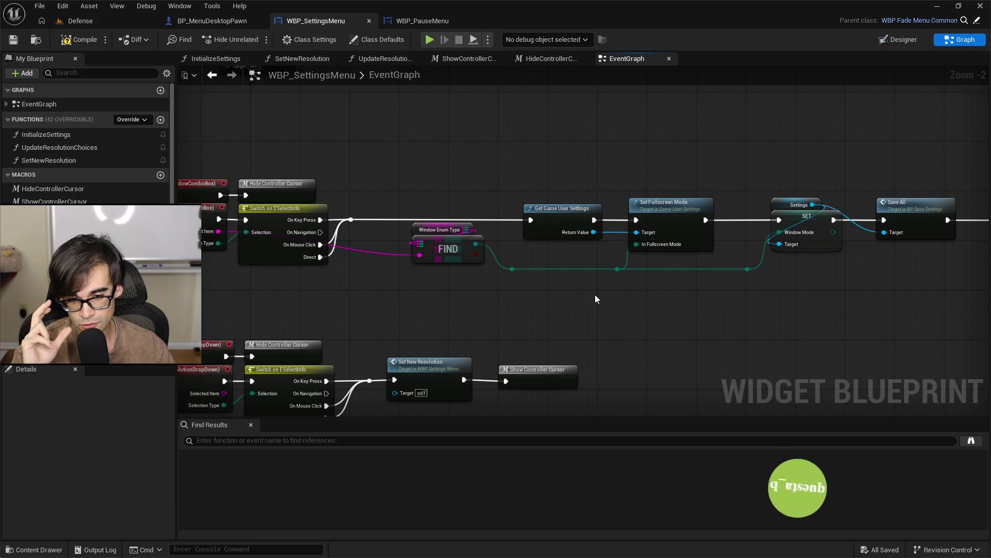
left_click_drag(847, 266, 527, 289)
scroll(558, 258, "down", 3)
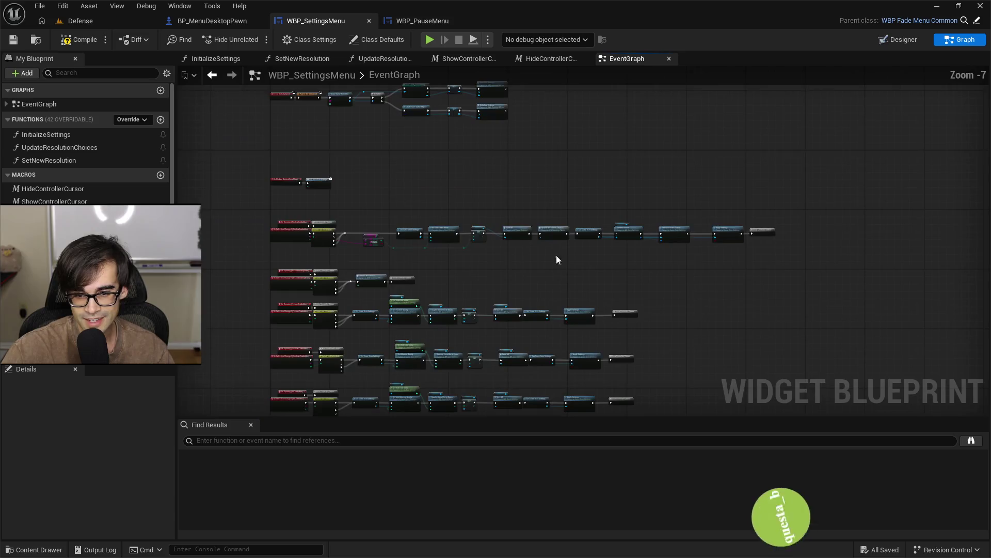
scroll(578, 257, "up", 3)
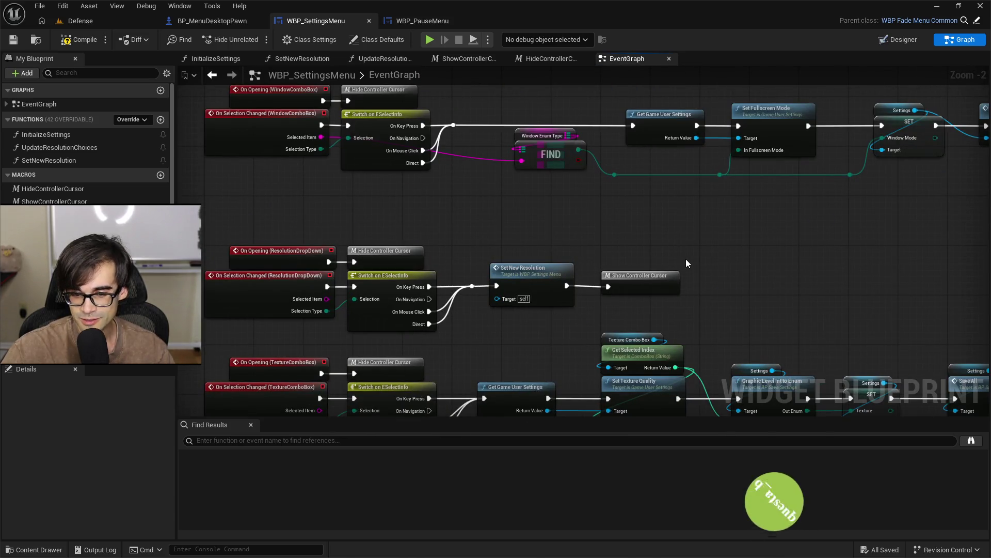
Nudge the Apply Settings node slightly left and compile WBP_SettingsMenu
left_click(515, 278, "ctrl")
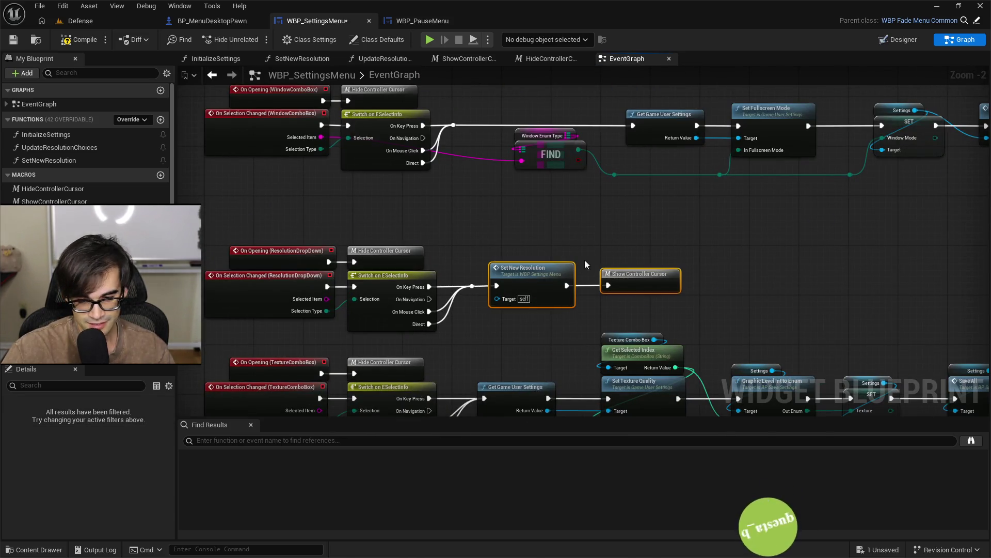
mouse_move(871, 226)
left_mouse_down()
mouse_move(772, 277)
mouse_move(414, 296)
left_mouse_up()
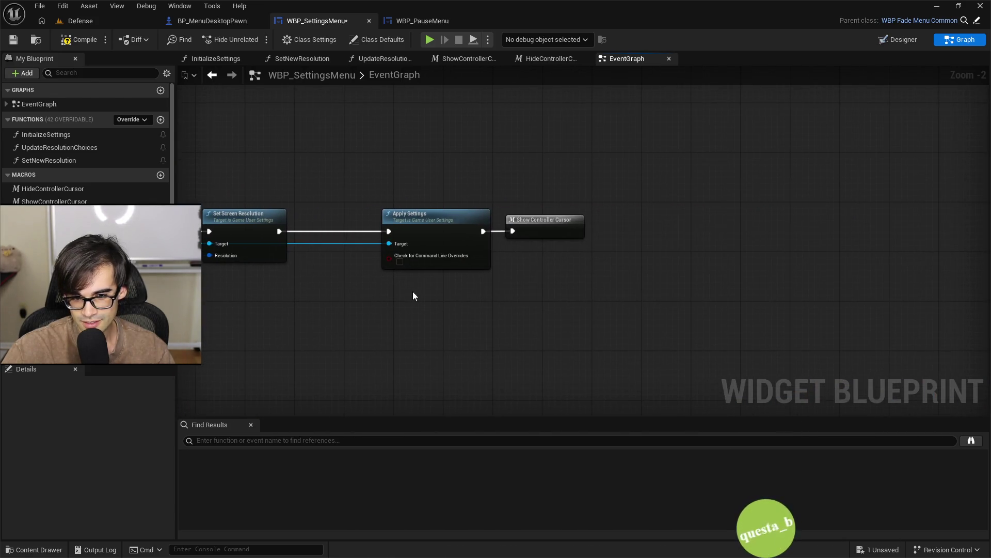
left_click_drag(378, 197, 499, 278)
left_click_drag(411, 218, 395, 218)
mouse_move(459, 226)
left_mouse_down()
mouse_move(835, 236)
mouse_move(762, 157)
mouse_move(491, 173)
mouse_move(472, 193)
mouse_move(708, 217)
mouse_move(592, 120)
left_mouse_up()
scroll(654, 203, "down", 2)
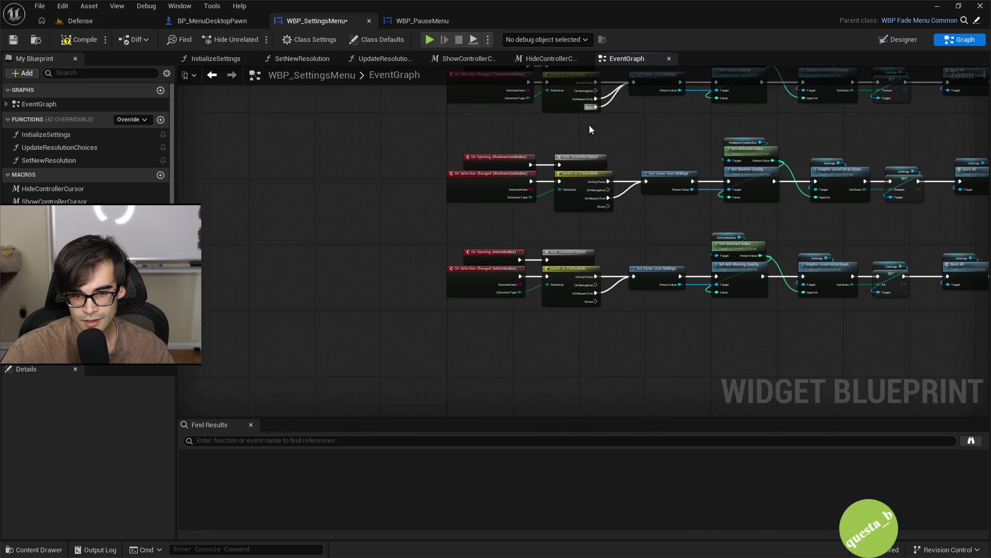
left_click_drag(630, 214, 504, 203)
mouse_move(751, 220)
left_mouse_down()
mouse_move(639, 248)
mouse_move(603, 161)
left_mouse_up()
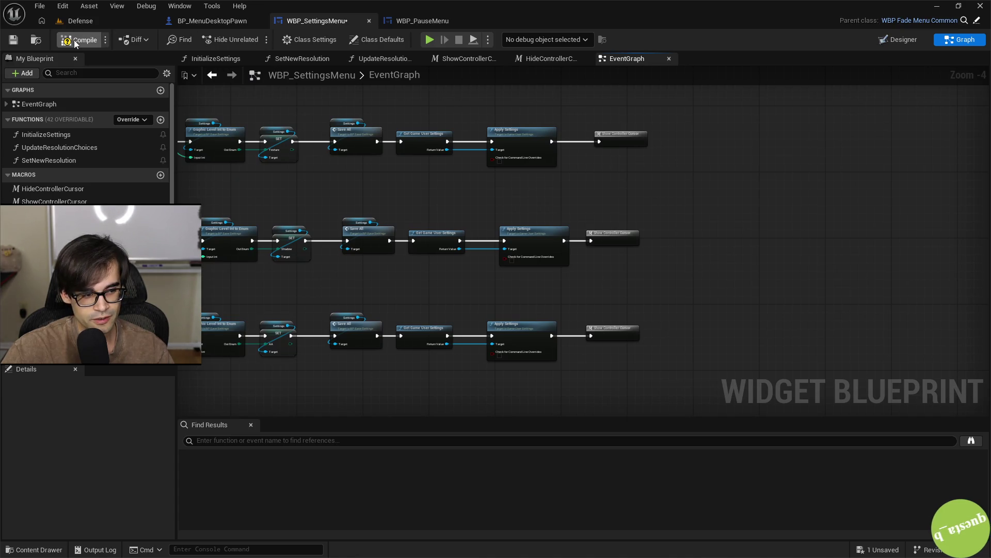
left_click(21, 40)
Line the Show Controller Cursor node up with the node below it
left_click(435, 19)
left_click(330, 21)
left_click_drag(587, 198, 562, 304)
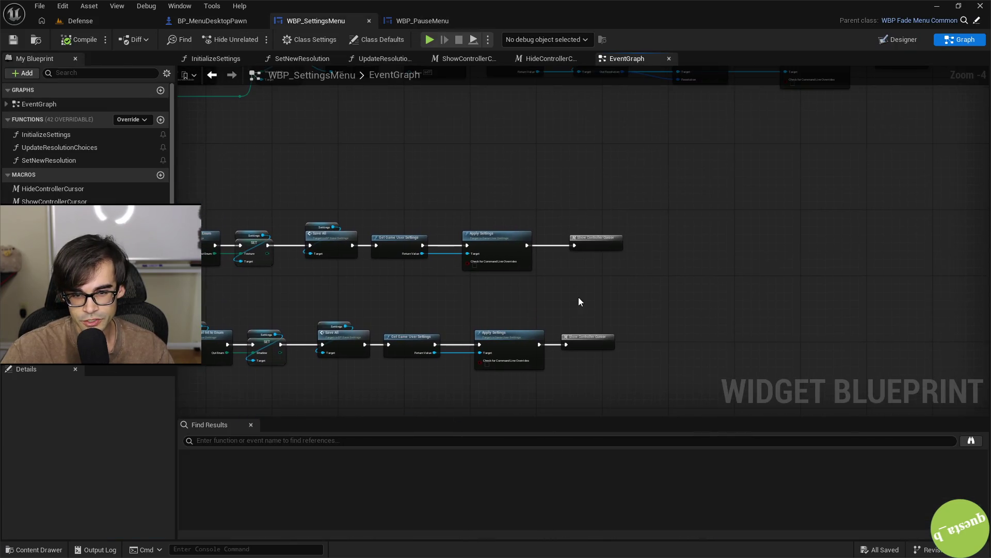
key("Left")
key("Left")
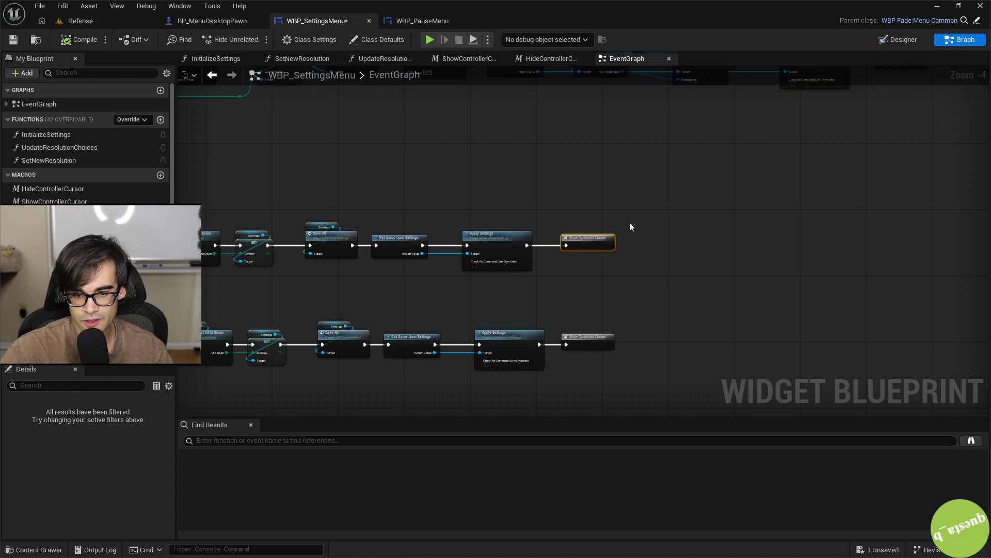
left_click(630, 223)
Review the remaining settings chains, then switch to the Defense level and start Play In Editor
left_click_drag(635, 307, 598, 104)
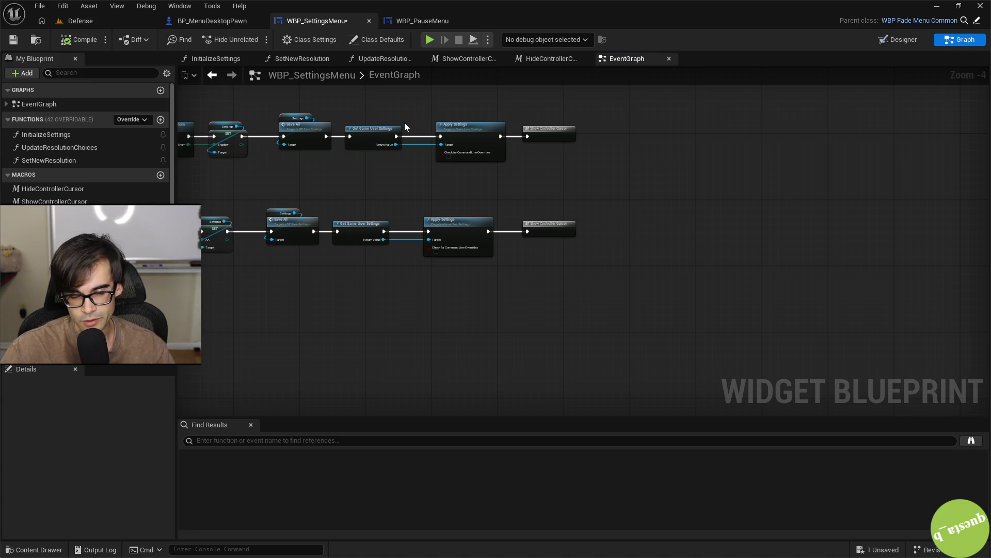
left_click_drag(397, 125, 459, 256)
left_click_drag(437, 219, 546, 216)
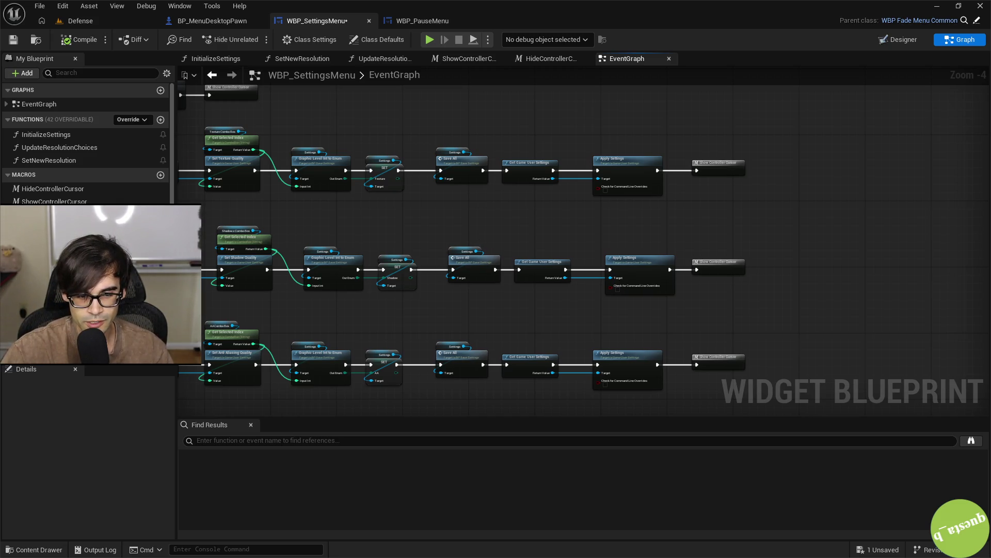
left_click_drag(487, 243, 752, 246)
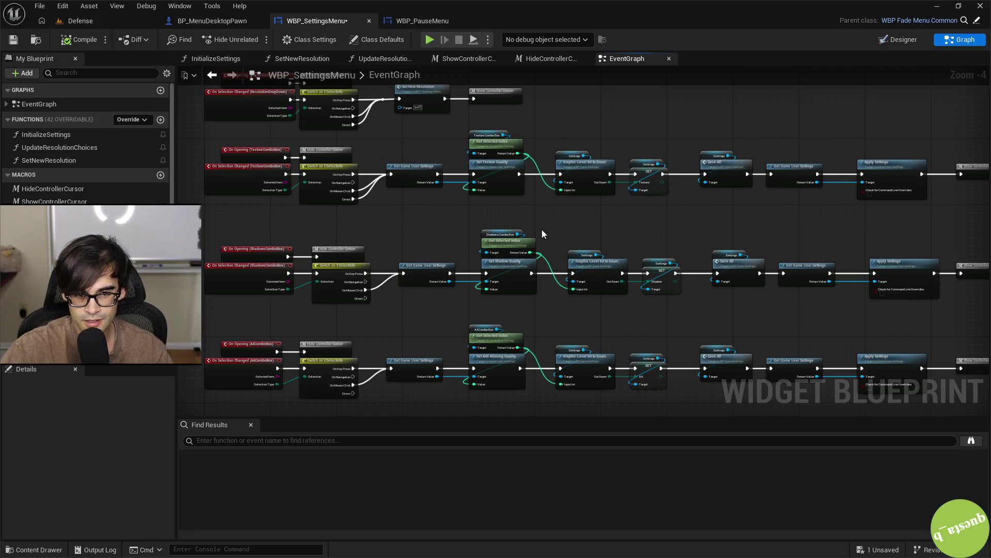
left_click_drag(488, 219, 474, 170)
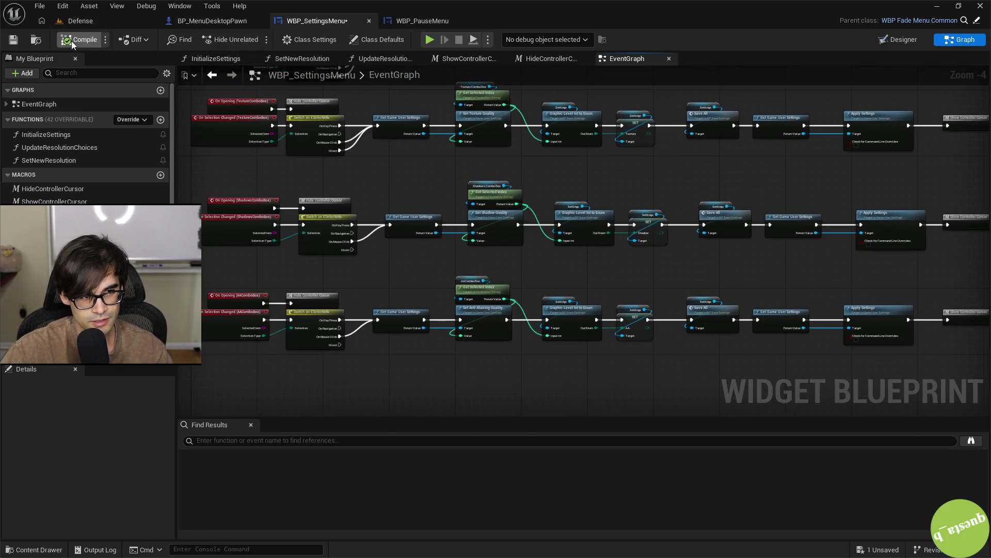
left_click(123, 26)
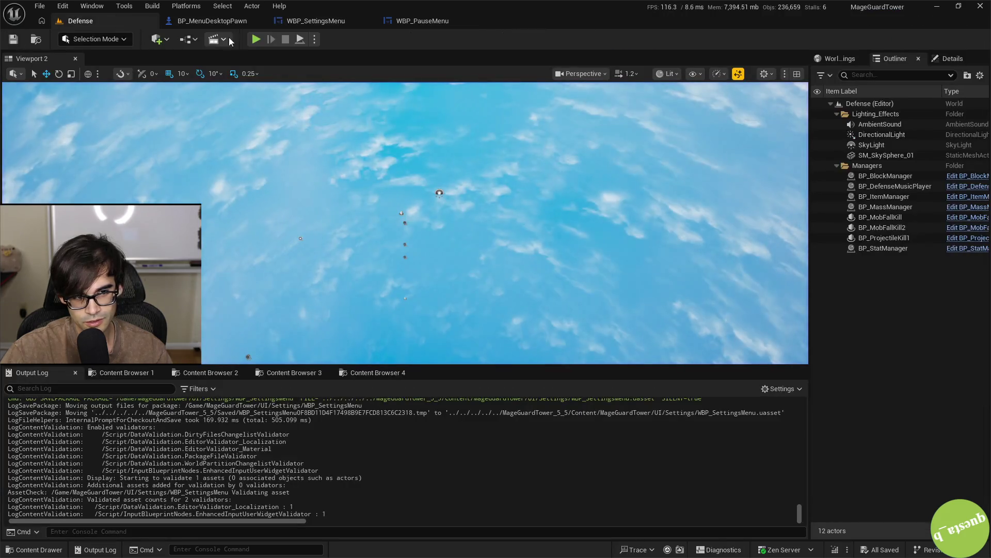
left_click(257, 39)
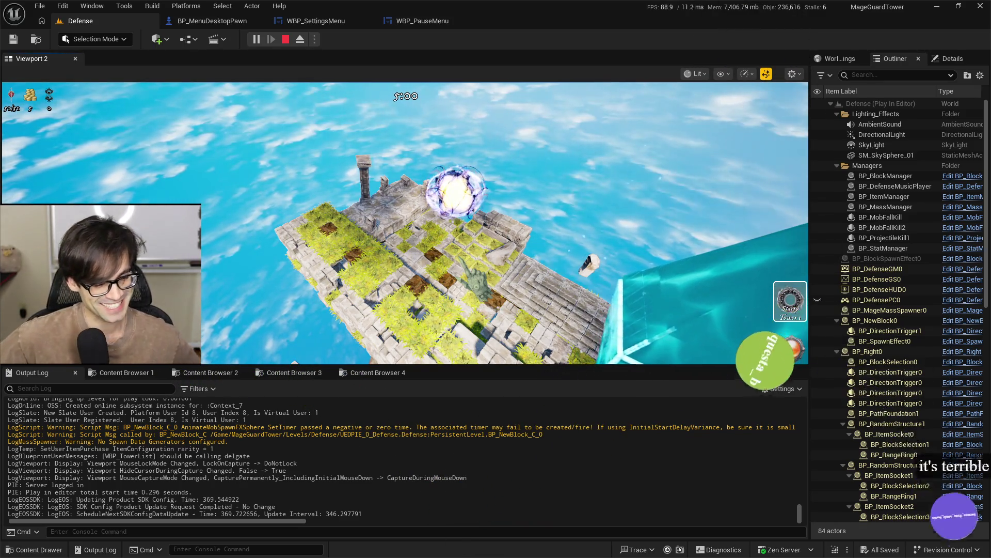
Click into the running Defense level so the game takes mouse control
left_click(405, 222)
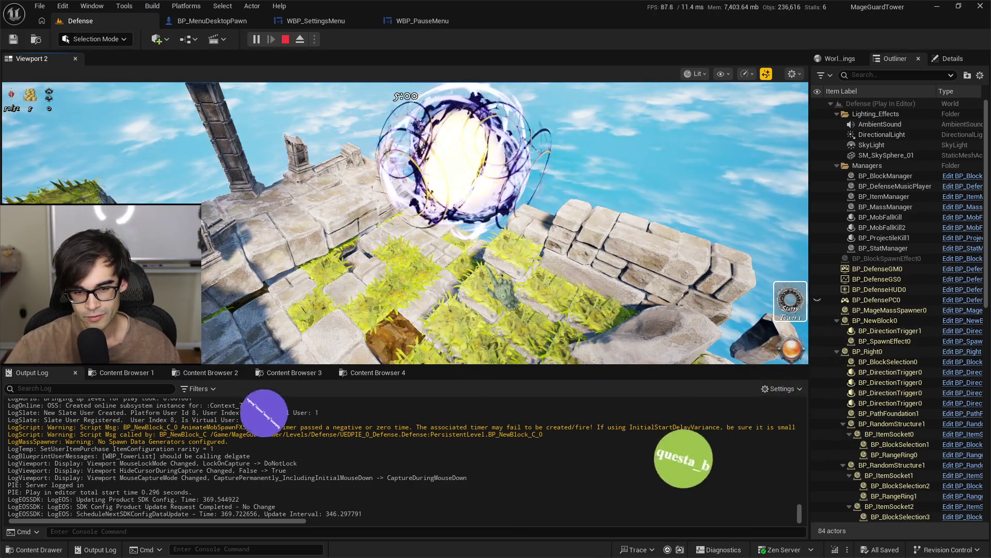
Hand control back to the game, release the mouse with Shift+F1, and stop the Play In Editor session
left_click(402, 222)
key("shift+F1")
left_click(285, 40)
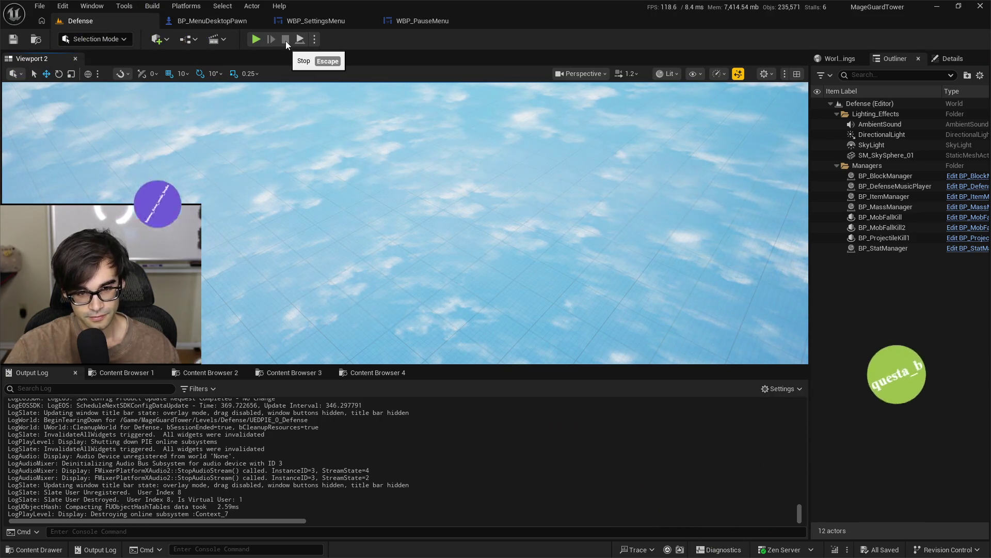
Switch between the pause and settings menu tabs and bring the Set New Resolution chain into view
left_click(416, 21)
left_click(335, 21)
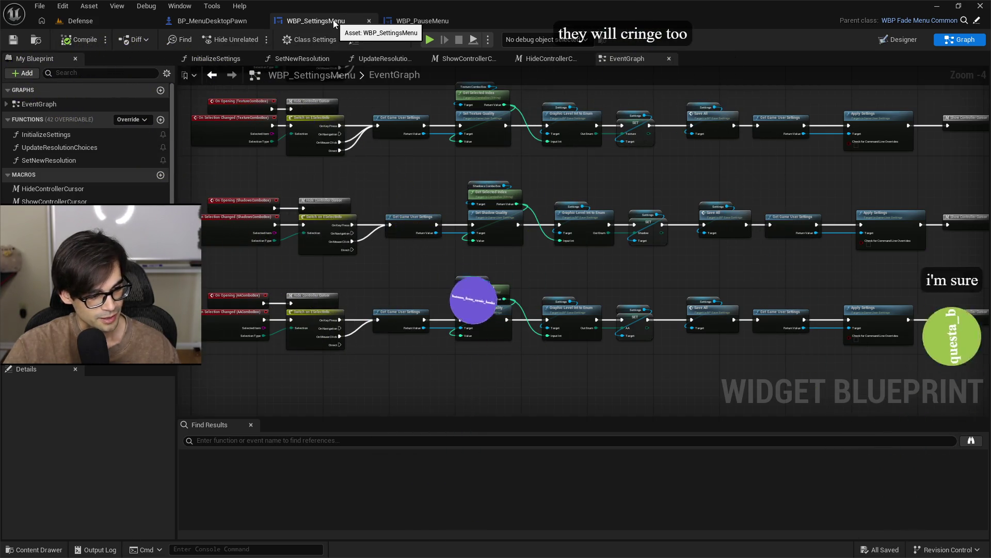
mouse_move(695, 226)
left_mouse_down()
mouse_move(499, 334)
mouse_move(795, 289)
left_mouse_up()
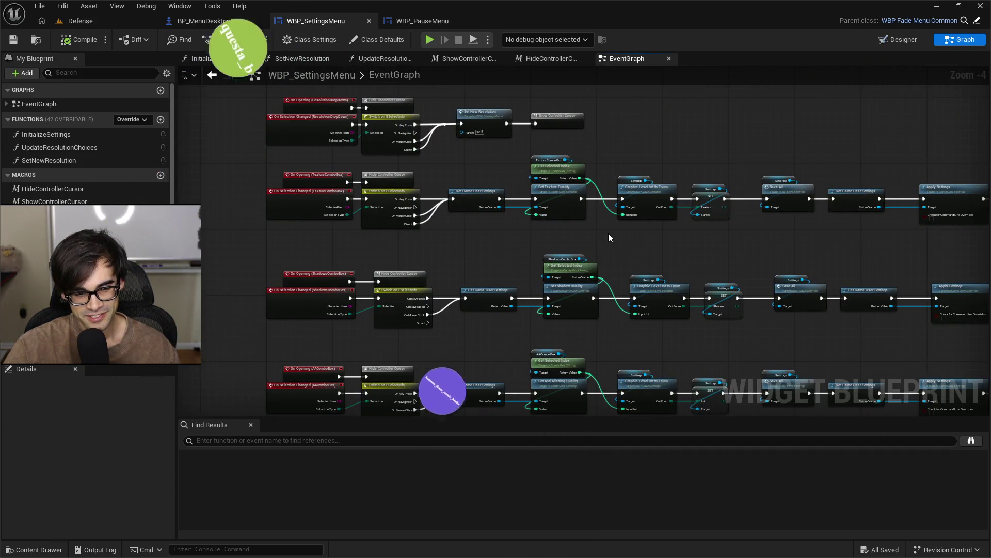
left_click(423, 21)
left_click(341, 23)
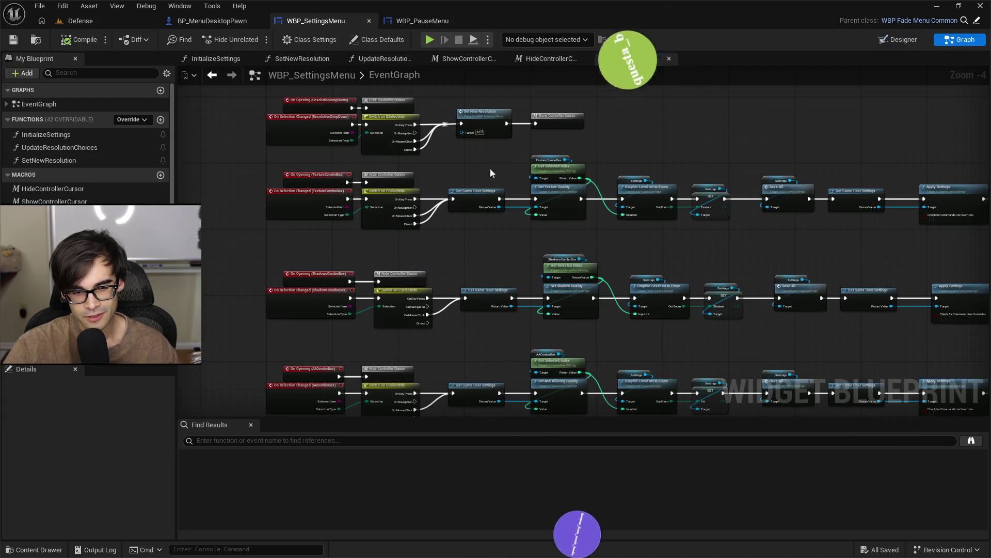
right_click(546, 231)
left_click(518, 234)
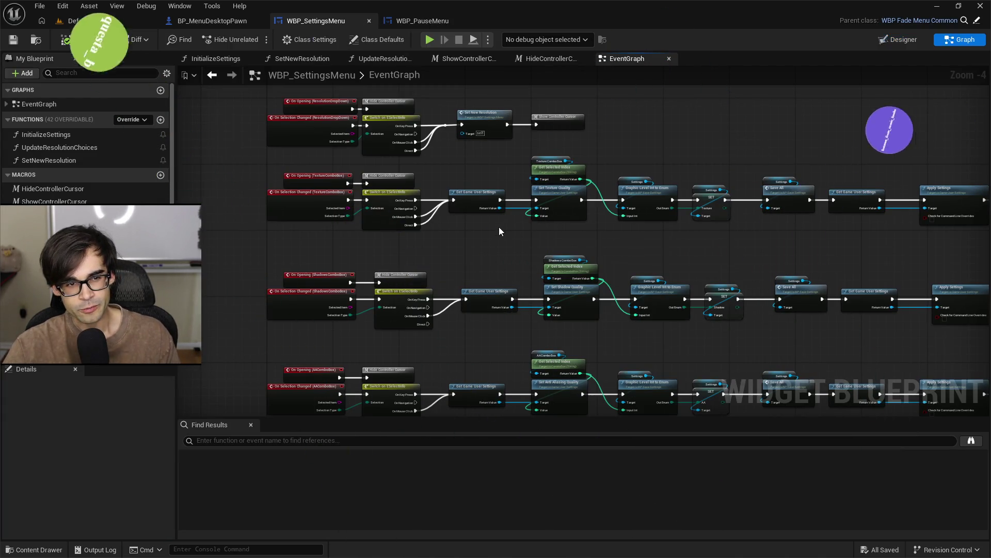
Inspect BP_MenuDesktopPawn's Event Tick rotation logic, then return to WBP_SettingsMenu's EventGraph
left_click(219, 28)
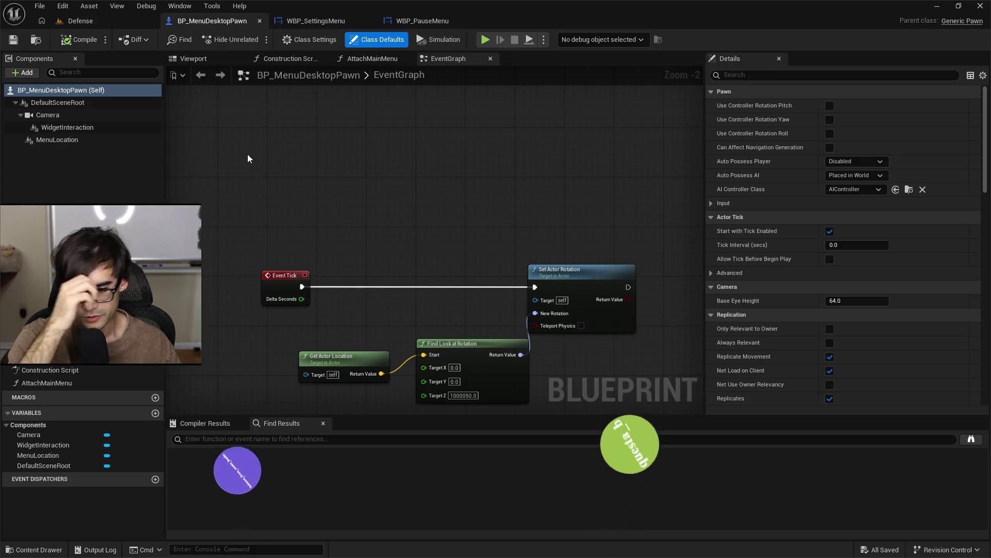
left_click_drag(456, 205, 443, 103)
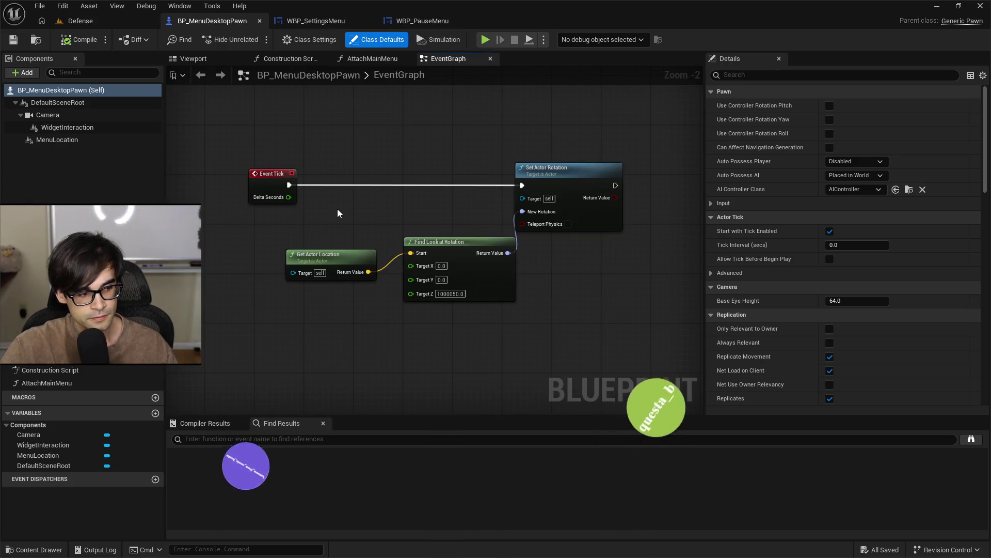
left_click(322, 23)
left_click(417, 24)
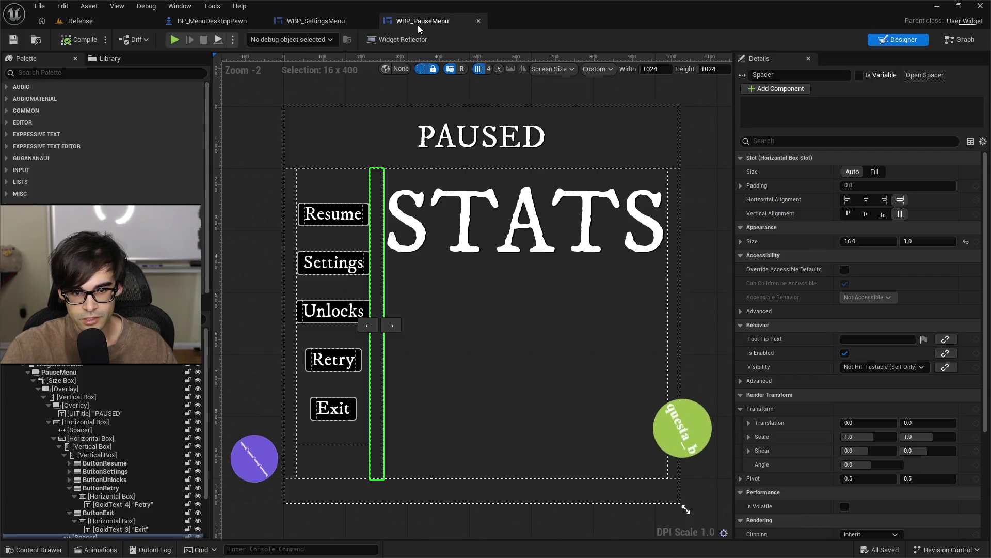
left_click(310, 20)
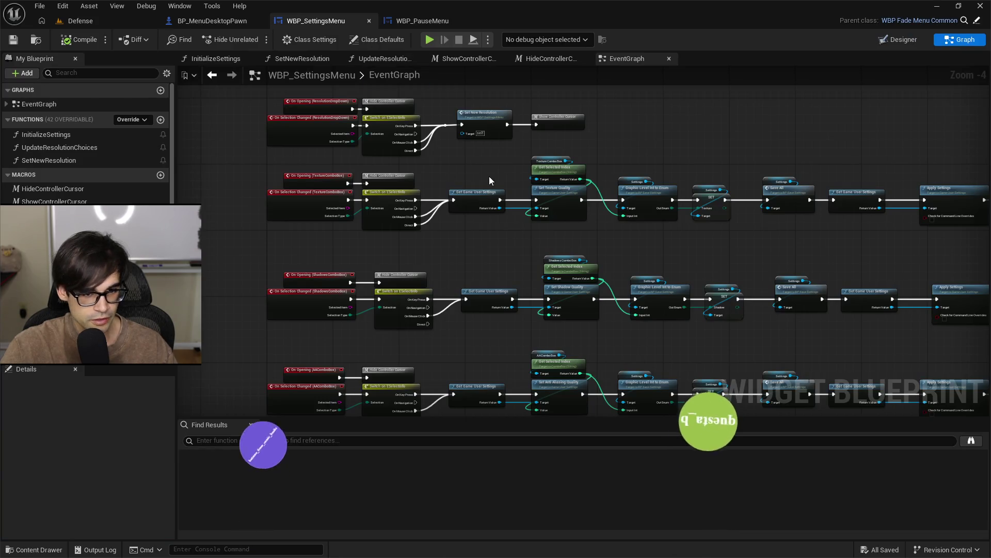
Nudge the ResolutionDropDown row nodes up slightly and save WBP_SettingsMenu
left_click_drag(490, 179, 491, 266)
left_click_drag(278, 188, 594, 246)
key("Up")
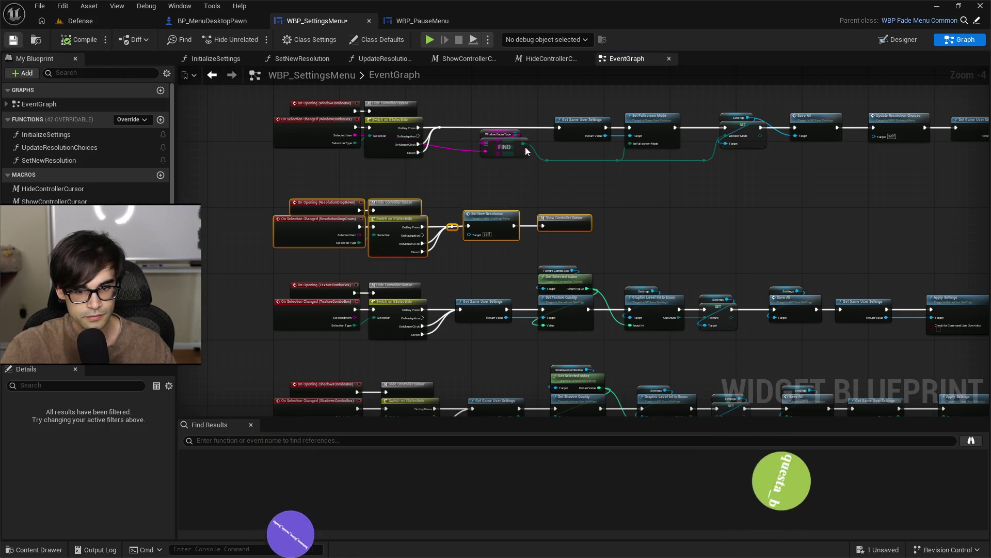
key("ctrl+s")
Launch a new Play In Editor session of the Defense level with Alt+P
scroll(515, 199, "up", 3)
scroll(580, 150, "down", 5)
scroll(453, 101, "up", 3)
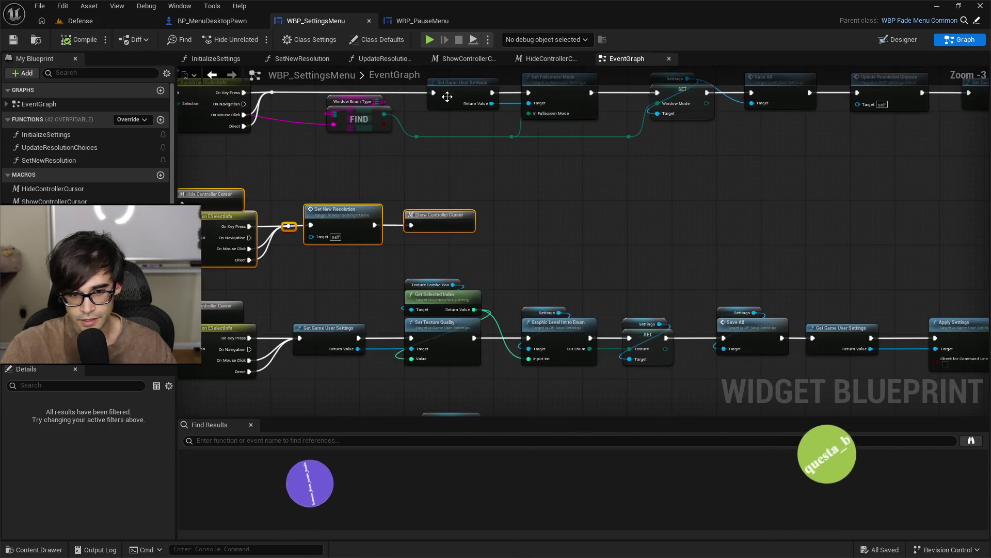
key("alt+p")
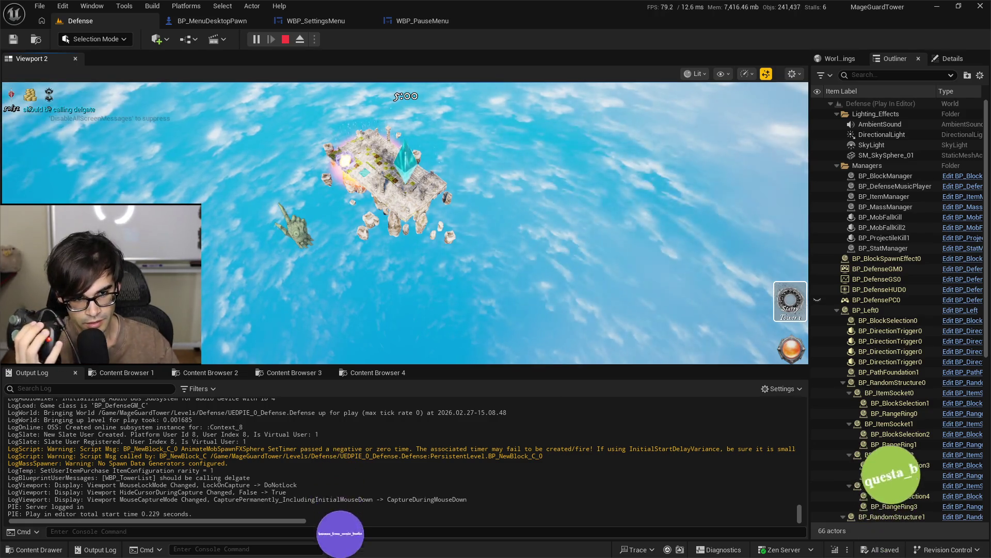
Pause the game, open the in-game Settings screen, then end the play session
key("Escape")
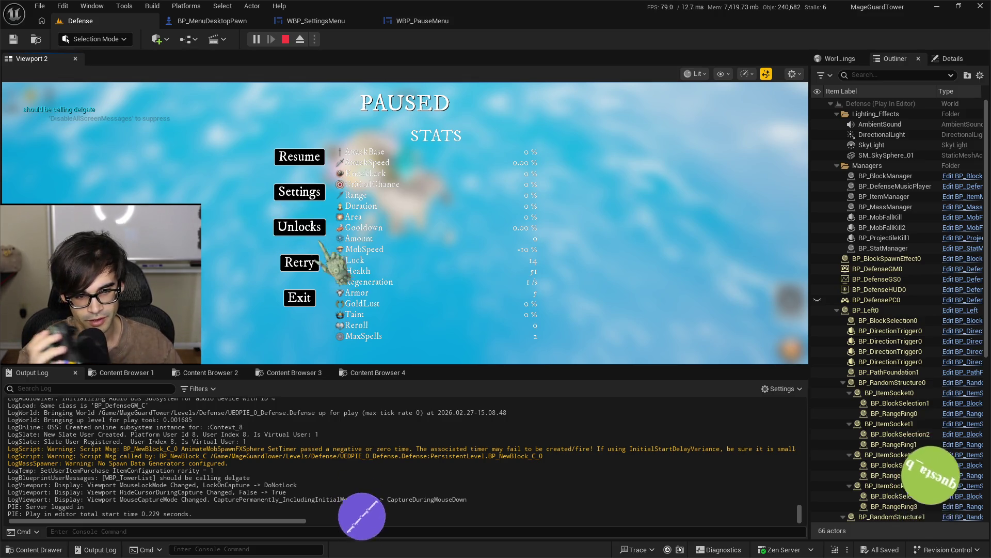
left_click(314, 195)
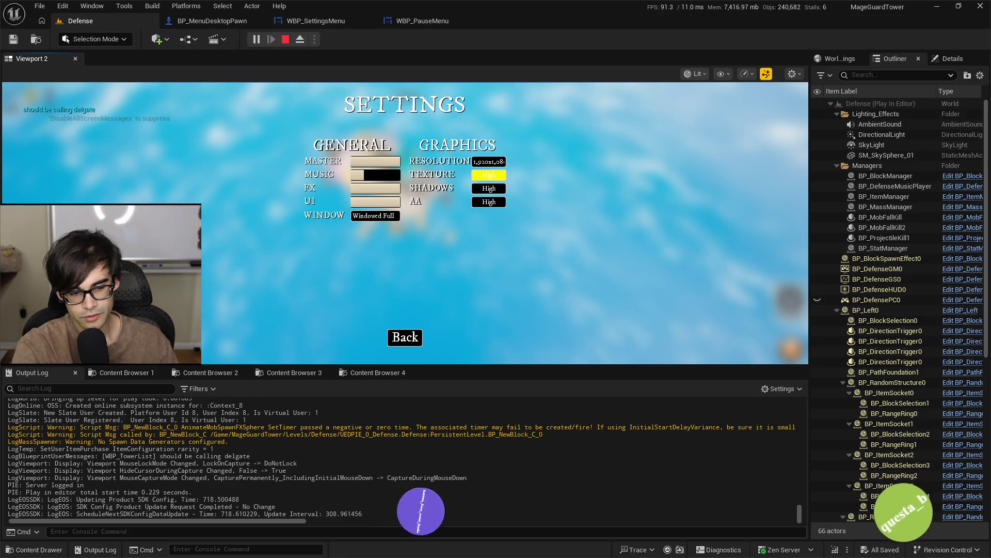
key("Escape")
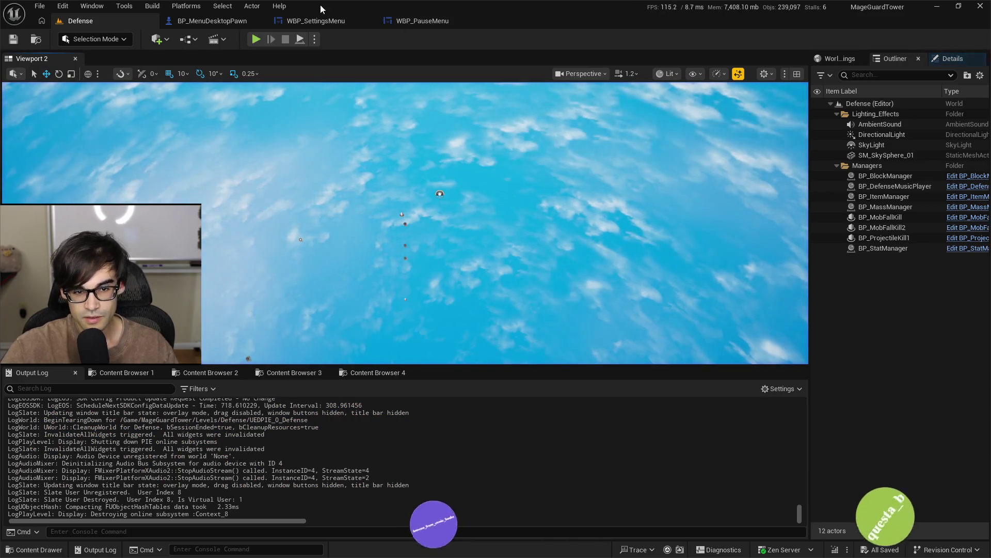
Start and stop another play session, then switch to the WBP_PauseMenu designer
left_click(254, 39)
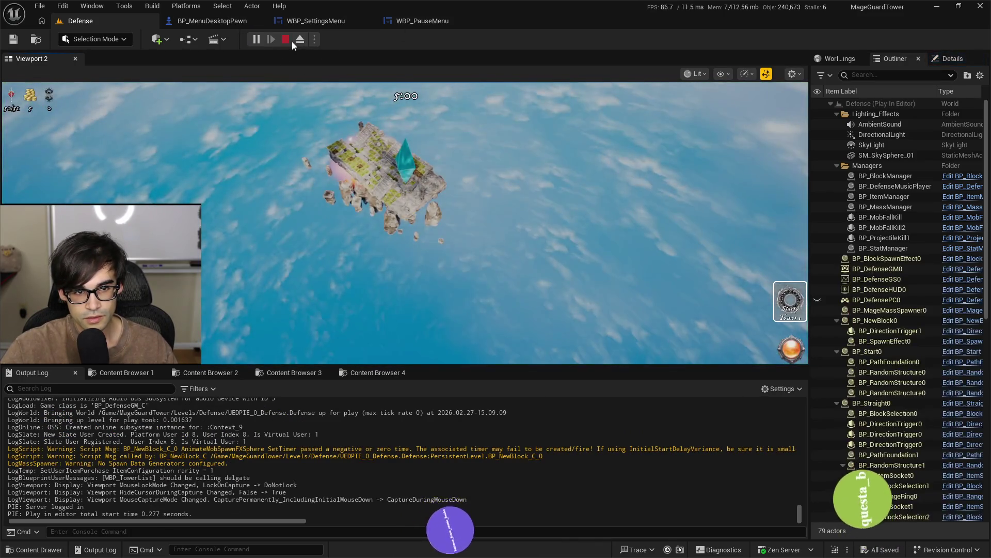
left_click(288, 41)
left_click(416, 21)
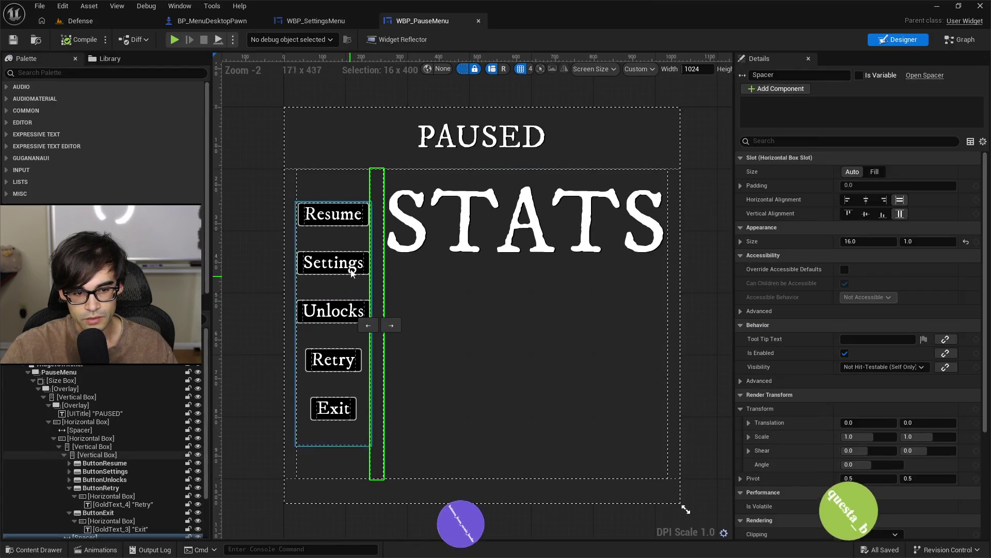
Search ButtonSettings' Details for gamepad properties, then switch to the WBP_SettingsMenu designer
left_click(368, 272)
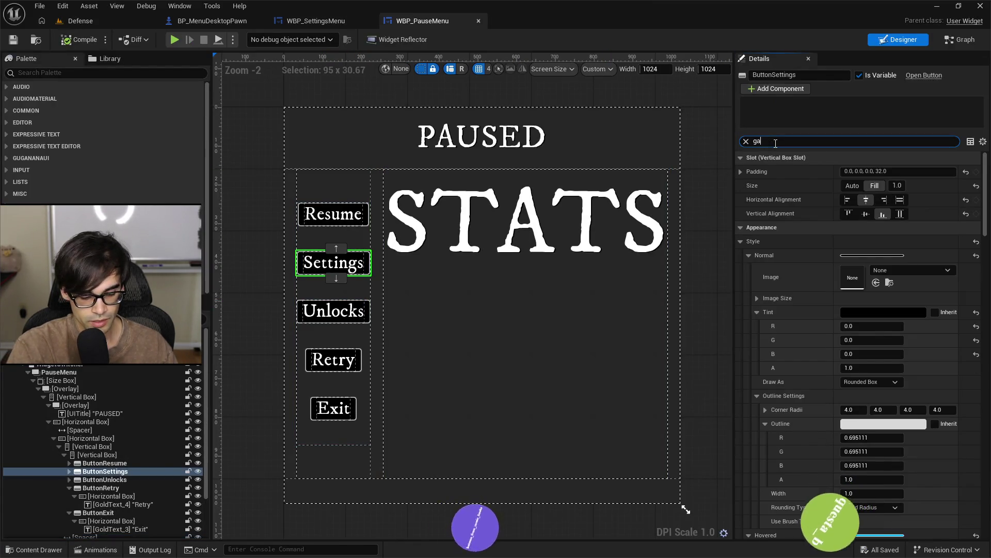
type("me")
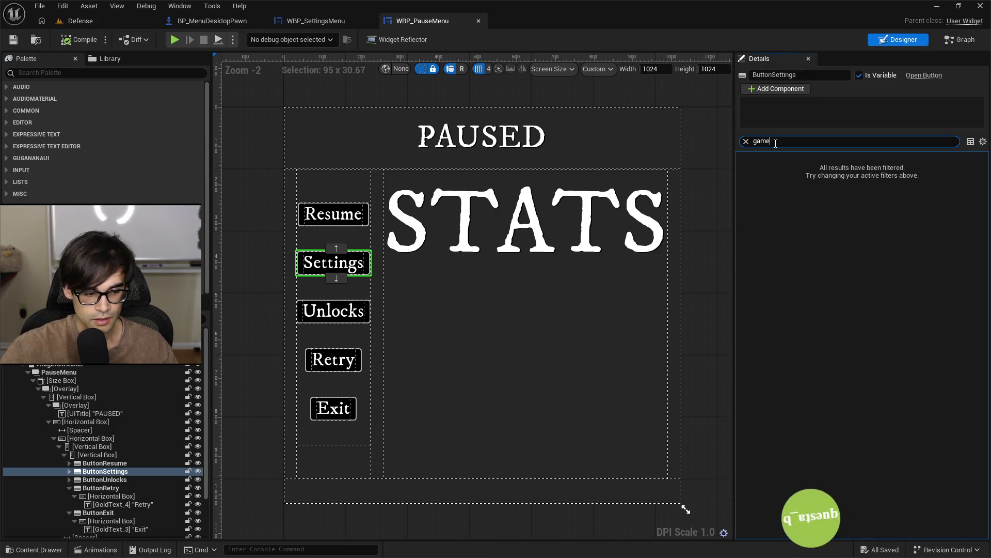
left_click(364, 23)
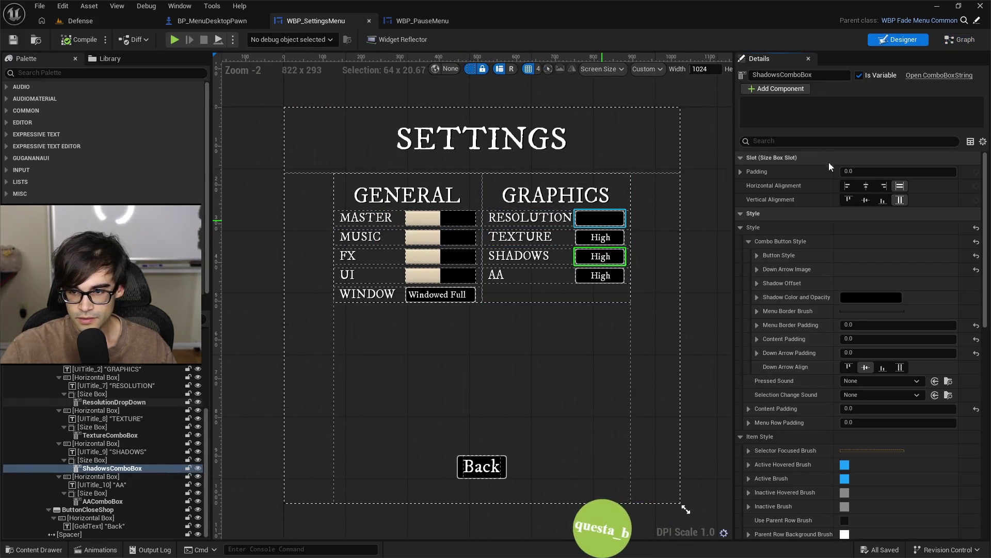
Check Is Focusable on the Resolution, Texture, Shadows and AA combo boxes, turning it off on AA, then compile
key("ctrl+z")
type("game")
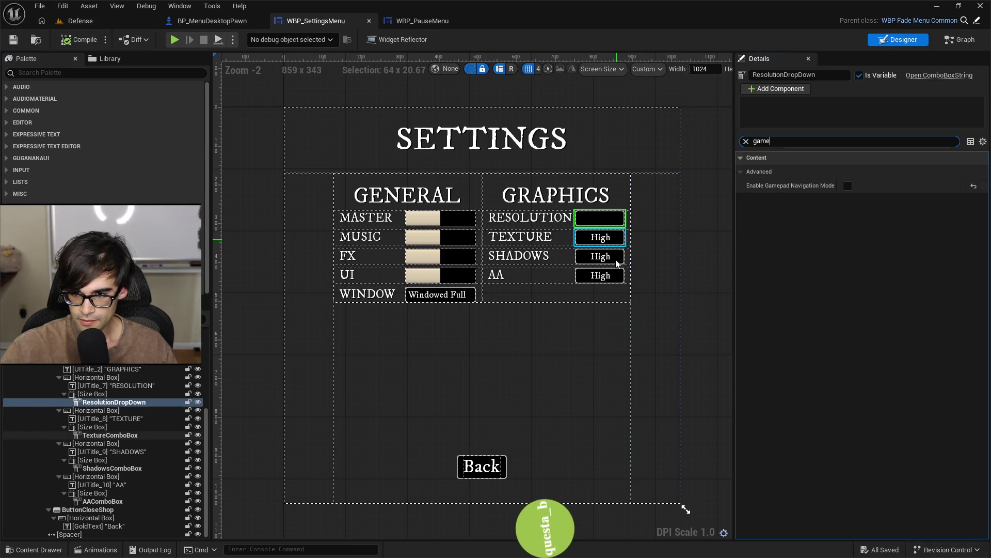
key("ctrl+z")
key("ctrl+z")
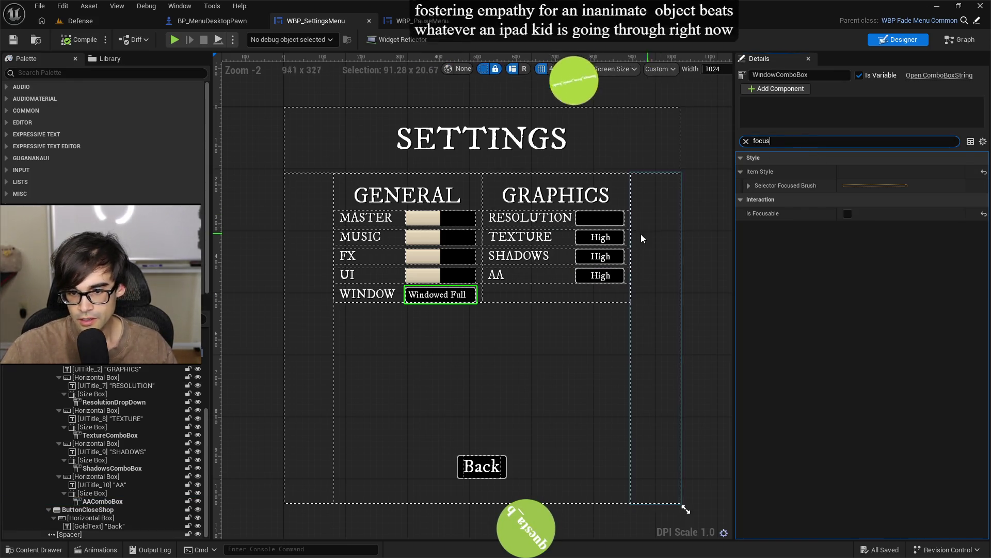
left_click(601, 219)
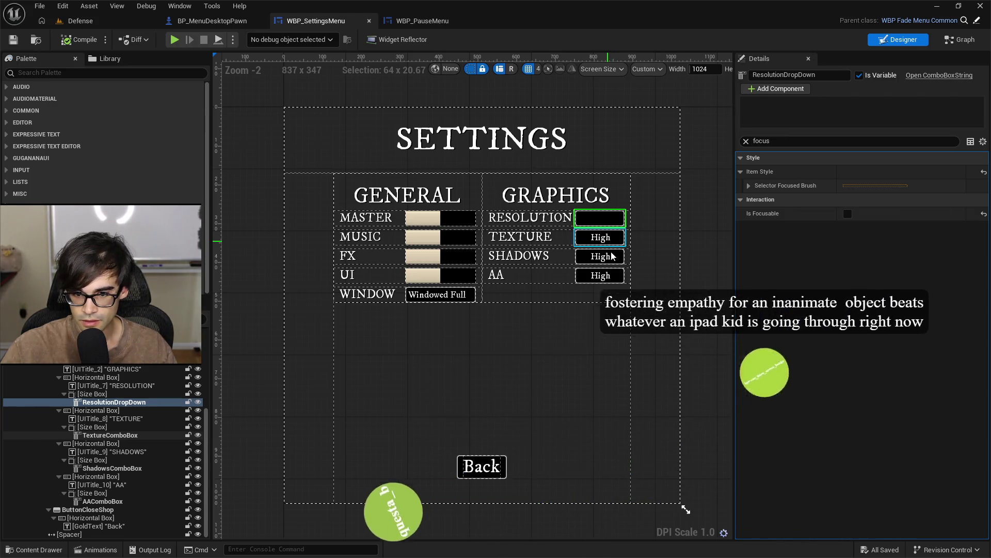
left_click(610, 243)
left_click(613, 256)
left_click(609, 278)
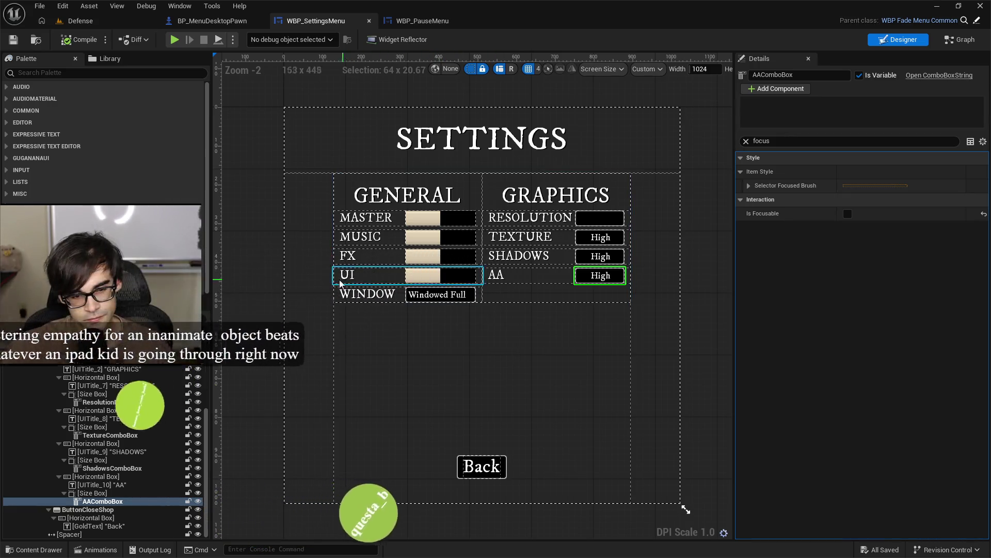
left_click(77, 44)
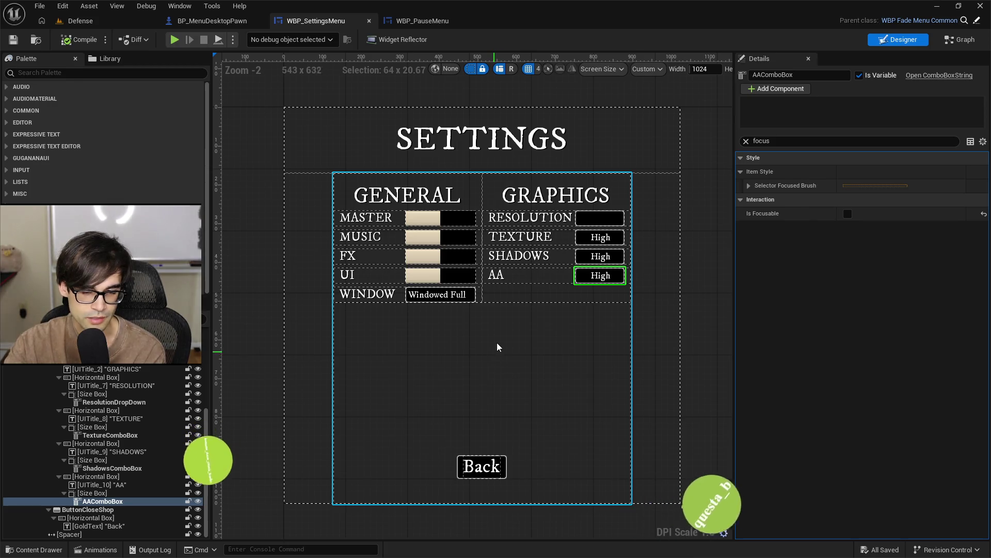
scroll(516, 328, "up", 2)
Adjust the WBP_SettingsMenu designer canvas view, then switch to the Brave window with the pastebin.com page
scroll(528, 338, "down", 2)
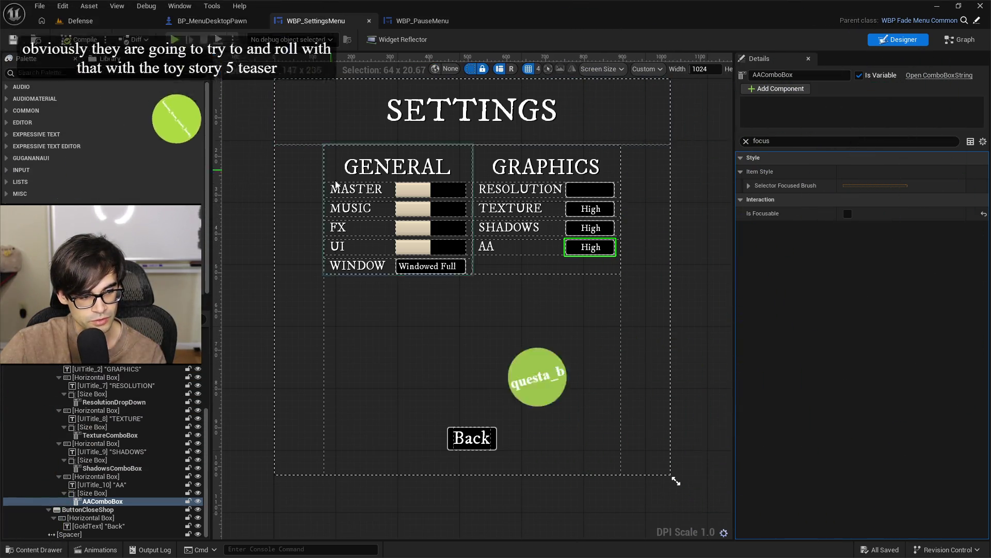
left_click_drag(285, 194, 301, 217)
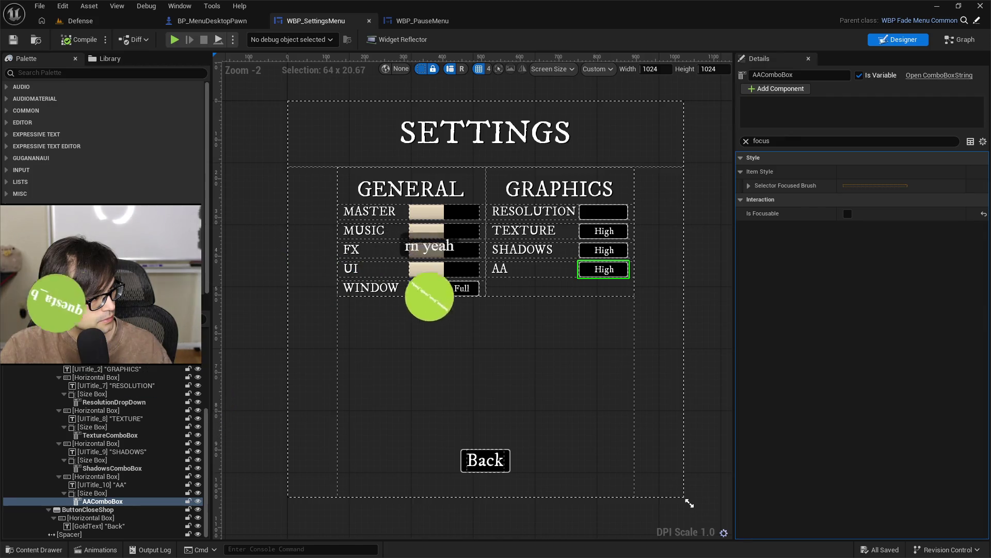
key("alt+Tab")
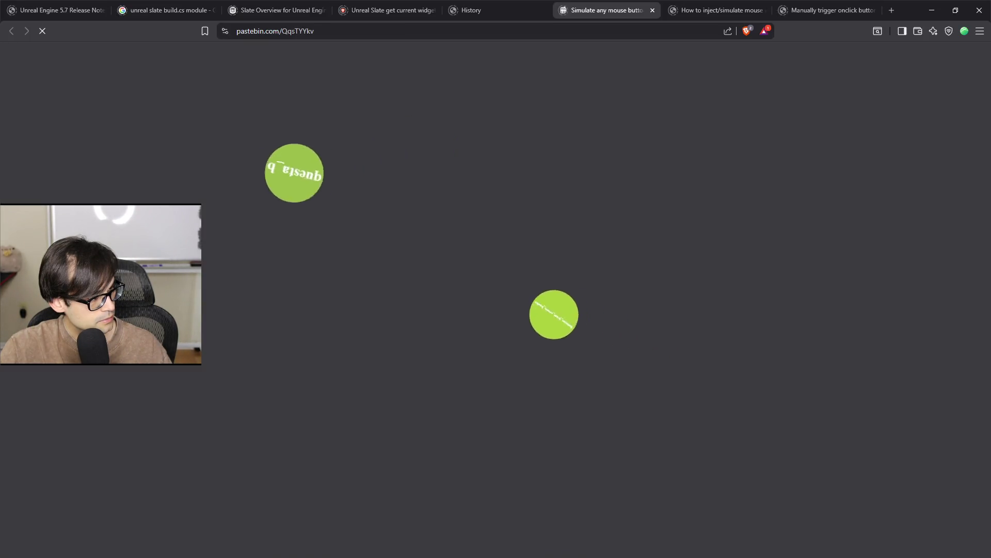
Search 'toy story 5' in a new tab, open the IMDb result and close the Wikipedia tab
left_click(895, 16)
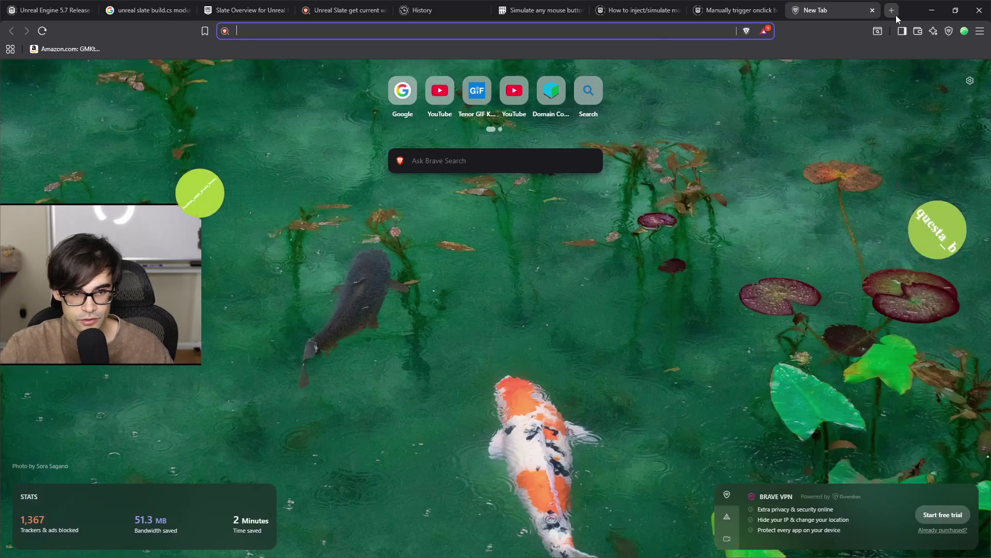
type("toy story 5")
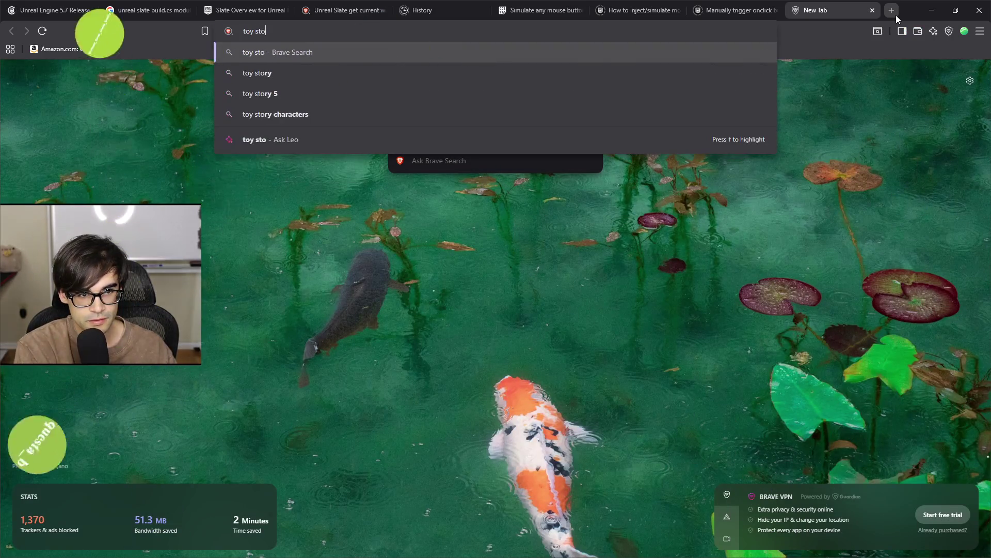
key("Return")
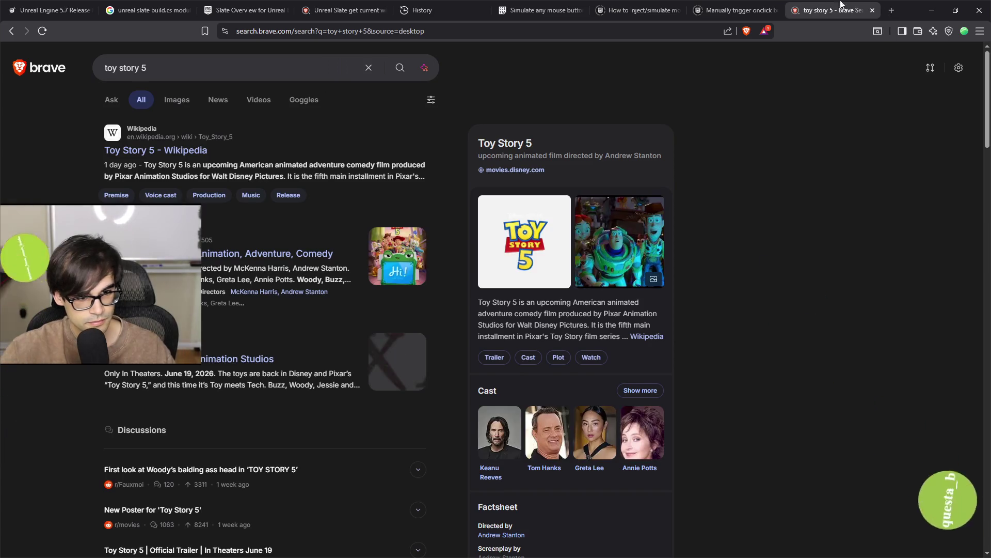
middle_click(189, 155)
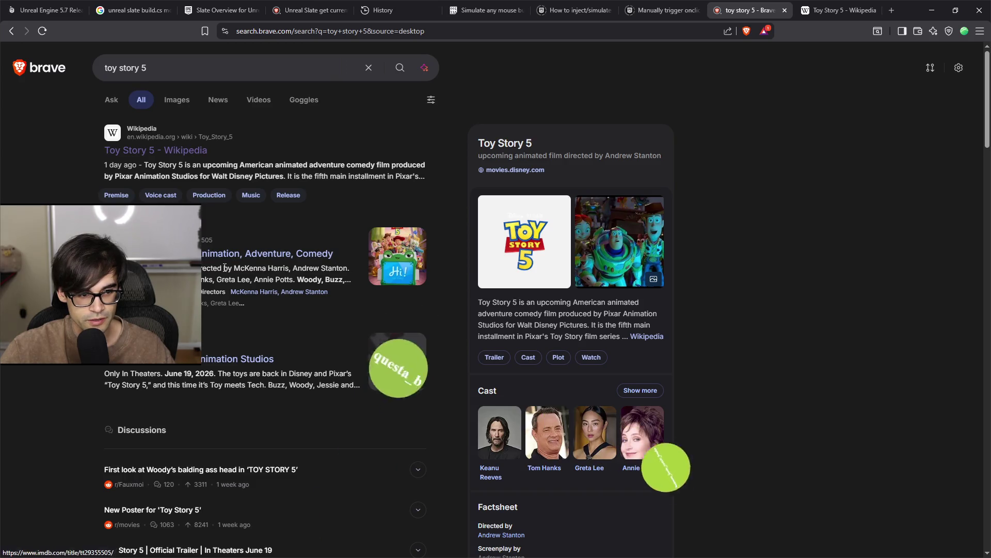
middle_click(202, 258)
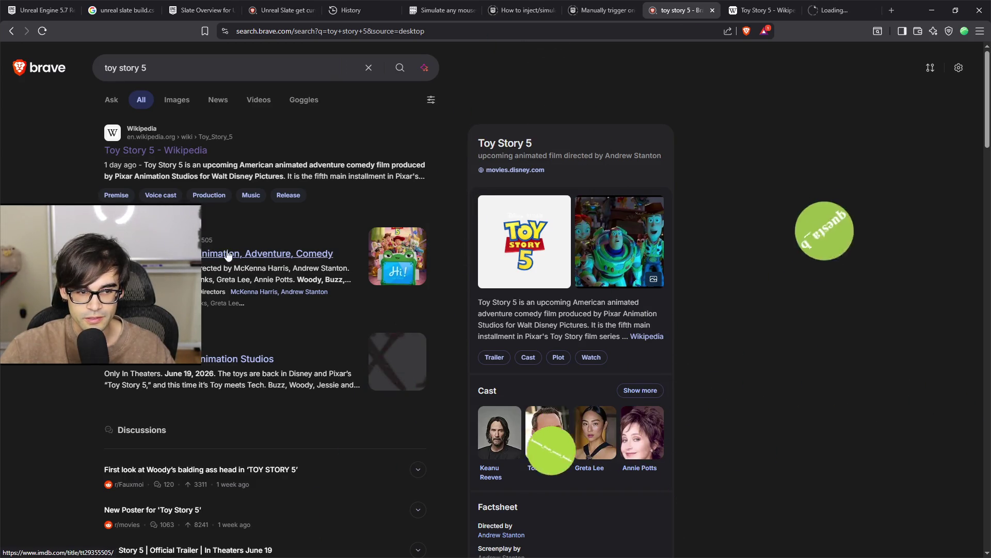
left_click(837, 10)
left_click(793, 11)
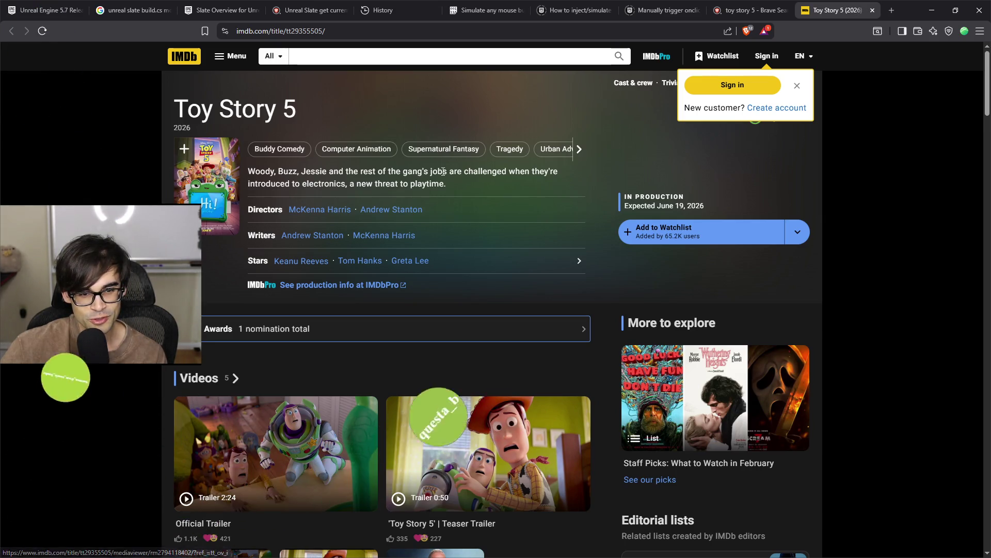
Open the Toy Story 5 poster in IMDb's image viewer and page forward through several photos
left_click_drag(454, 185, 247, 172)
left_click(203, 209)
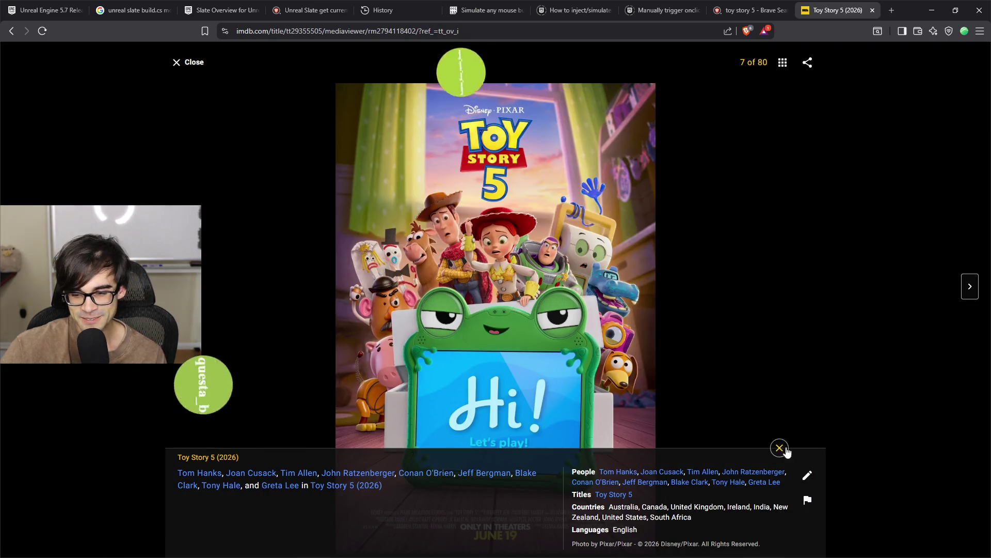
left_click(781, 449)
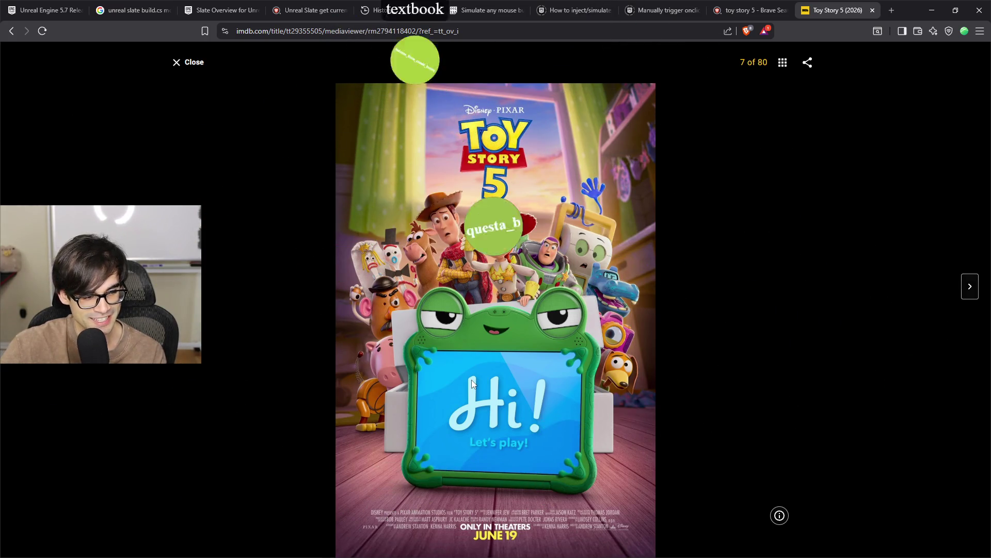
left_click(965, 293)
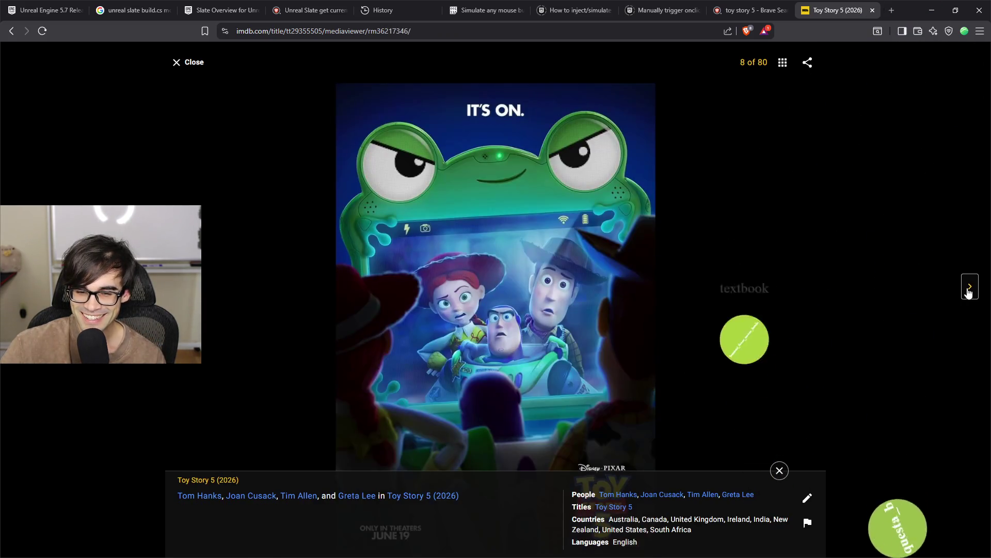
left_click(967, 293)
left_click(969, 293)
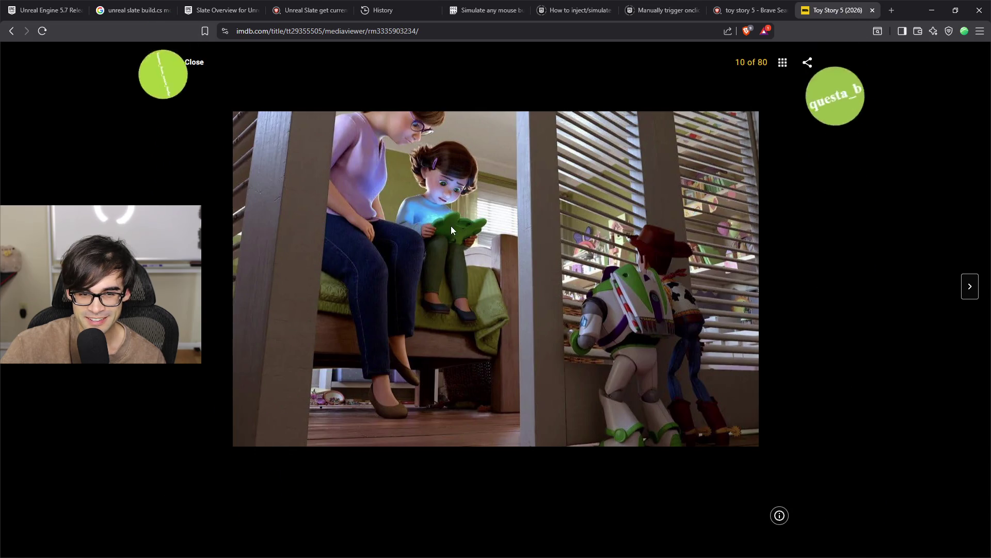
left_click(971, 291)
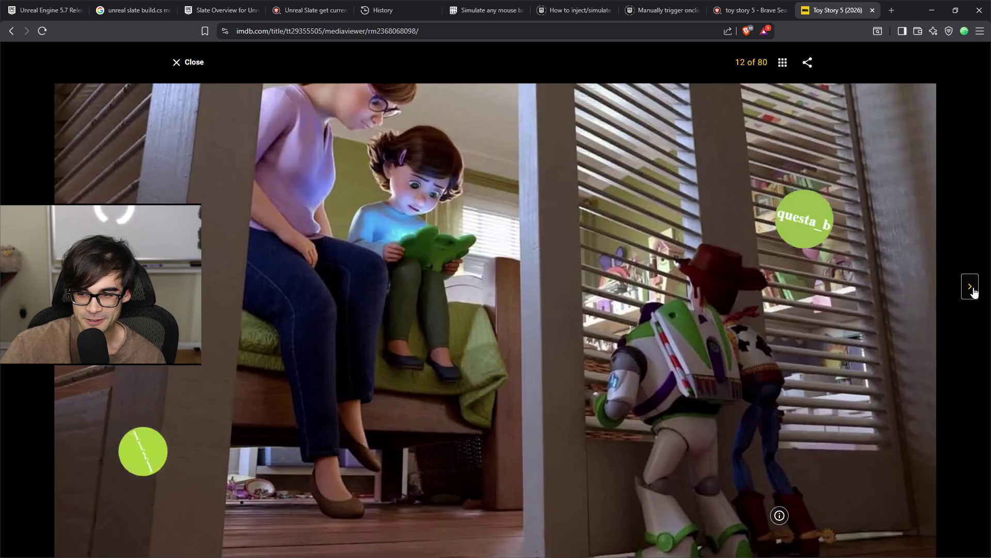
left_click(971, 289)
left_click(971, 289)
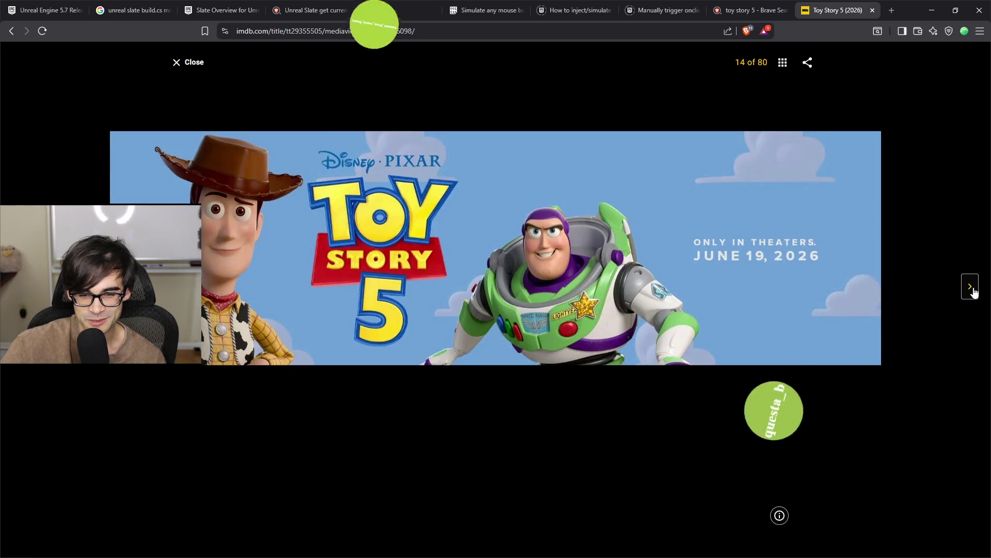
left_click(973, 292)
Page on to the Spanish ¡Hola! poster, image 34 of 80, then close the photo viewer
key("Left")
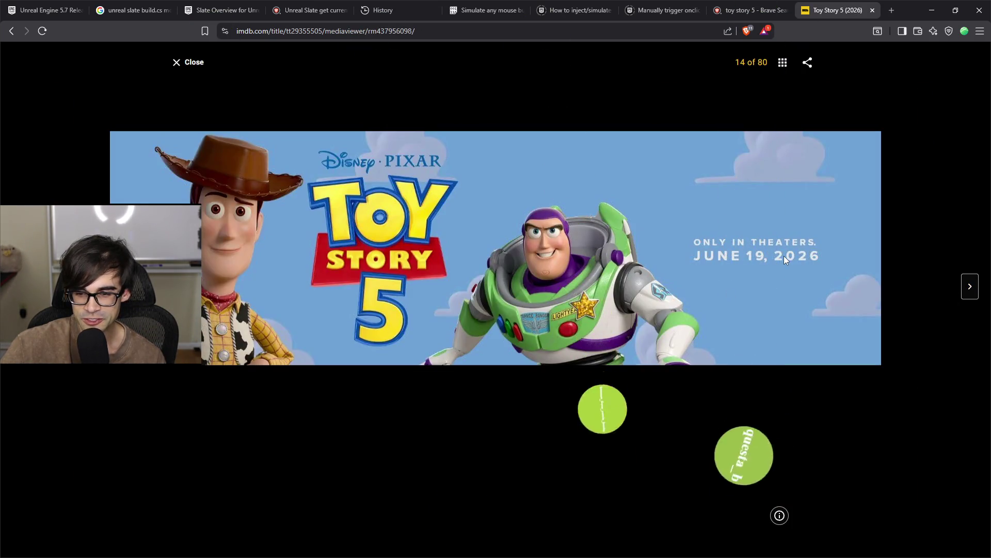
left_click(970, 291)
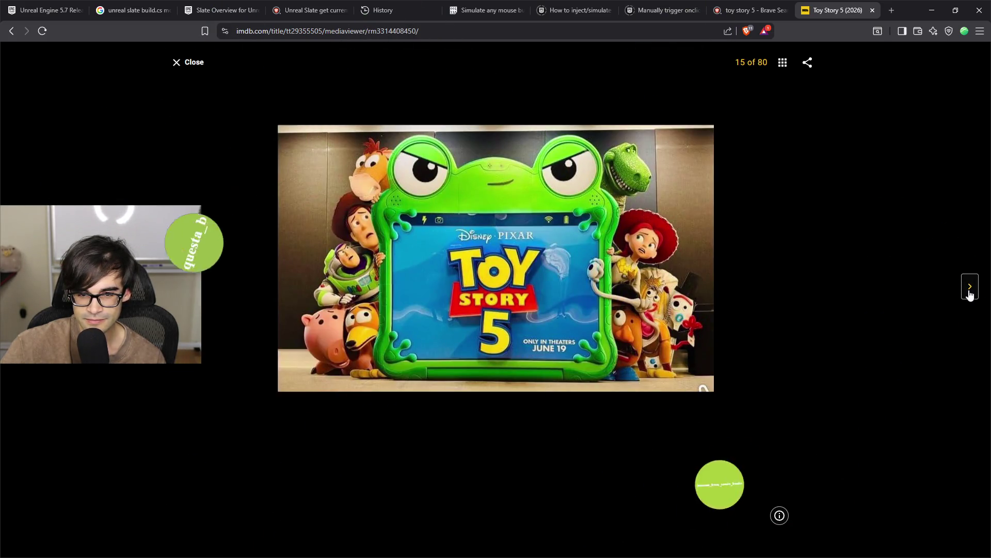
left_click(970, 292)
left_click(970, 292)
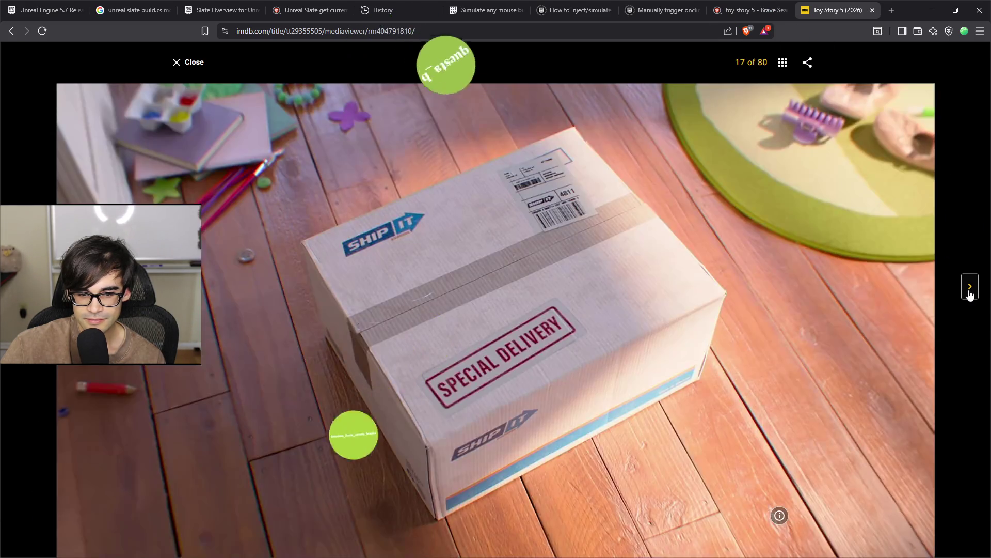
left_click(970, 292)
left_click(970, 291)
left_click(969, 292)
left_click(970, 292)
left_click(970, 292)
left_click(970, 292)
left_click(970, 292)
left_click(969, 291)
left_click(969, 292)
left_click(970, 292)
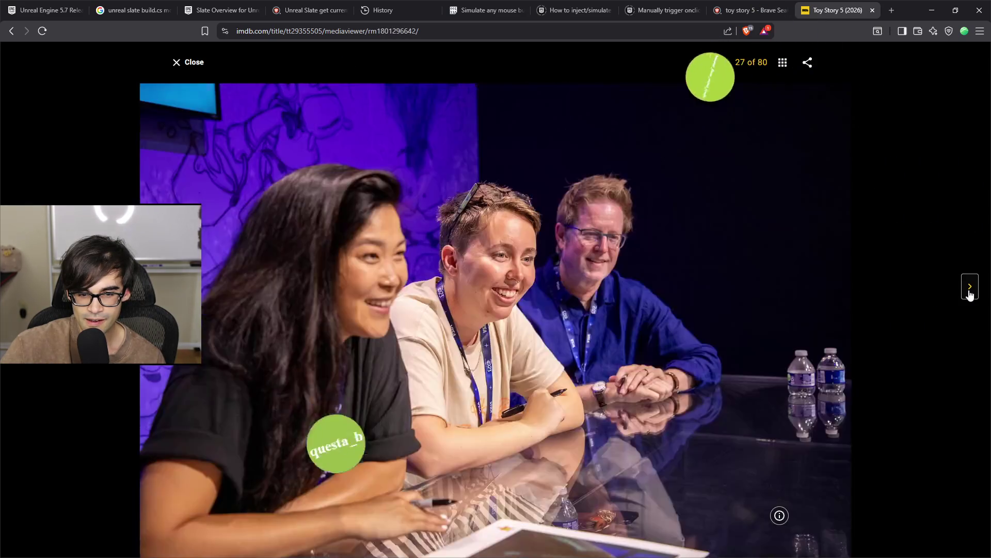
left_click(969, 291)
left_click(970, 292)
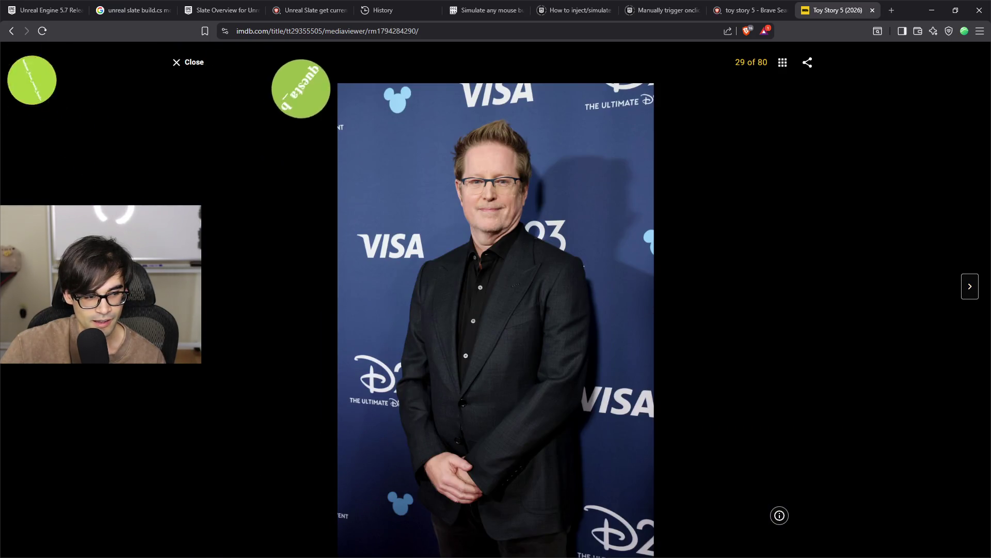
key("Left")
left_click(971, 290)
left_click(971, 289)
left_click(971, 289)
left_click(971, 290)
left_click(970, 289)
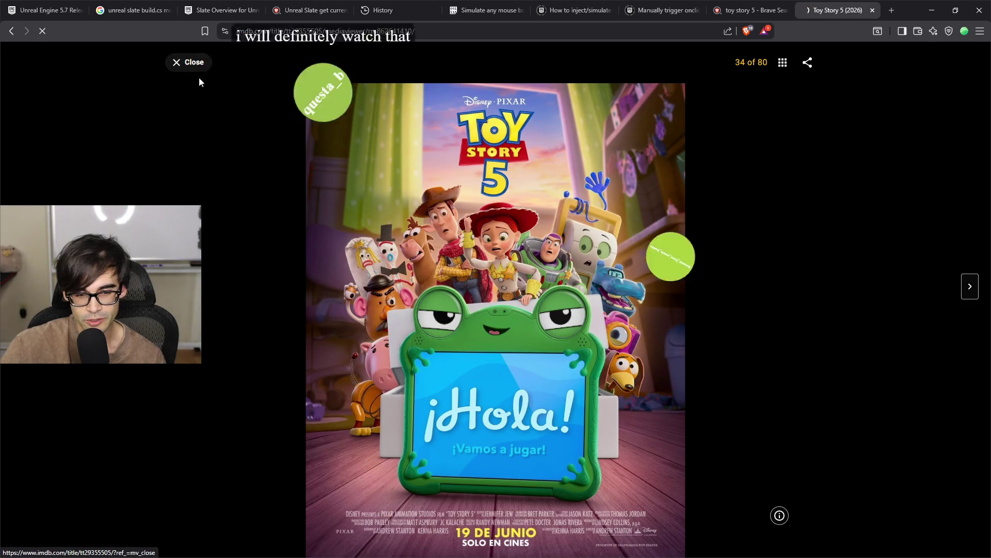
left_click(186, 70)
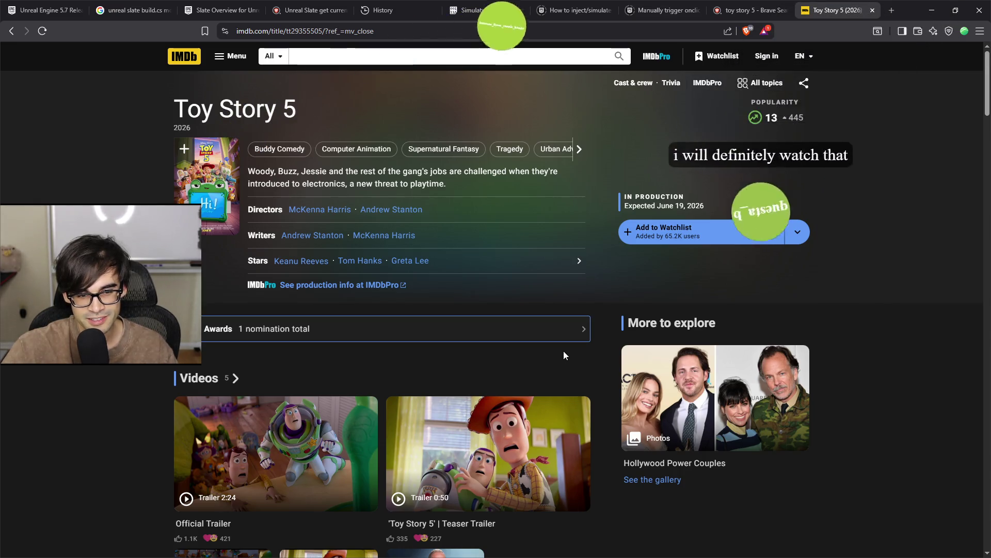
Scroll down through the Toy Story 5 IMDb title page and back up
scroll(566, 352, "down", 10)
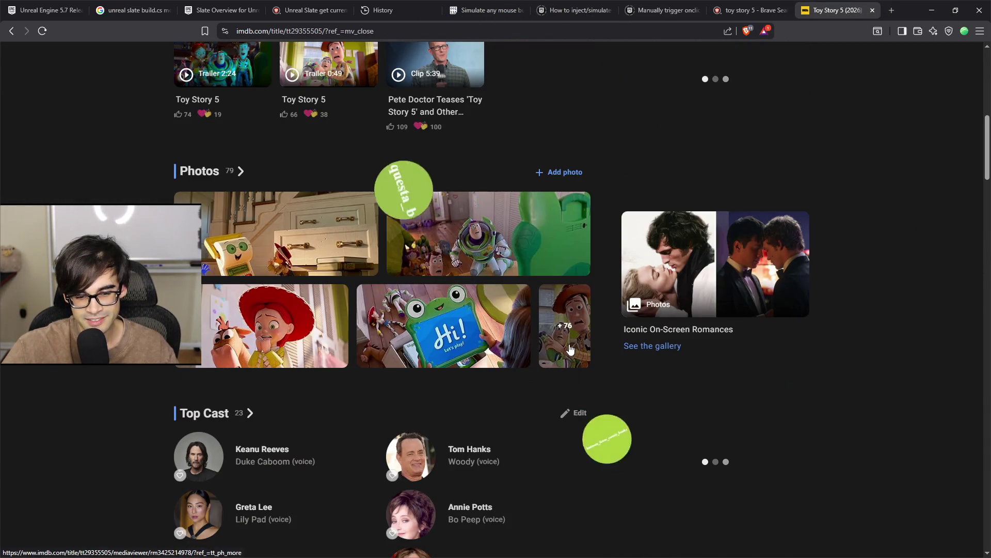
scroll(570, 349, "down", 2)
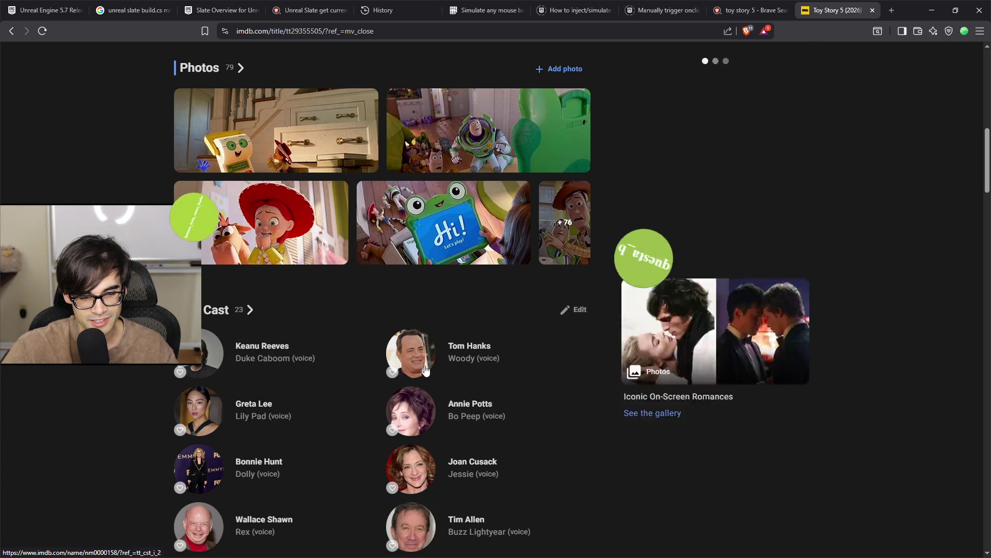
scroll(427, 398, "down", 2)
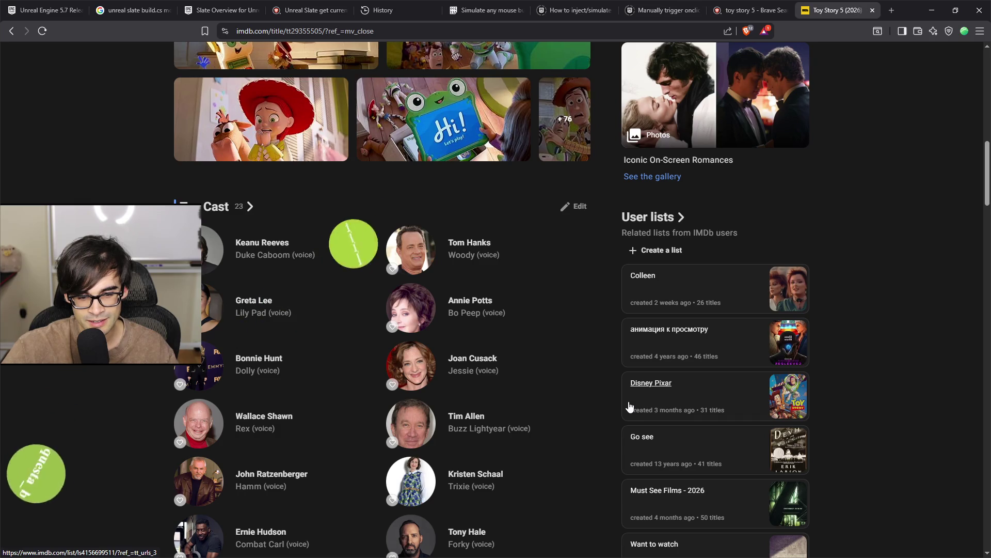
scroll(628, 402, "down", 1)
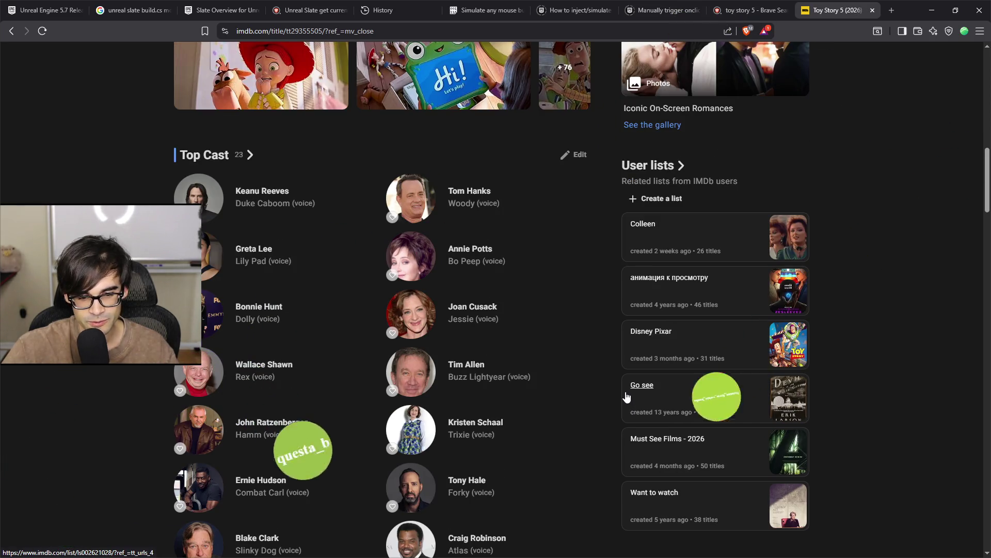
scroll(503, 408, "down", 2)
scroll(505, 414, "down", 2)
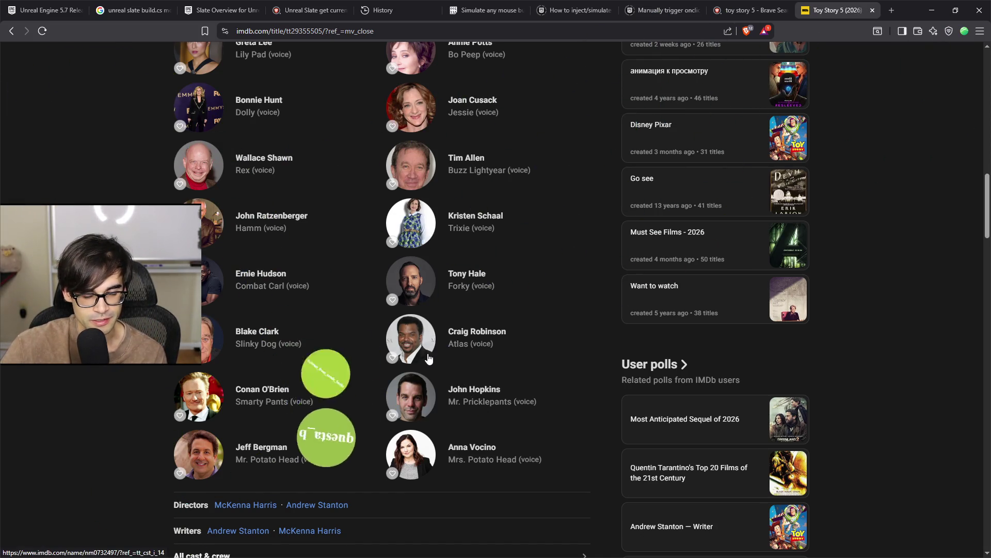
scroll(439, 367, "up", 5)
scroll(438, 363, "up", 10)
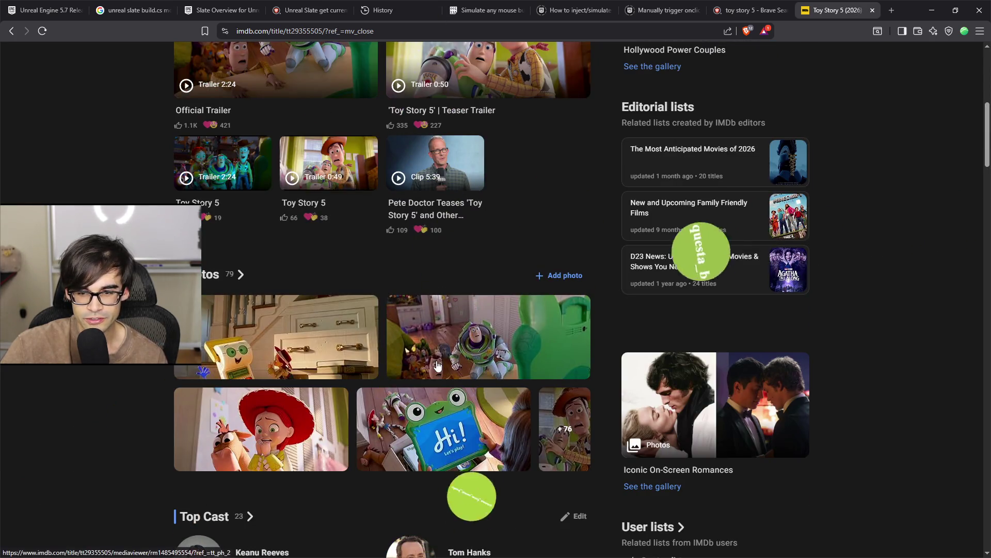
scroll(438, 366, "up", 5)
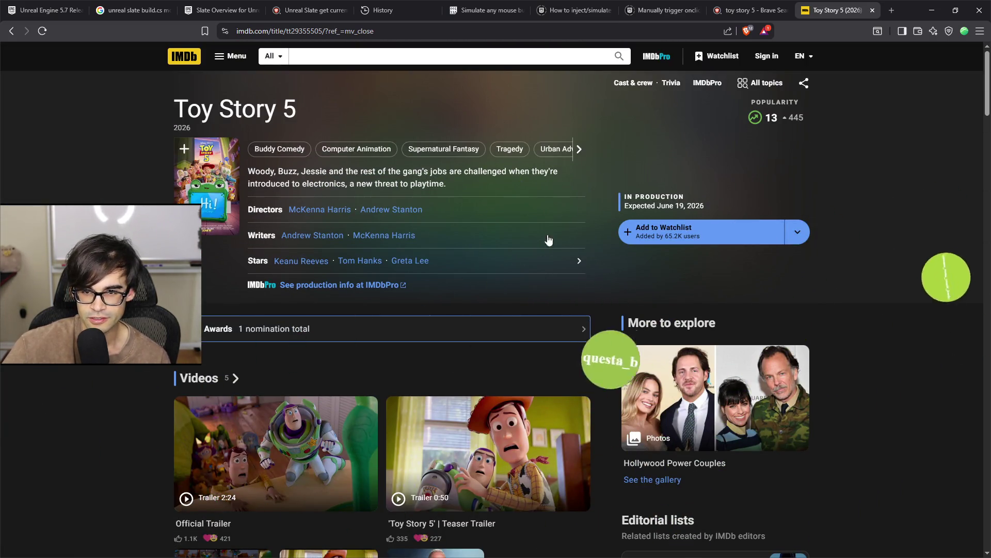
Close the IMDb page, the toy story 5 search results and the onclick forum tabs
left_click(871, 10)
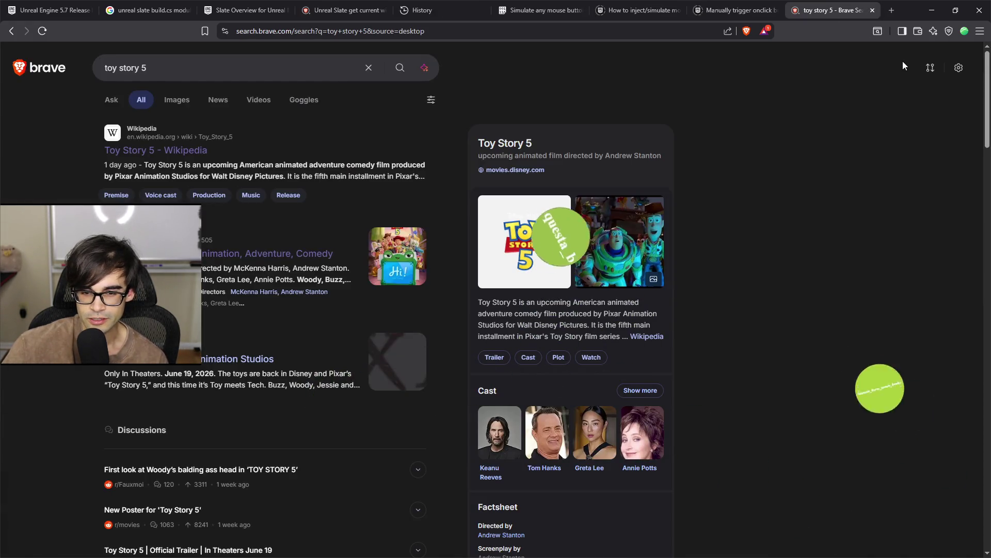
left_click(869, 11)
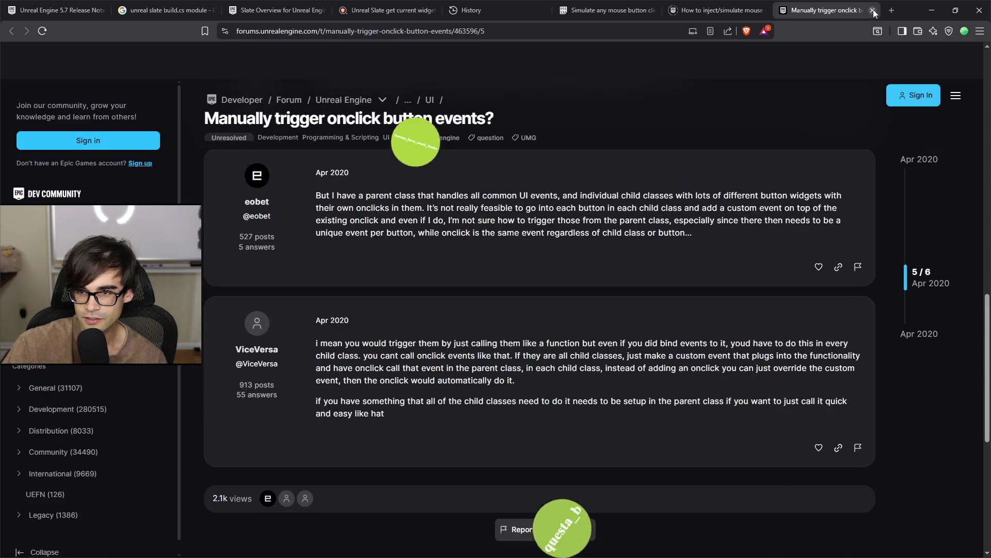
left_click(872, 11)
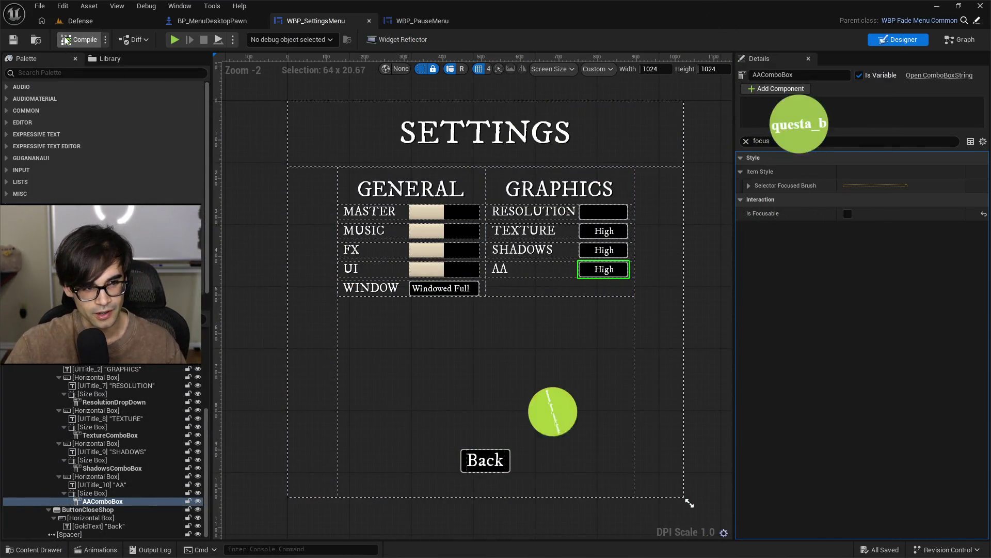
Compile and save WBP_SettingsMenu, then start a play-in-editor session on the Defense level
left_click(67, 41)
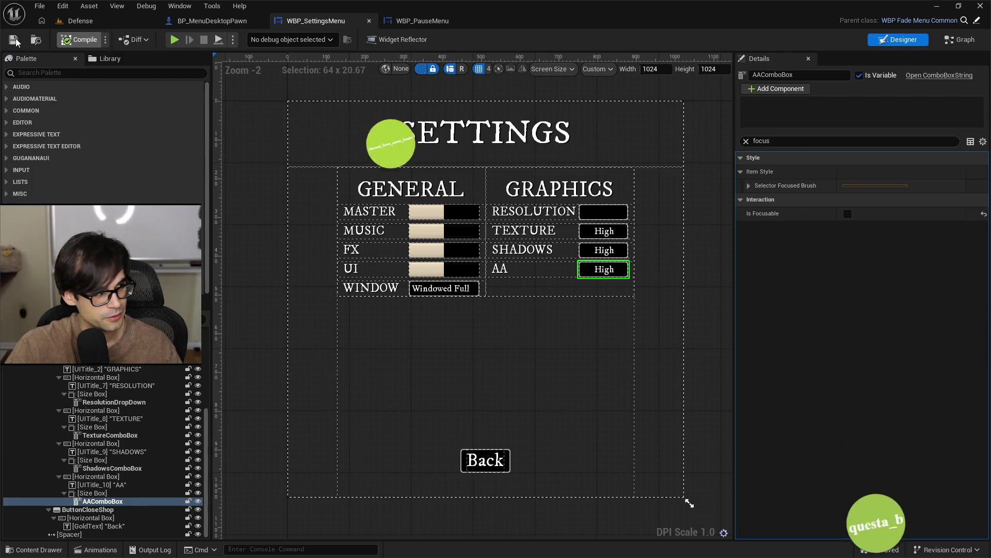
left_click(14, 40)
left_click(77, 20)
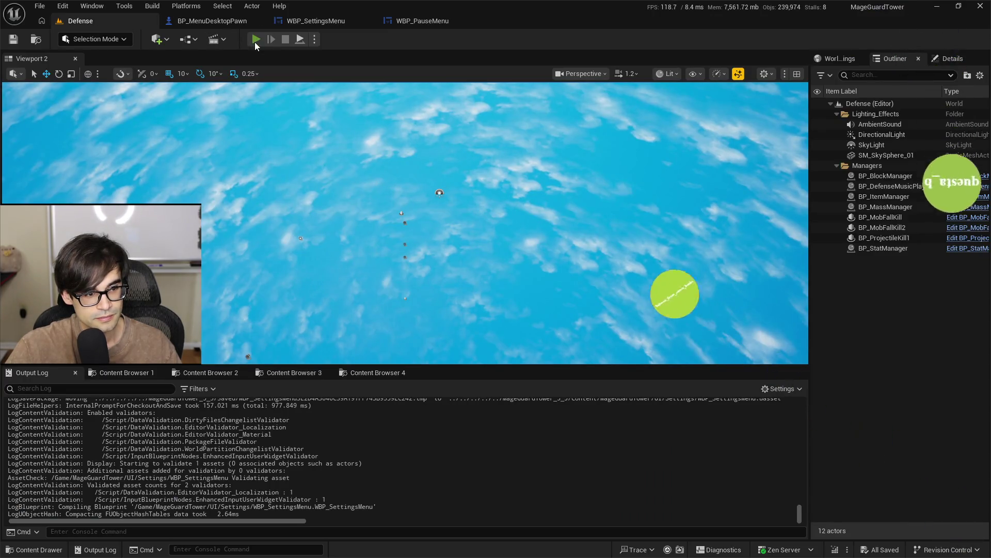
left_click(255, 40)
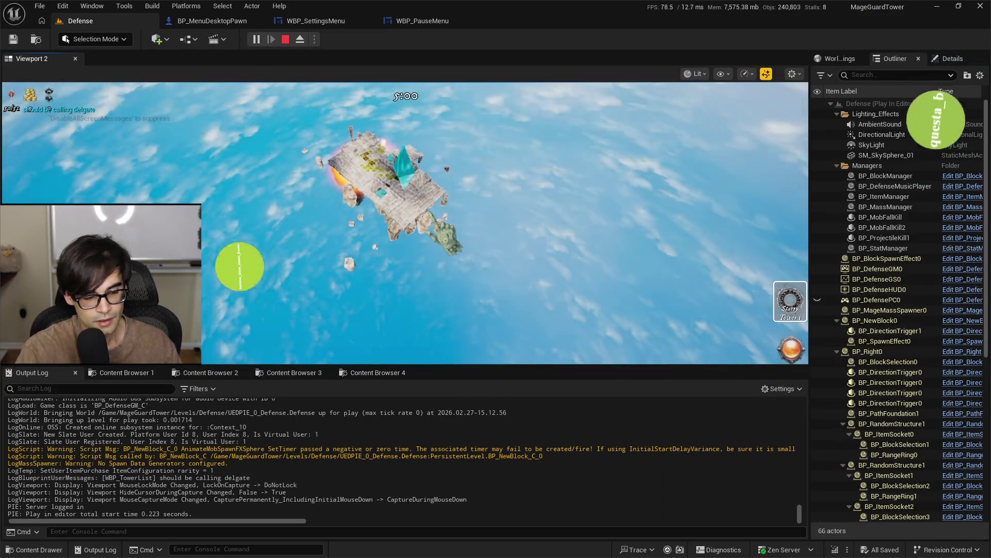
In the game's settings, set Texture to Med and Shadows to Epic, then stop play
key("Escape")
left_click(304, 195)
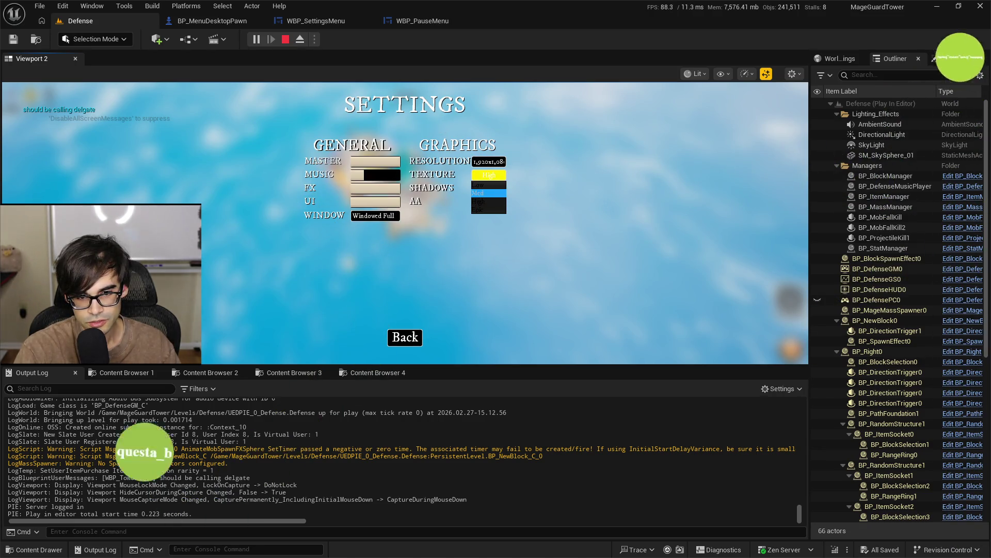
left_click(487, 175)
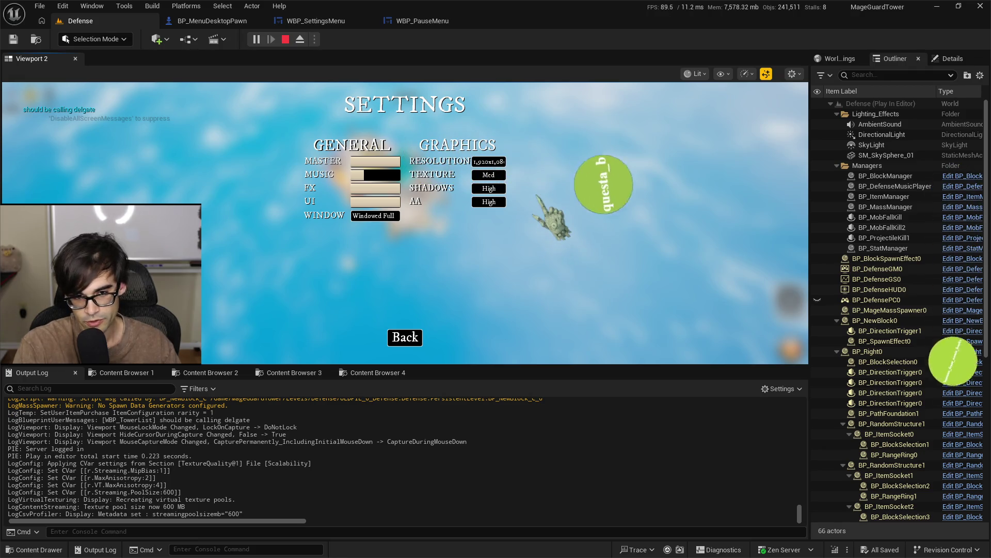
left_click(488, 188)
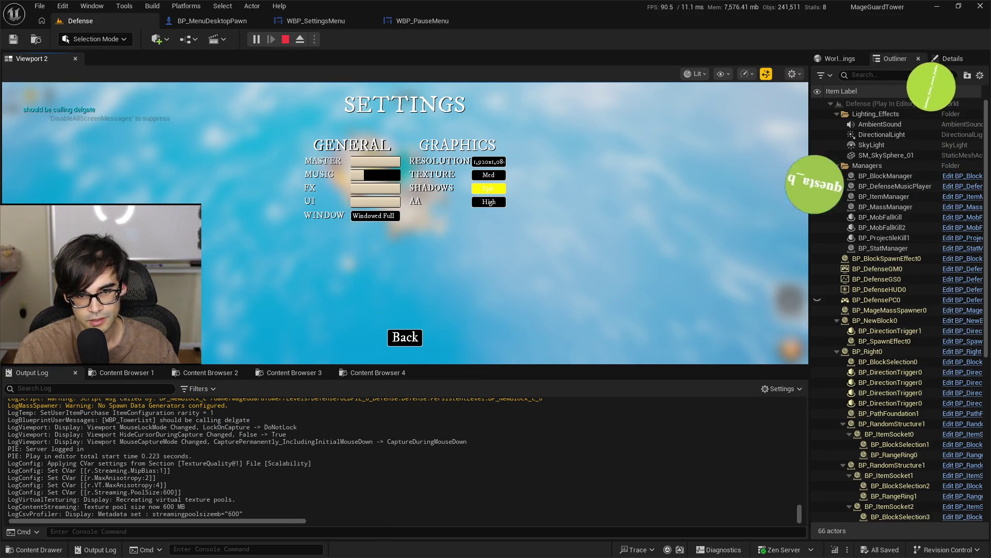
key("Escape")
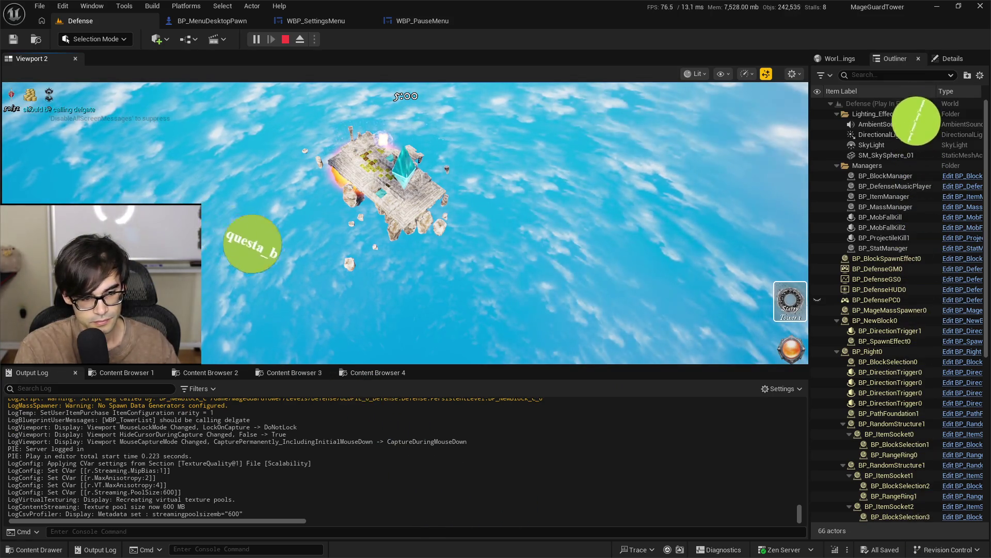
key("Escape")
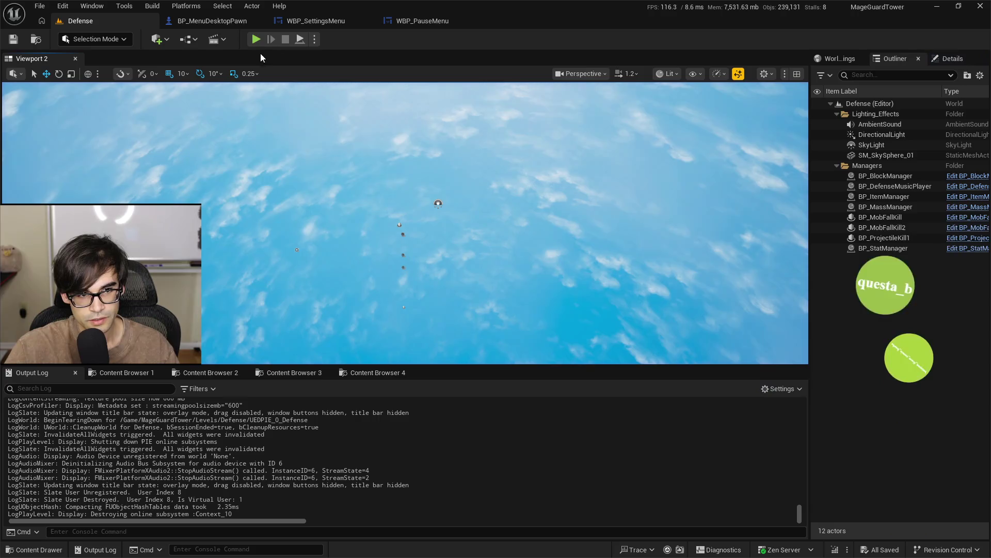
Play again, open the in-game settings and set Texture back to High
left_click(256, 40)
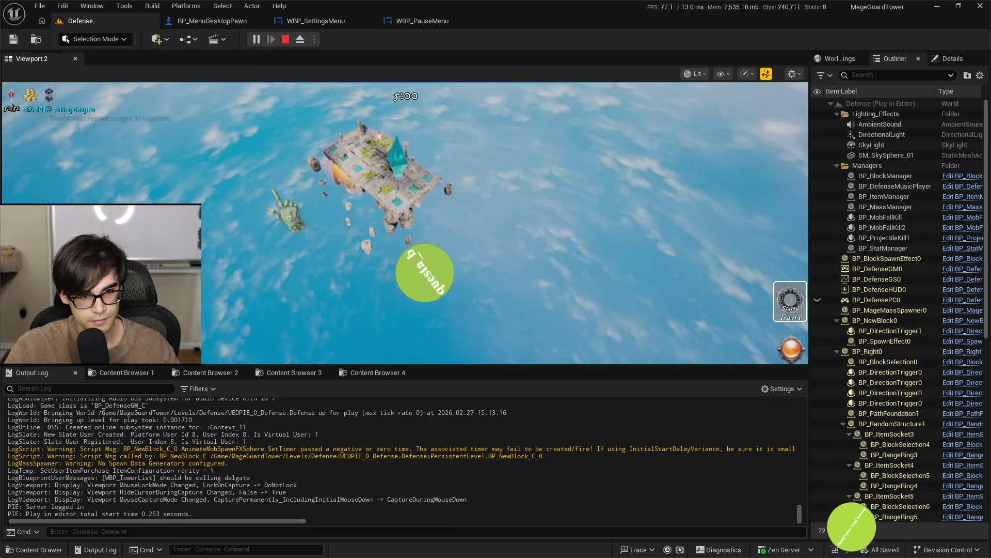
key("p")
left_click(294, 192)
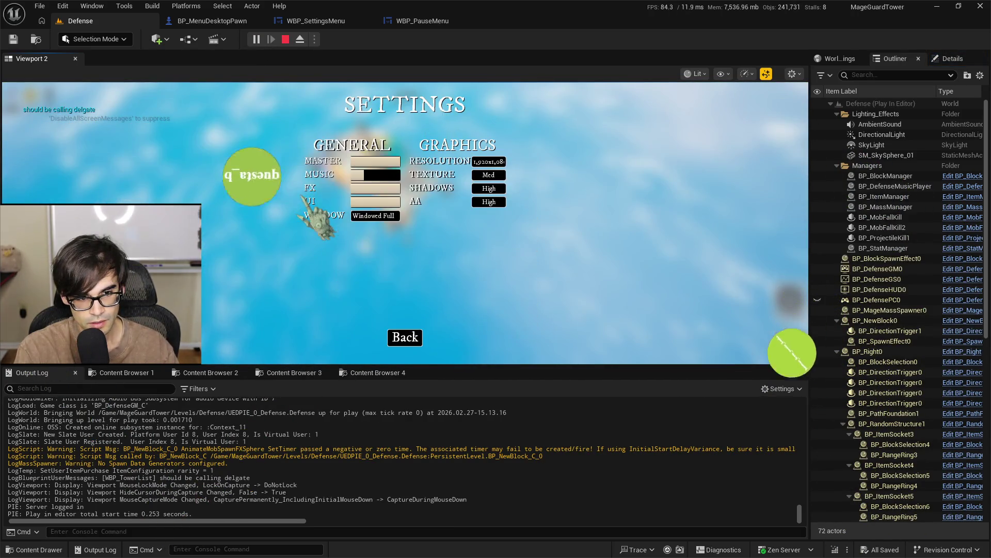
left_click(486, 201)
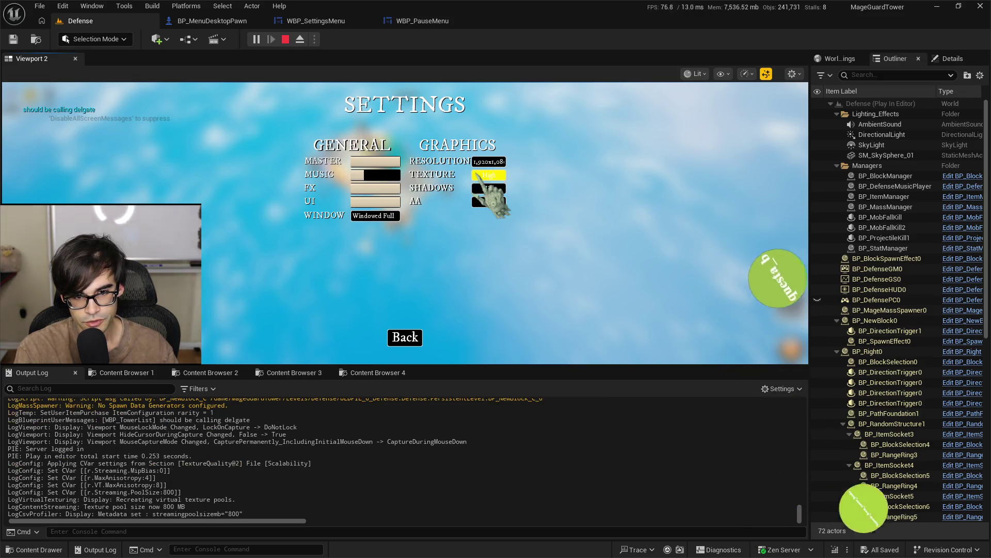
left_click(626, 227)
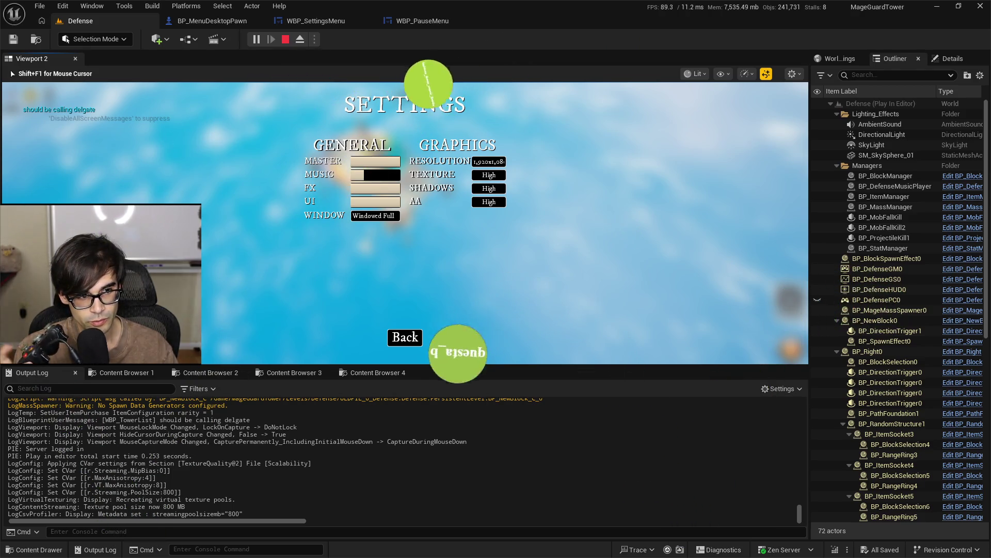
left_click(608, 202)
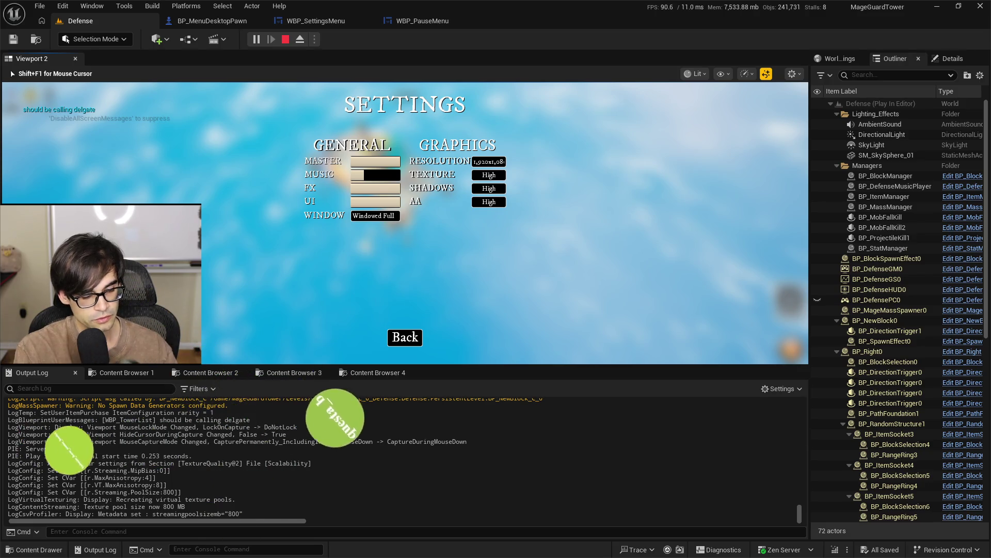
Free the mouse with Shift+F1, lower Texture to Med, stop play and return to WBP_SettingsMenu
key("shift+F1")
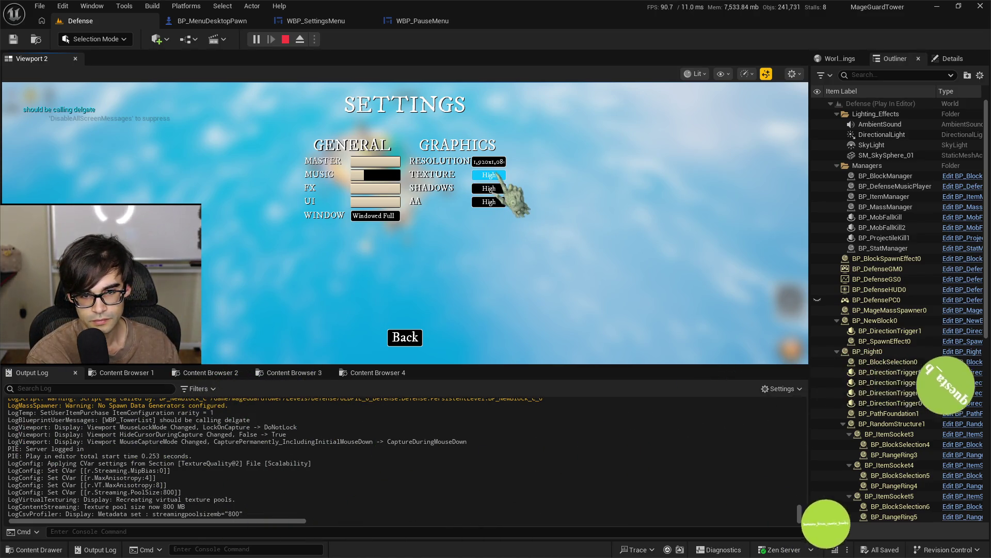
left_click(497, 176)
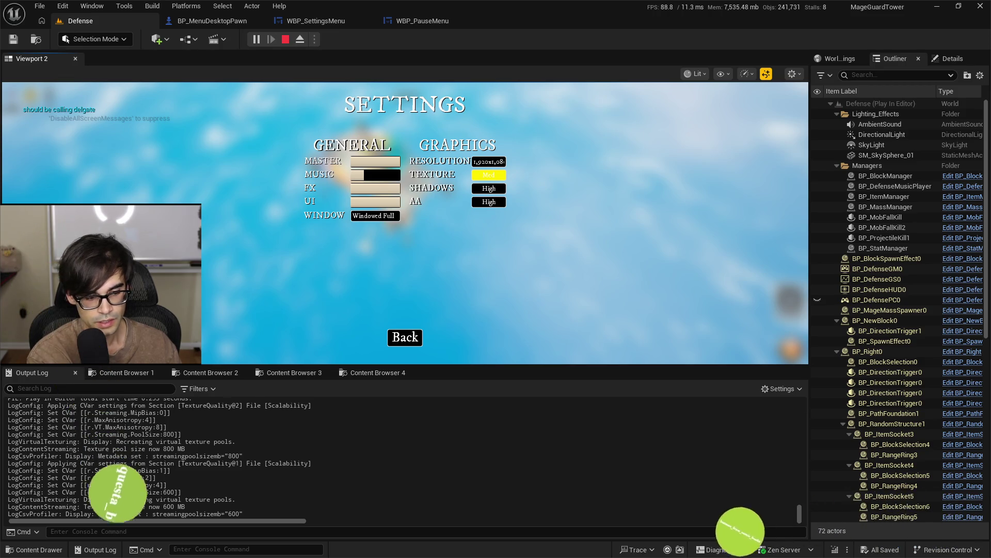
key("Escape")
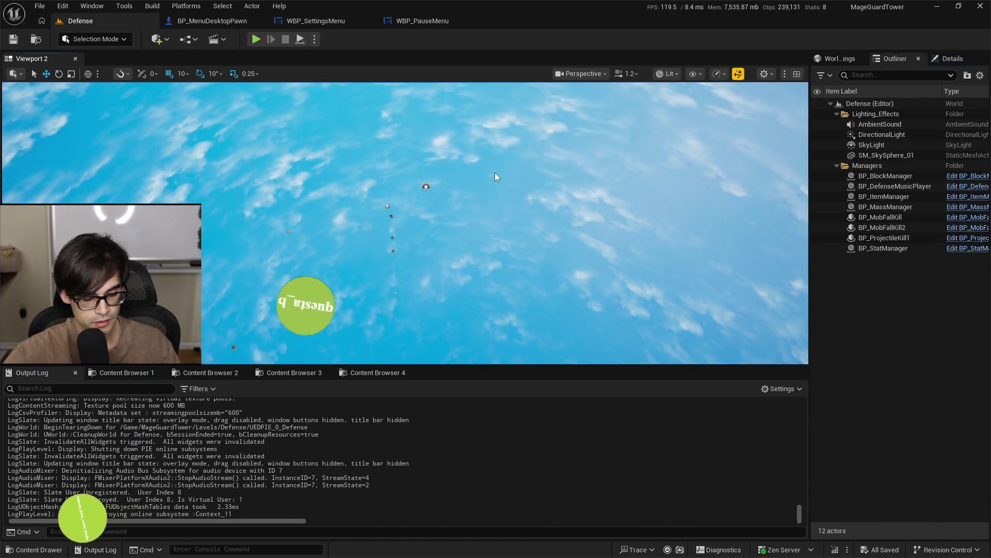
key("alt+Tab")
key("alt+Tab")
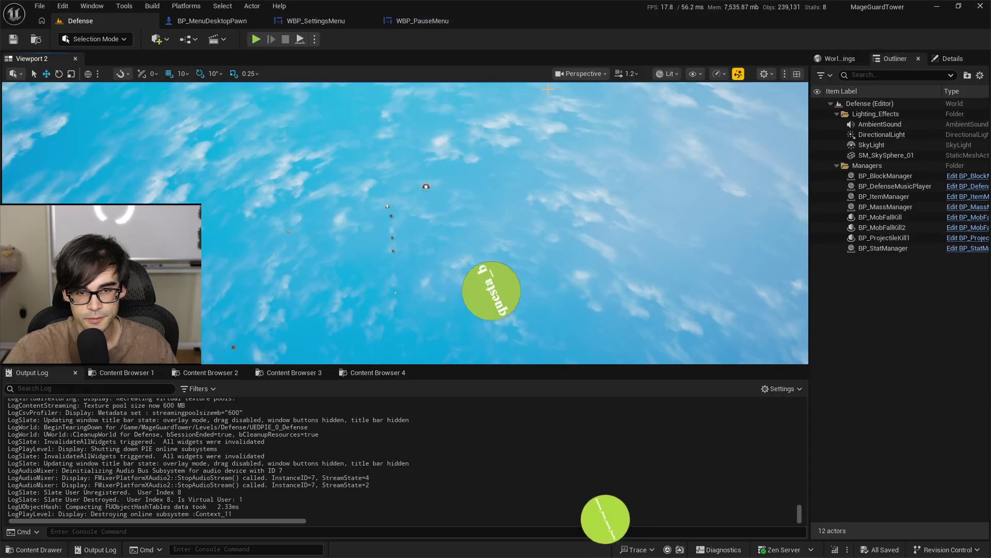
left_click(422, 22)
left_click(305, 22)
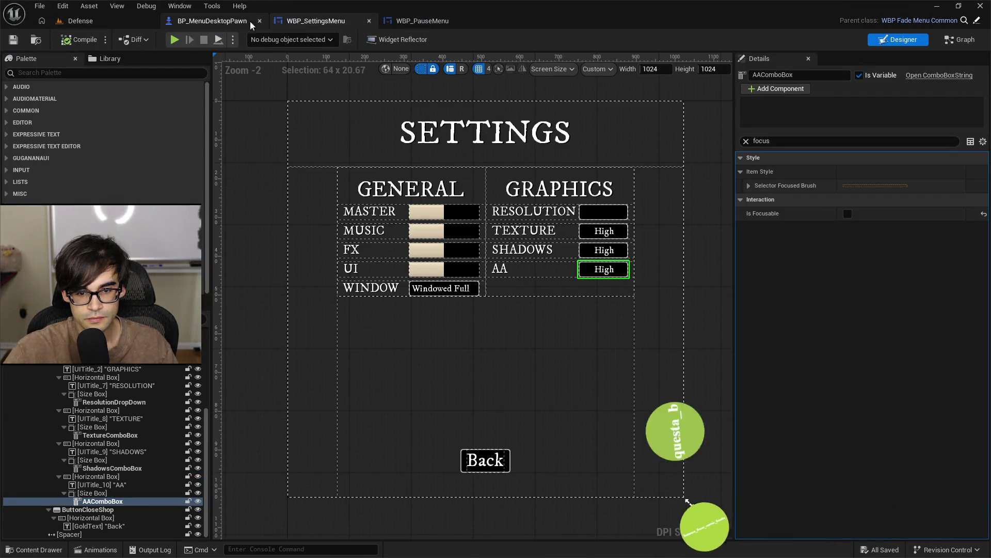
key("alt+Tab")
scroll(731, 196, "down", 5)
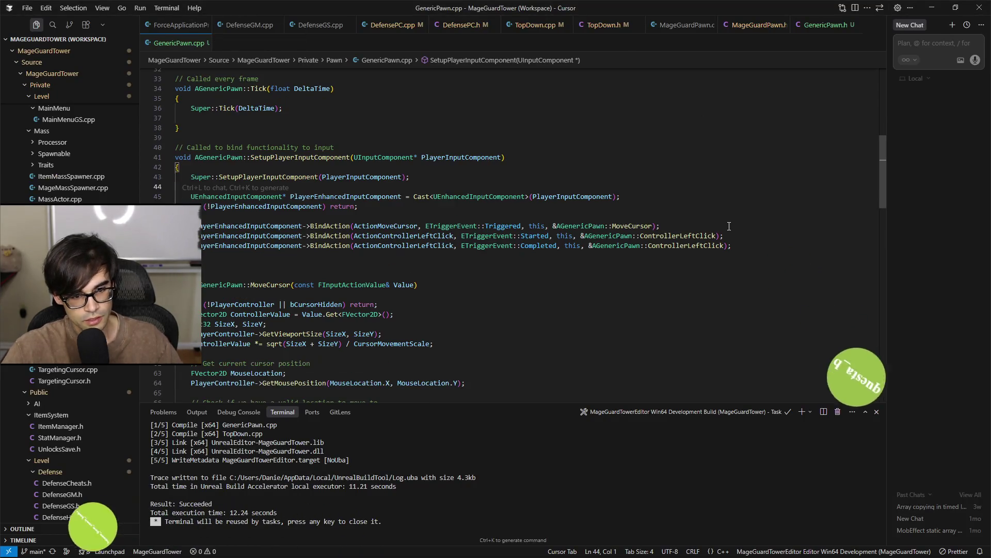
scroll(720, 202, "down", 15)
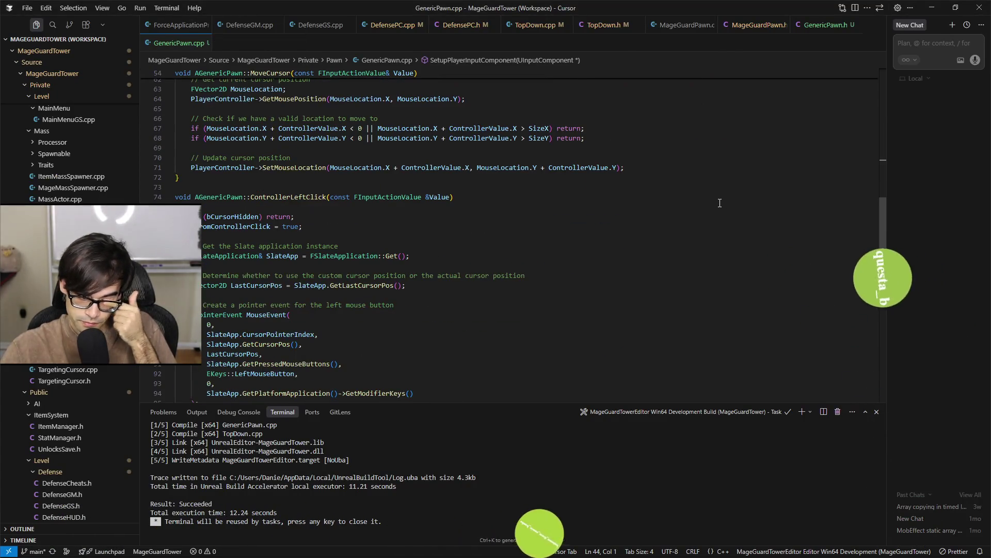
scroll(720, 203, "down", 3)
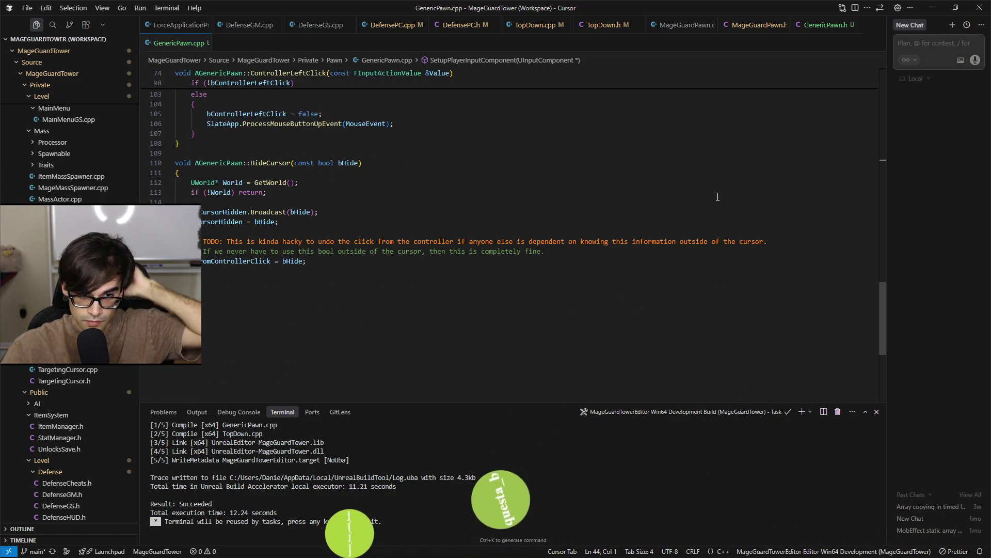
scroll(667, 228, "up", 2)
left_click(300, 263)
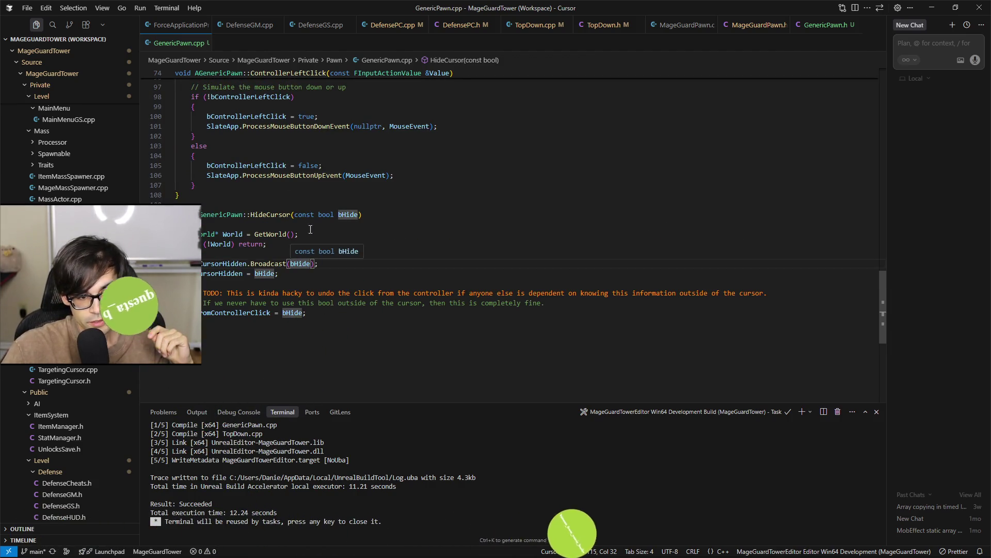
left_click(274, 215)
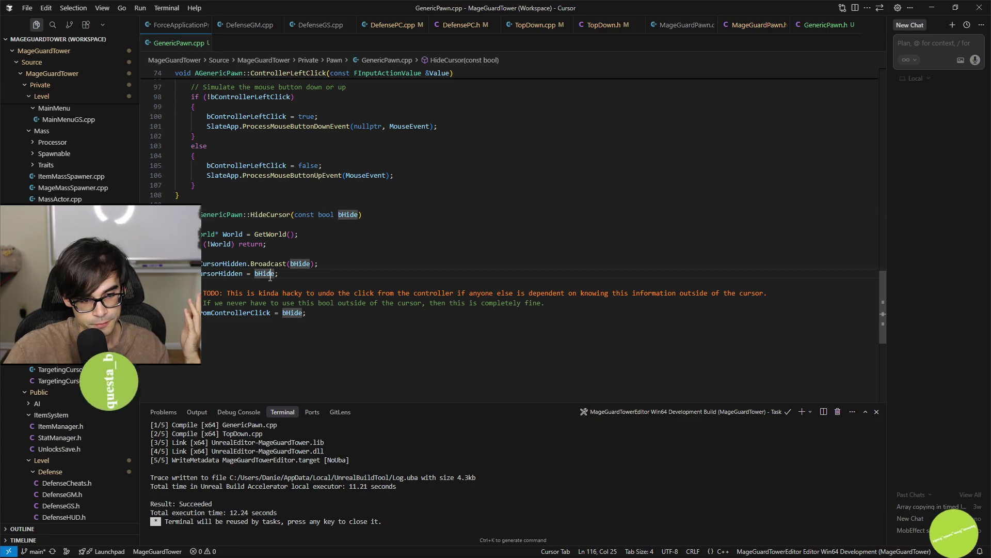
left_click(252, 313)
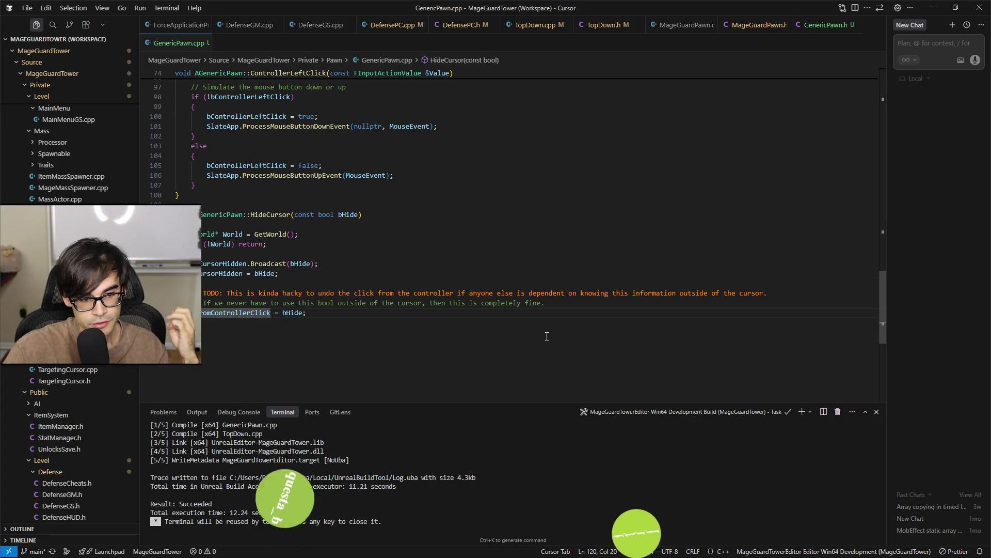
scroll(541, 345, "up", 6)
scroll(537, 343, "up", 8)
left_click(244, 268)
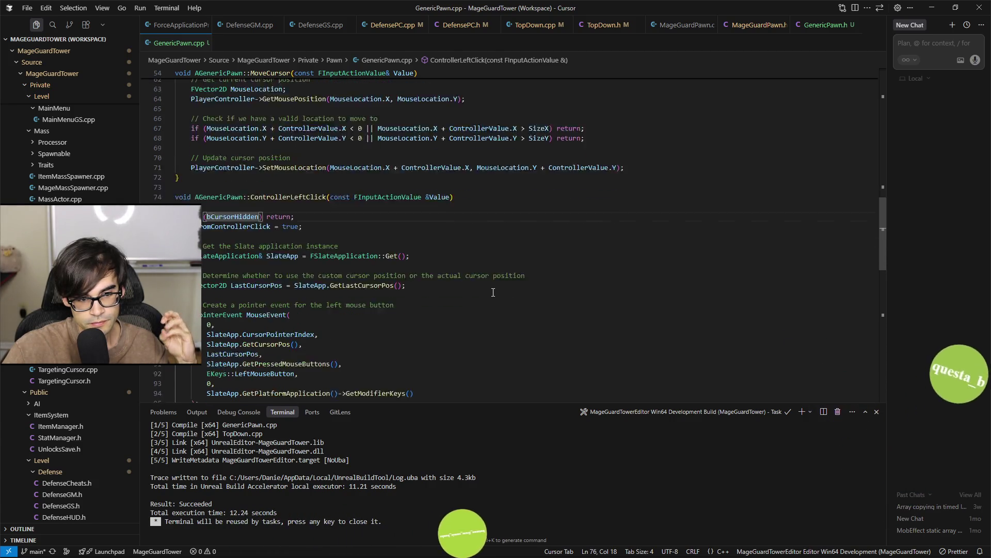
scroll(494, 292, "down", 3)
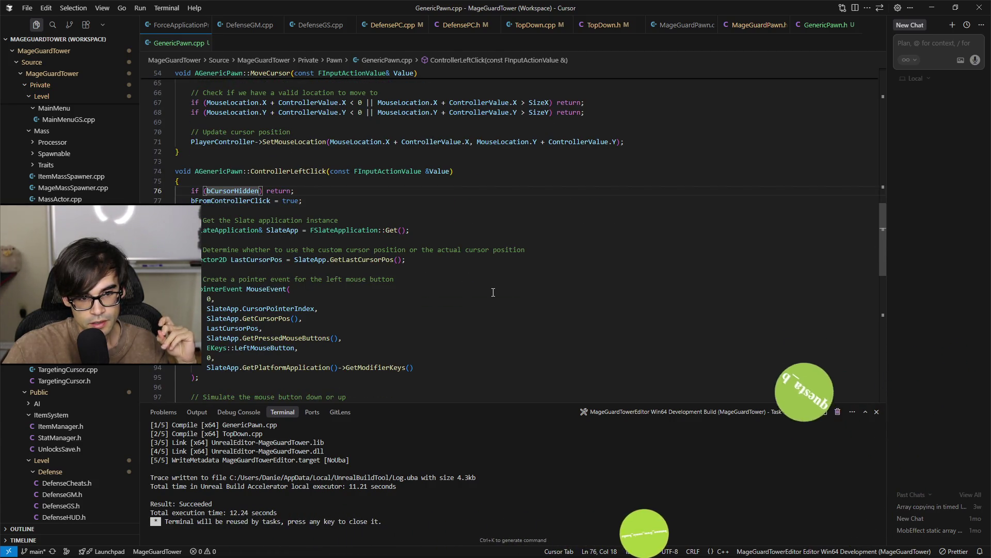
scroll(494, 292, "down", 5)
scroll(493, 293, "down", 4)
left_click(262, 214)
left_click(353, 214)
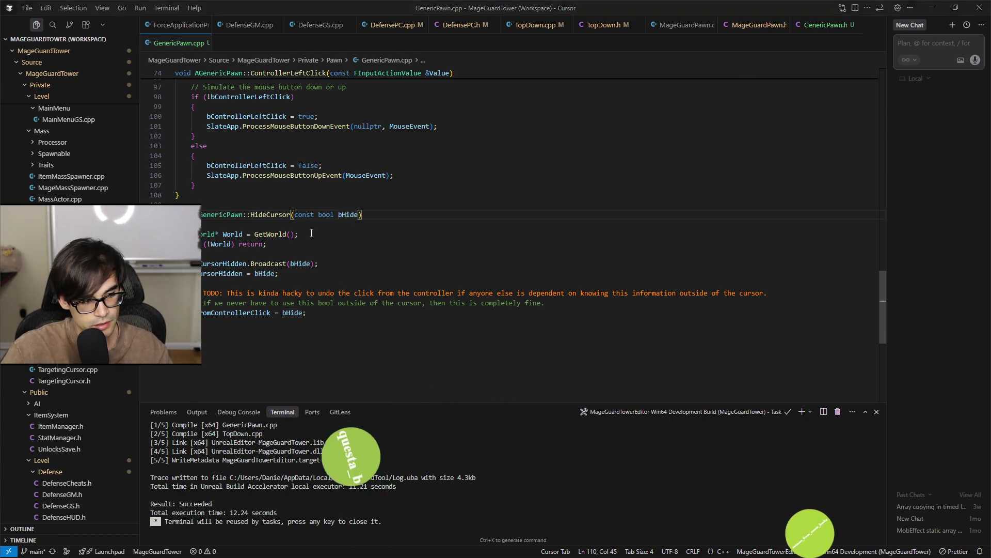
key("alt+Tab")
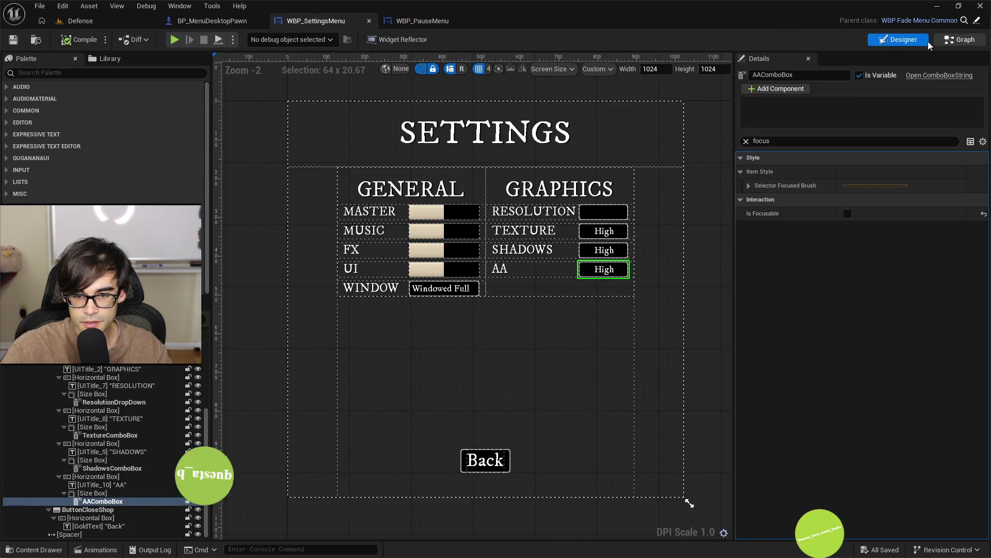
In the event graph, wire the Shadows switch's Direct exit to Get Game User Settings
left_click(955, 41)
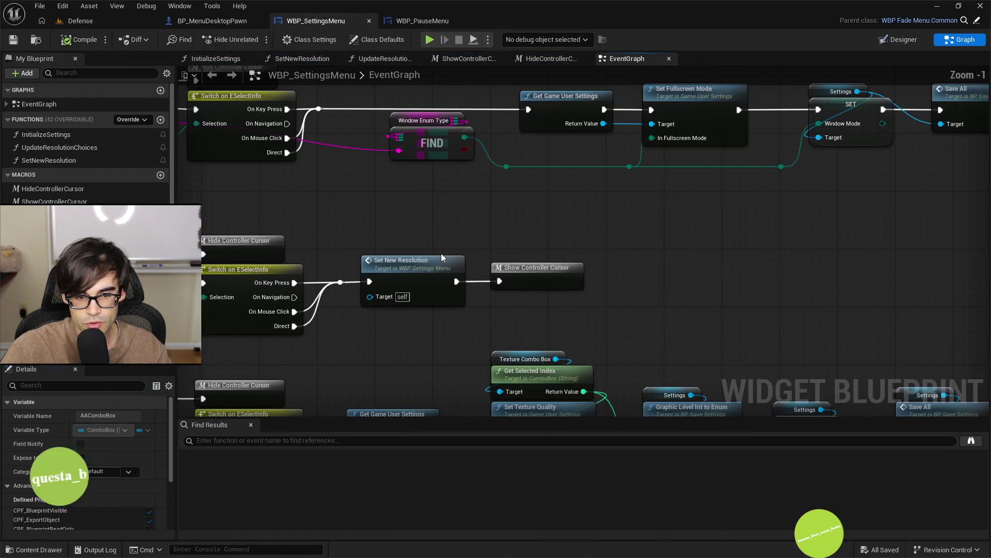
scroll(582, 224, "up", 2)
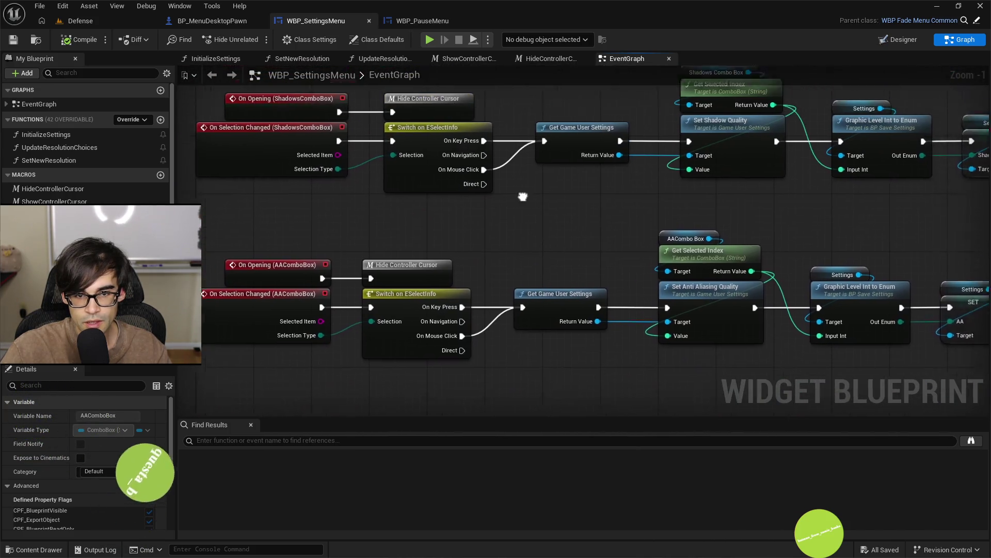
left_click_drag(465, 205, 528, 163)
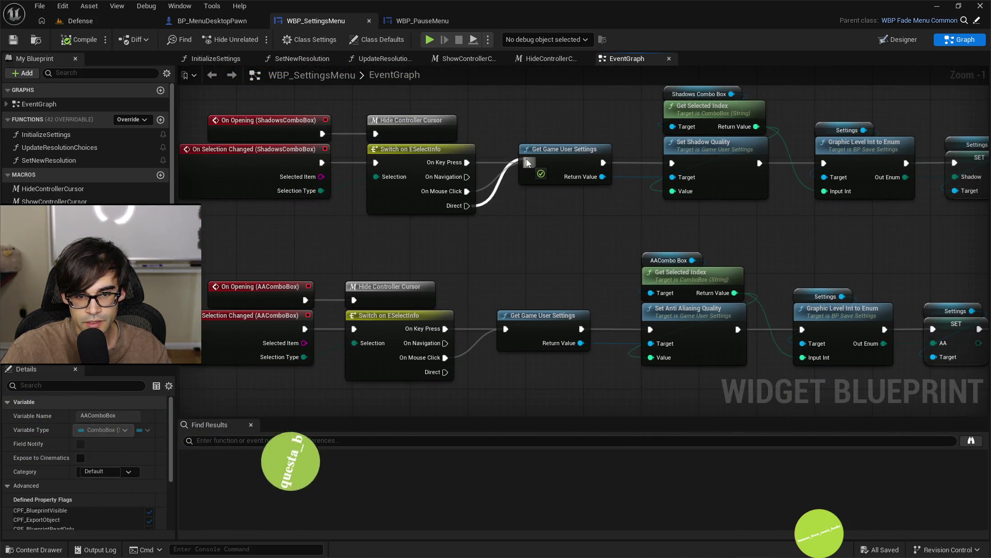
mouse_move(468, 288)
left_mouse_down()
mouse_move(510, 249)
mouse_move(526, 249)
left_mouse_up()
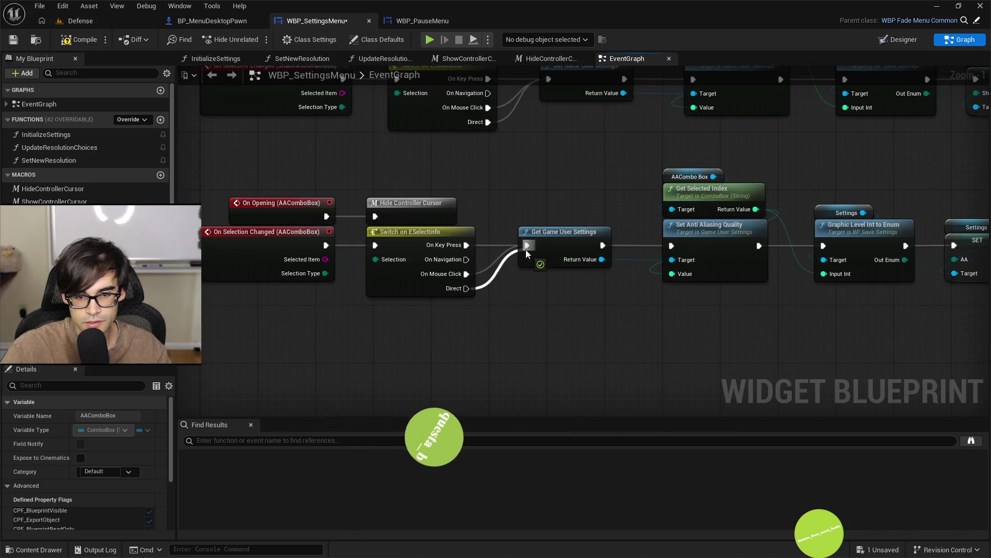
Bring the Texture and Shadows node rows into view, then launch a play test with Alt+P
scroll(522, 250, "down", 3)
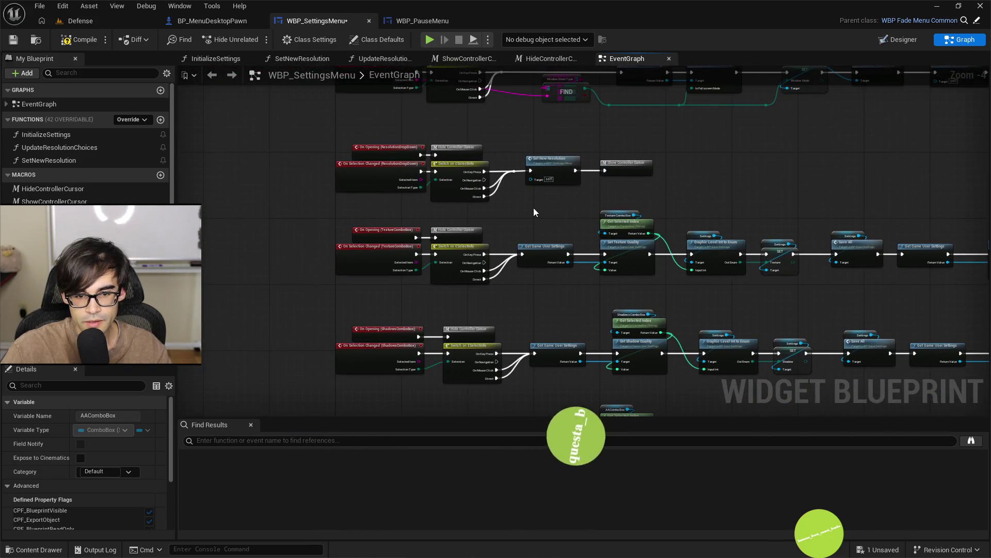
scroll(534, 208, "up", 3)
left_click_drag(547, 197, 539, 82)
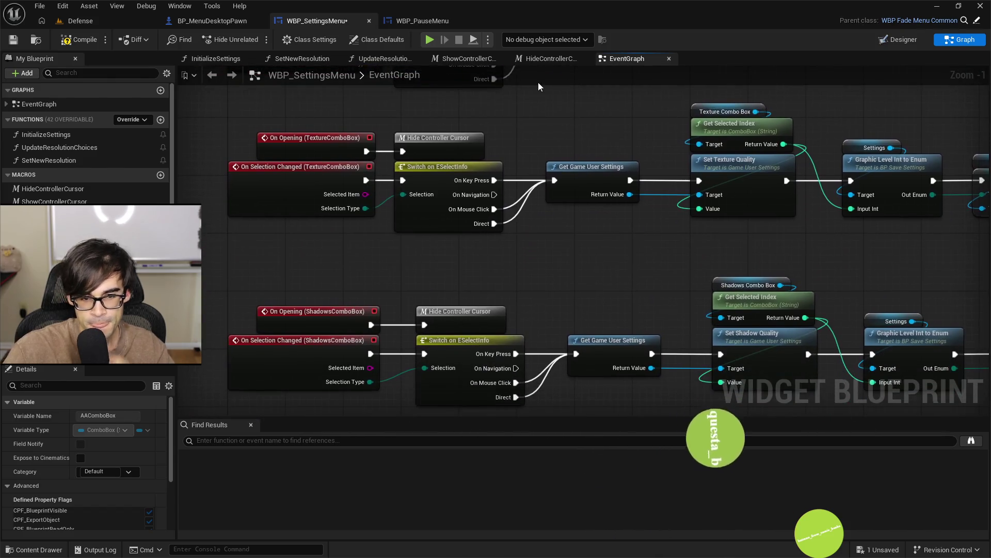
mouse_move(579, 151)
left_mouse_down()
mouse_move(527, 117)
mouse_move(557, 75)
mouse_move(511, 247)
mouse_move(619, 360)
left_mouse_up()
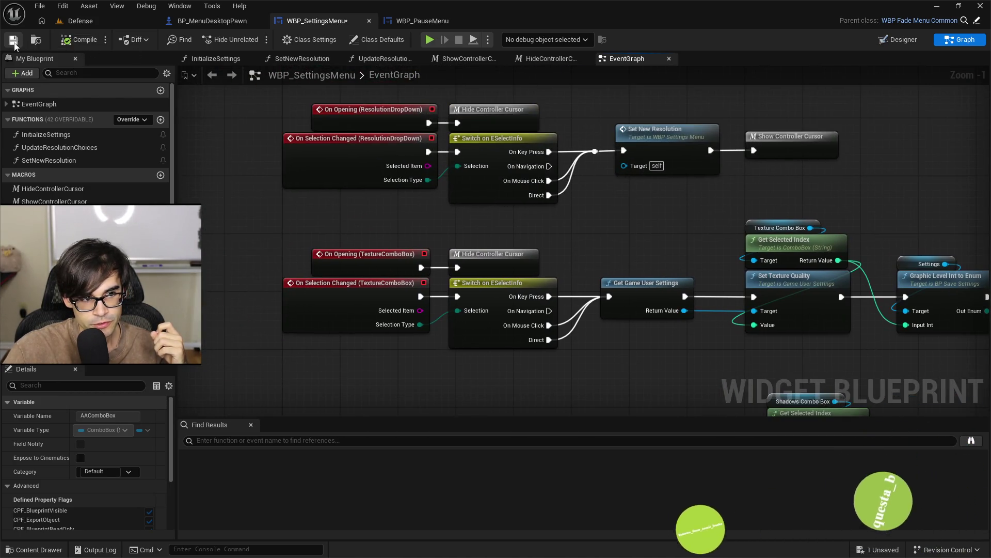
key("alt+p")
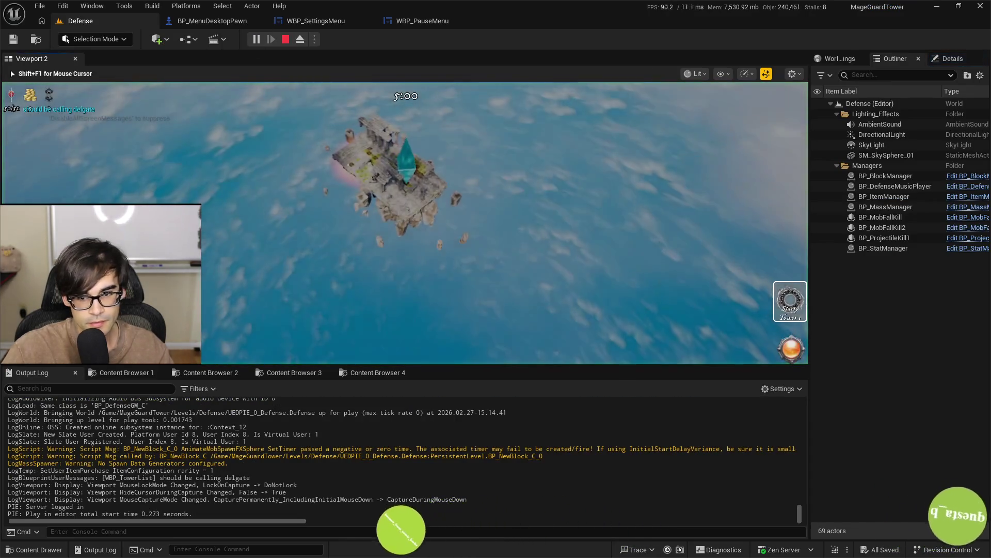
In the paused game's settings set WINDOW to Windowed, then stop play and close the error log
key("Escape")
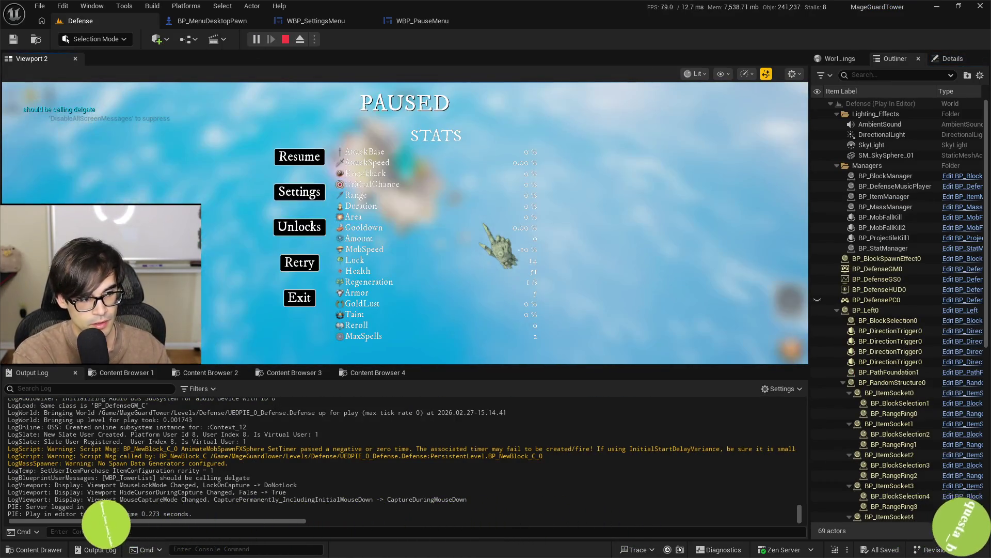
left_click(297, 192)
left_click(385, 216)
left_click(390, 229)
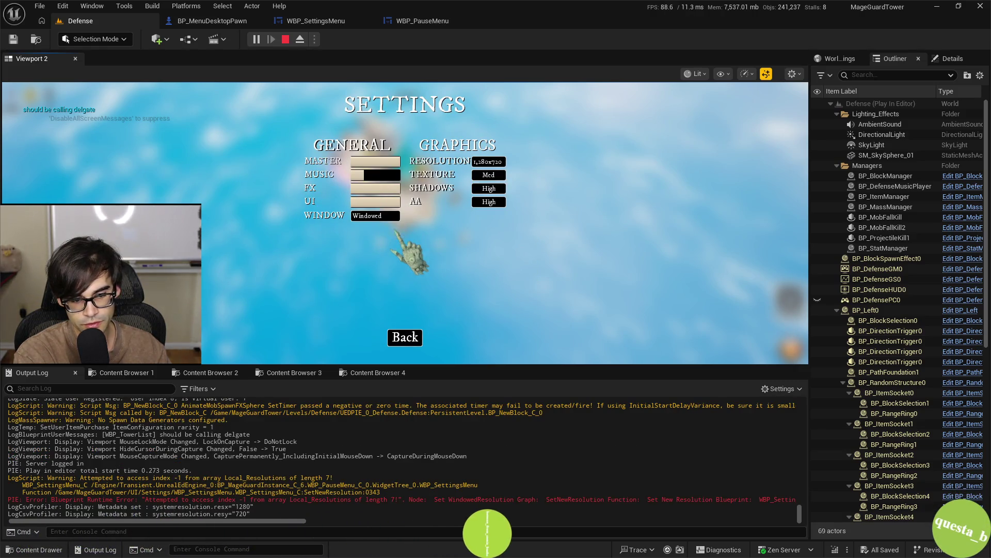
left_click(463, 272)
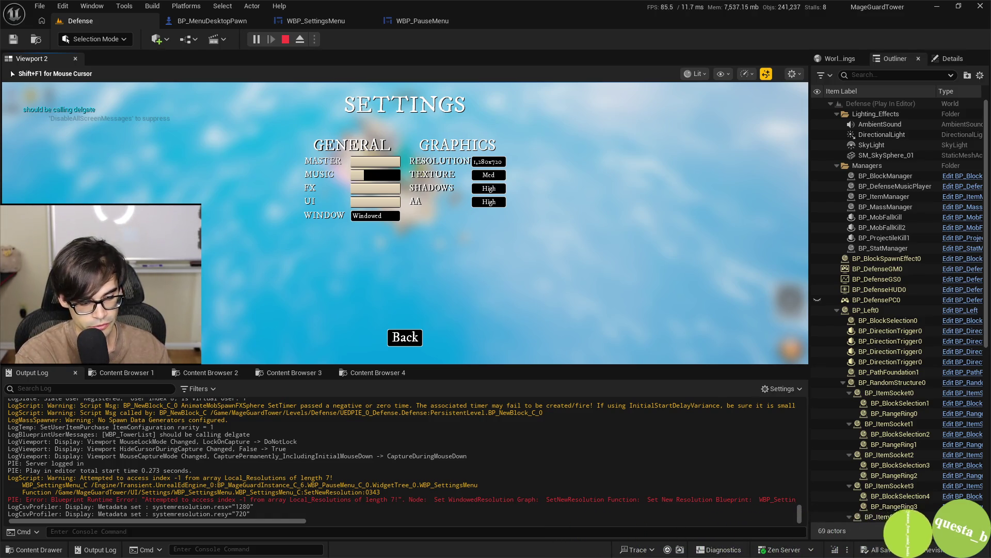
key("Escape")
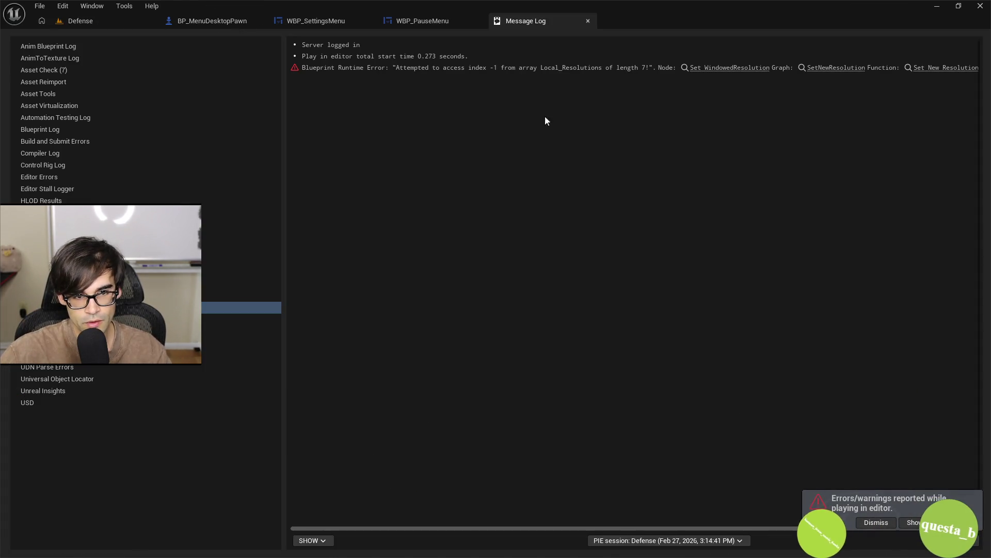
left_click(588, 20)
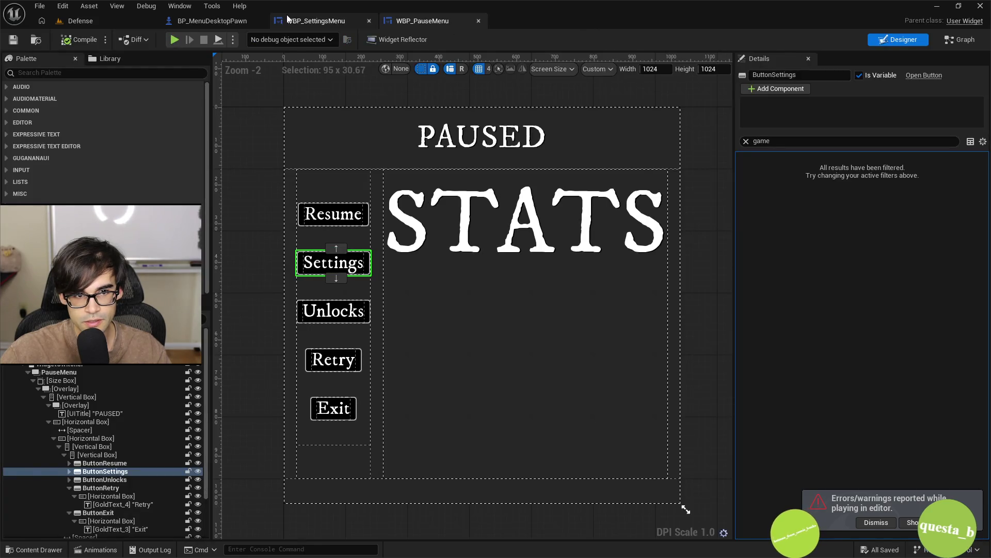
From WBP_SettingsMenu's WindowComboBox nodes, open the Hide Controller Cursor macro and jump to Hide Cursor's C++ source
left_click(316, 20)
left_click_drag(635, 169, 623, 202)
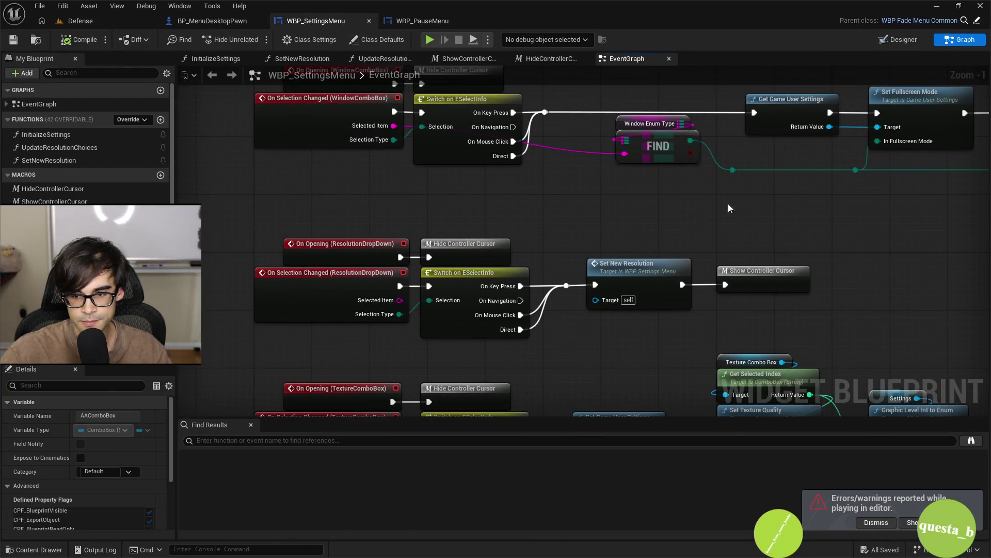
left_click_drag(720, 204, 702, 217)
left_click_drag(797, 224, 794, 270)
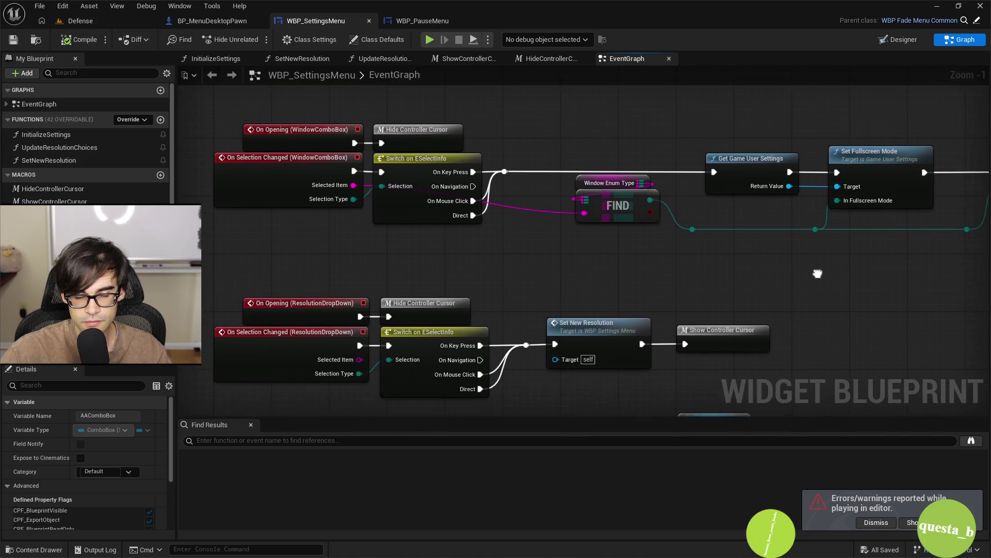
left_click_drag(482, 121, 532, 234)
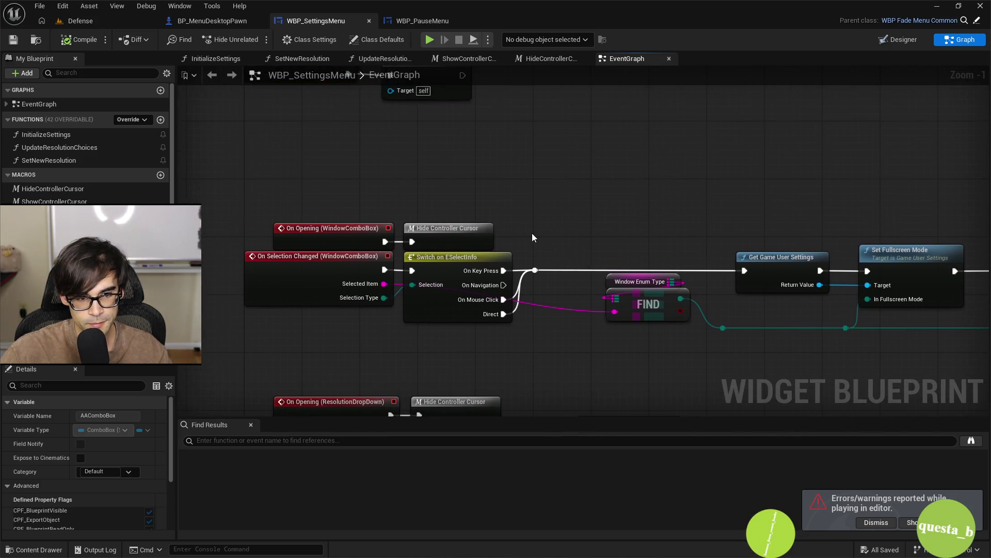
double_click(460, 228)
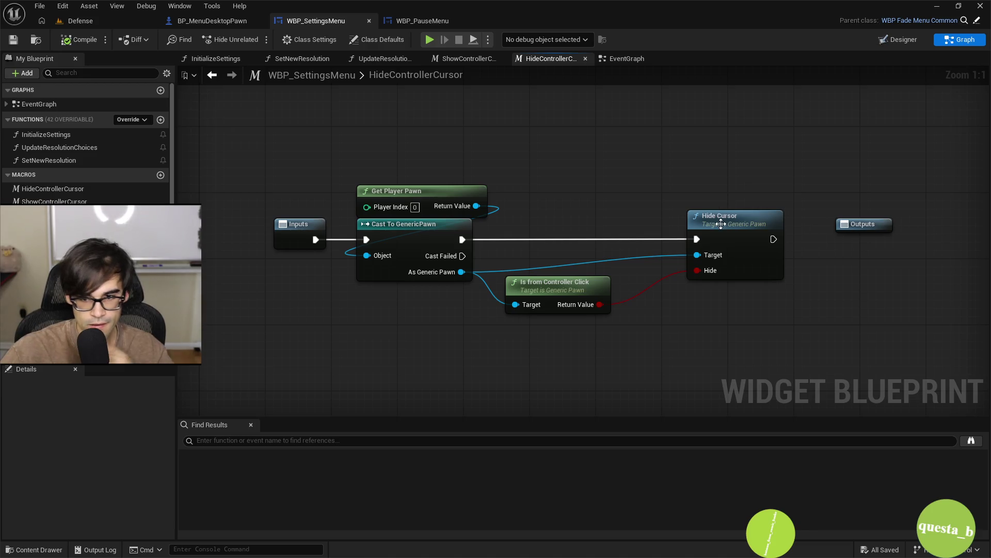
left_click_drag(511, 347, 603, 274)
double_click(740, 228)
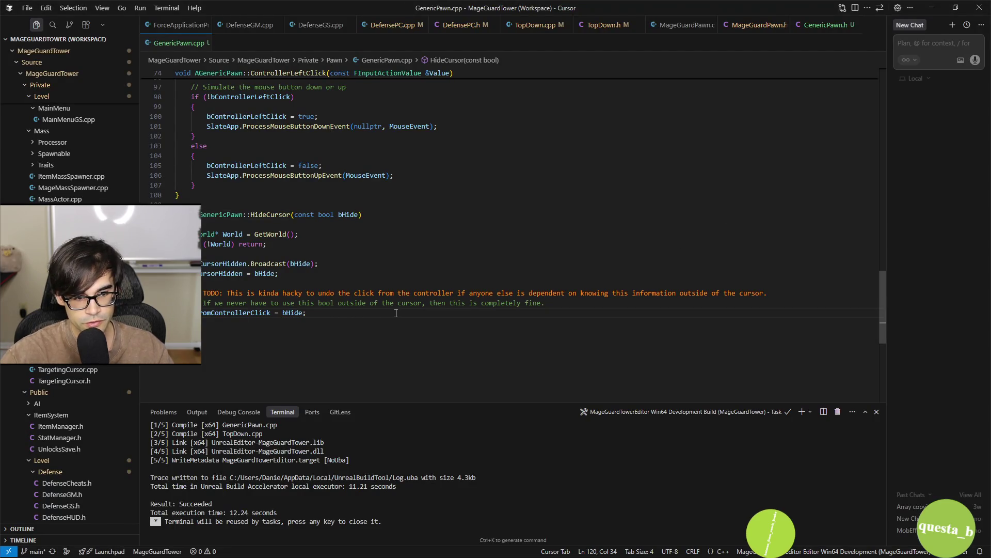
Add an AddOnScreenDebugMessage line and an FString teststring converting bHide to true/false in HideCursor
key("Return")
key("Return")
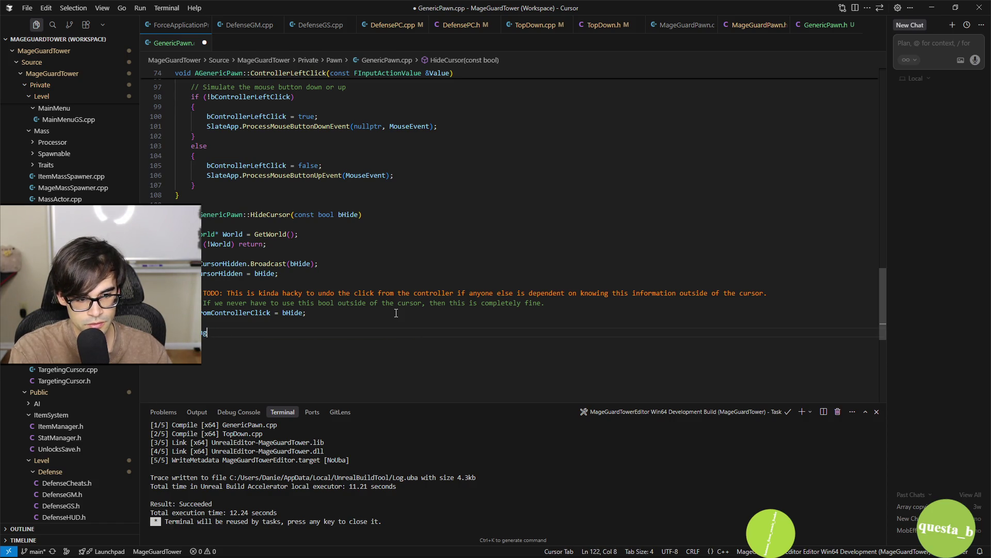
type("ine")
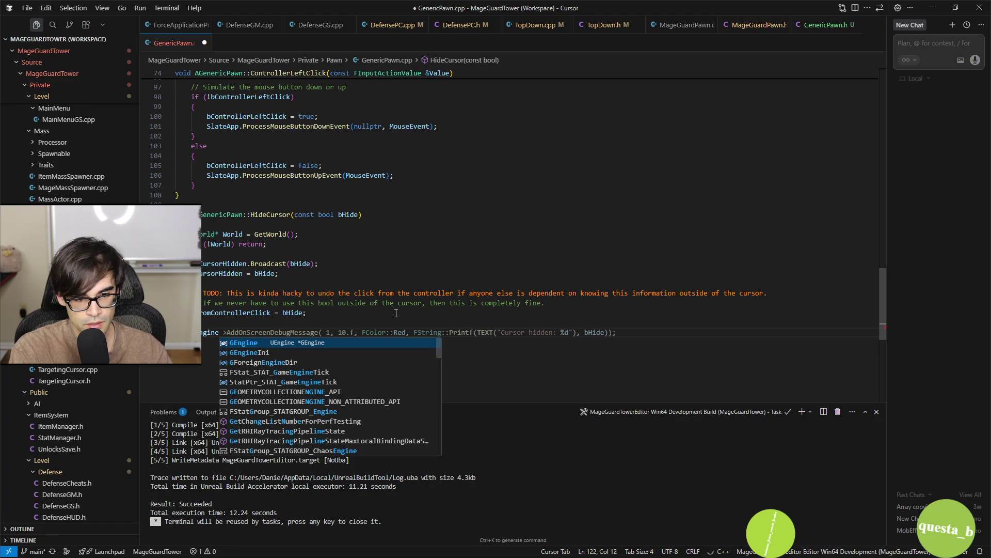
key("Tab")
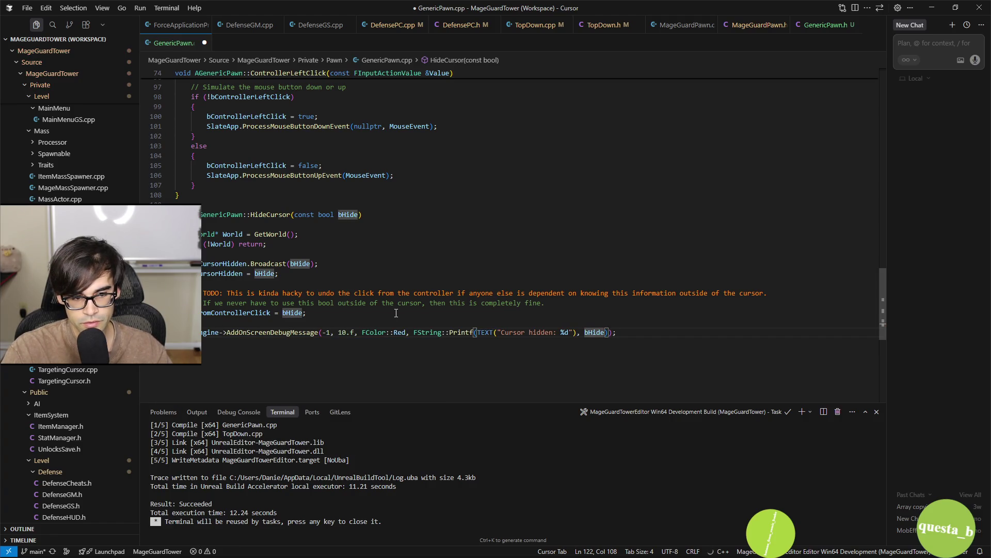
key("Home")
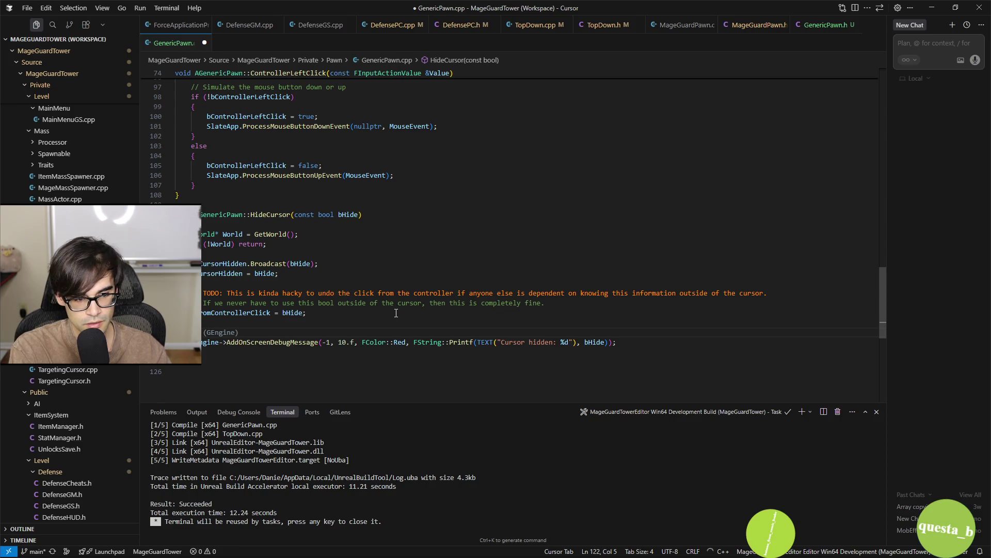
type("FString ")
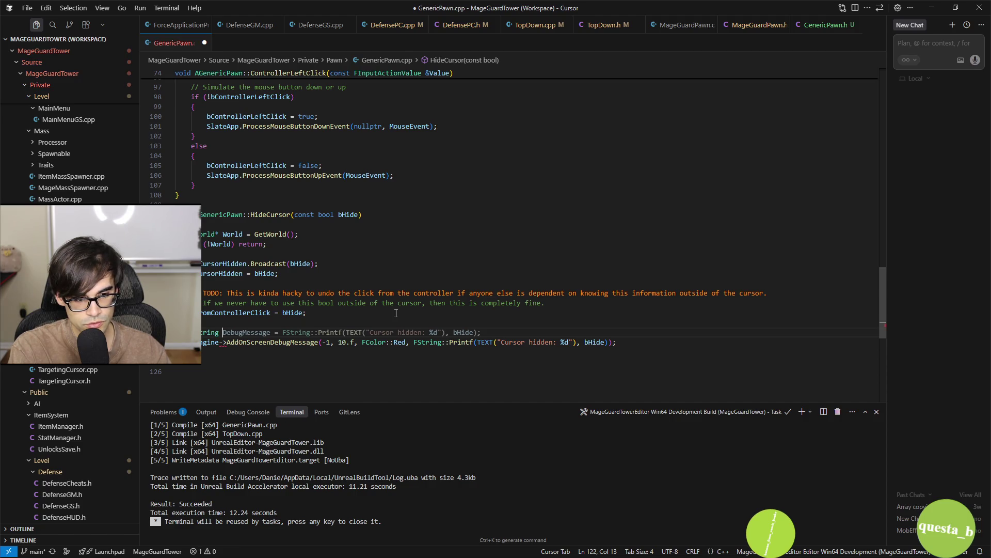
type("string =")
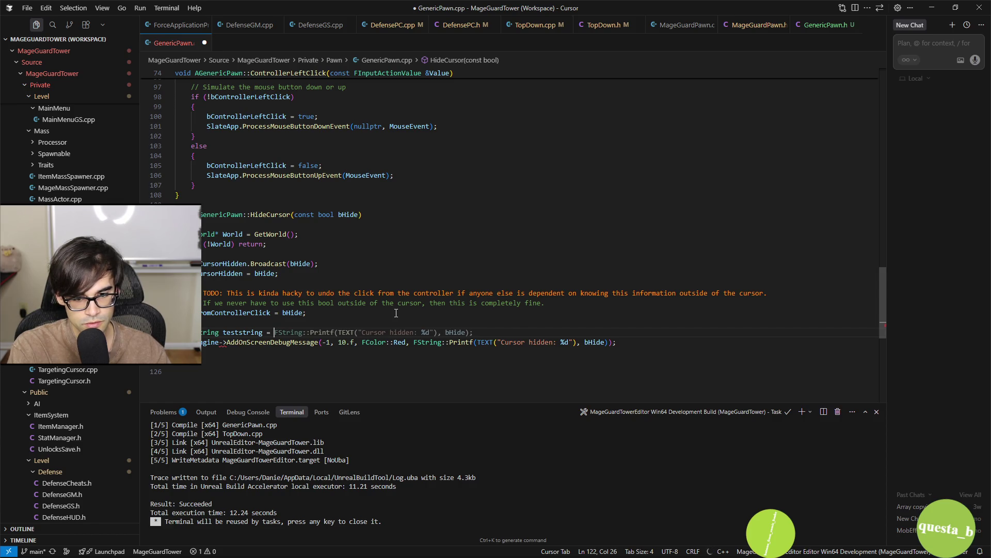
type("Hide")
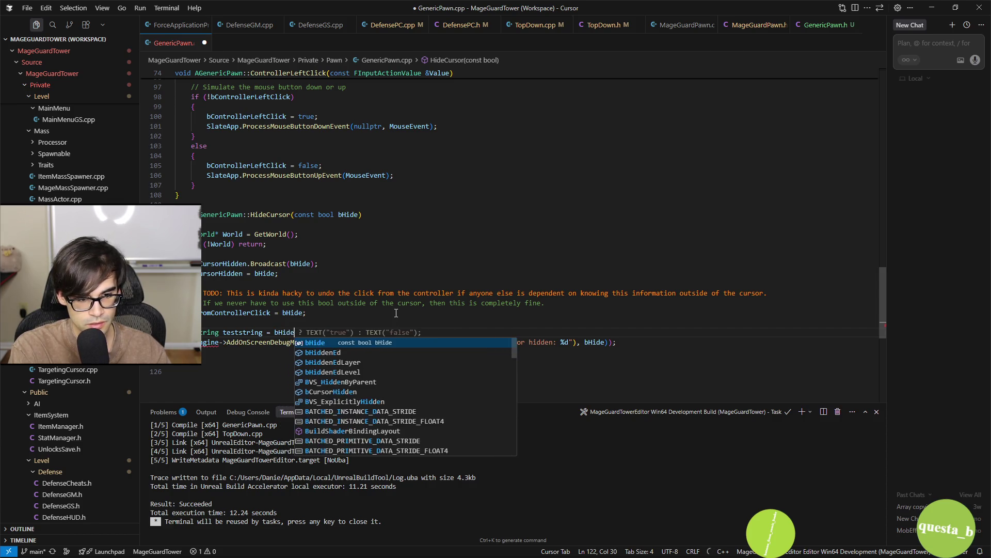
key("Tab")
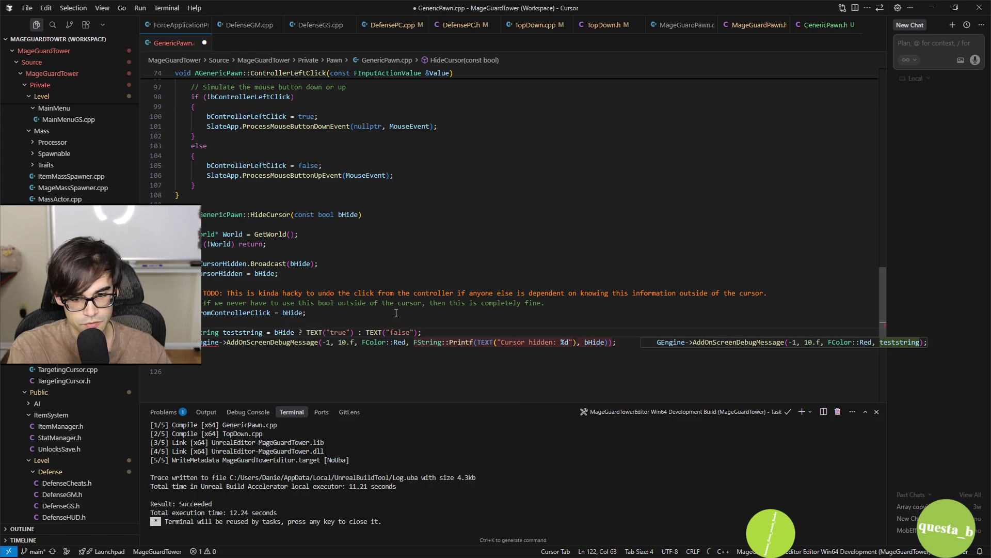
key("Tab")
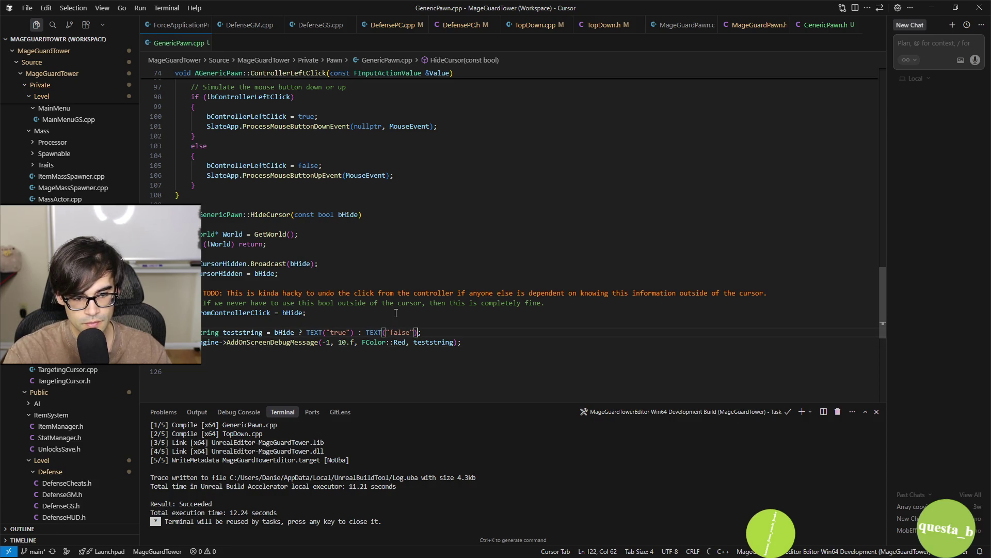
key("Left")
key("Left")
key("Left")
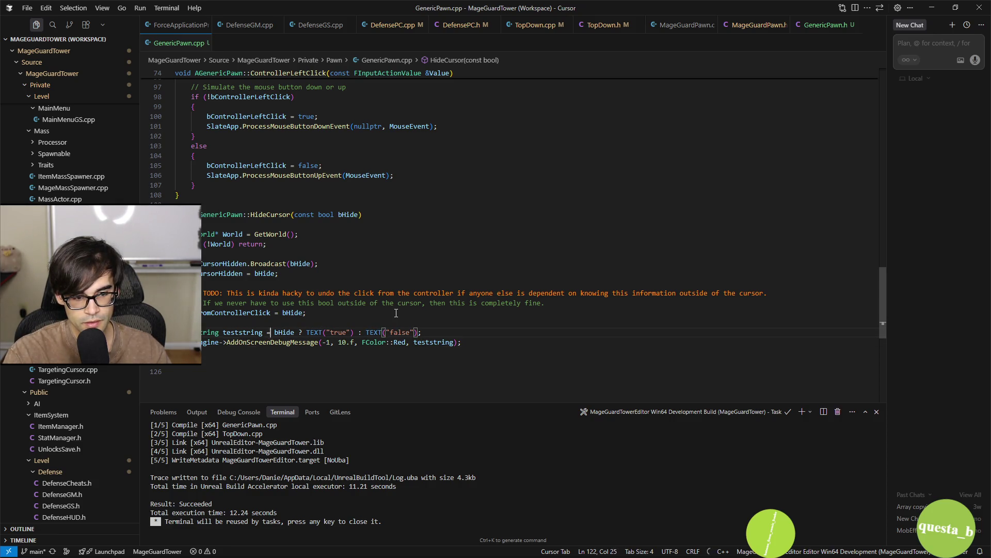
key("Return")
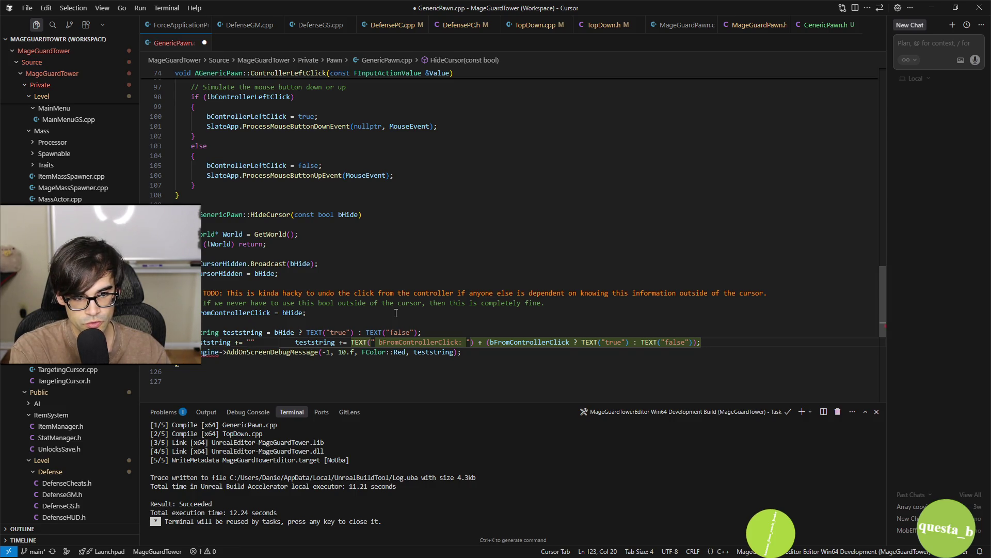
type("hiding cursor")
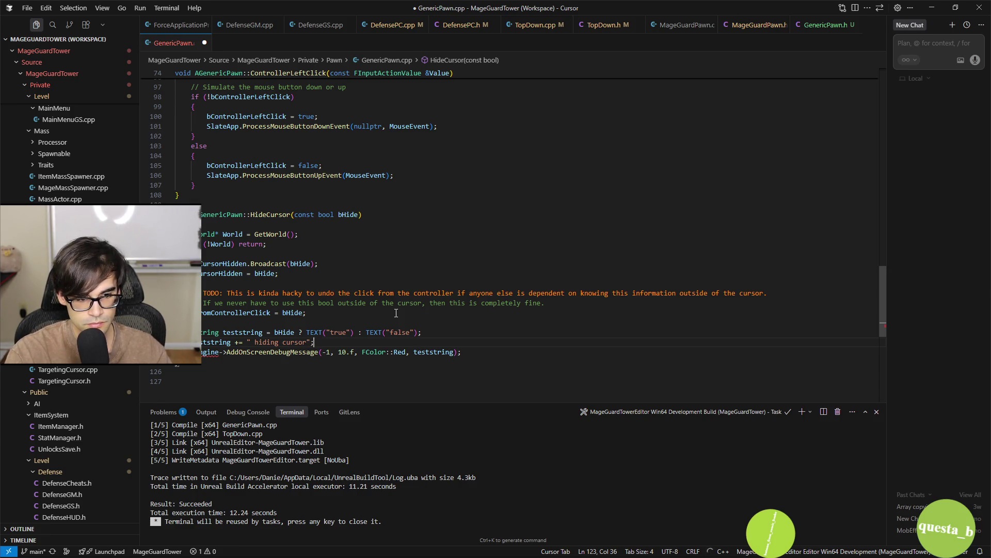
Prefix the string with 'hiding cursor = ' and tidy the declaration lines above the red 10-second message
key("shift+Up")
key("Down")
key("Down")
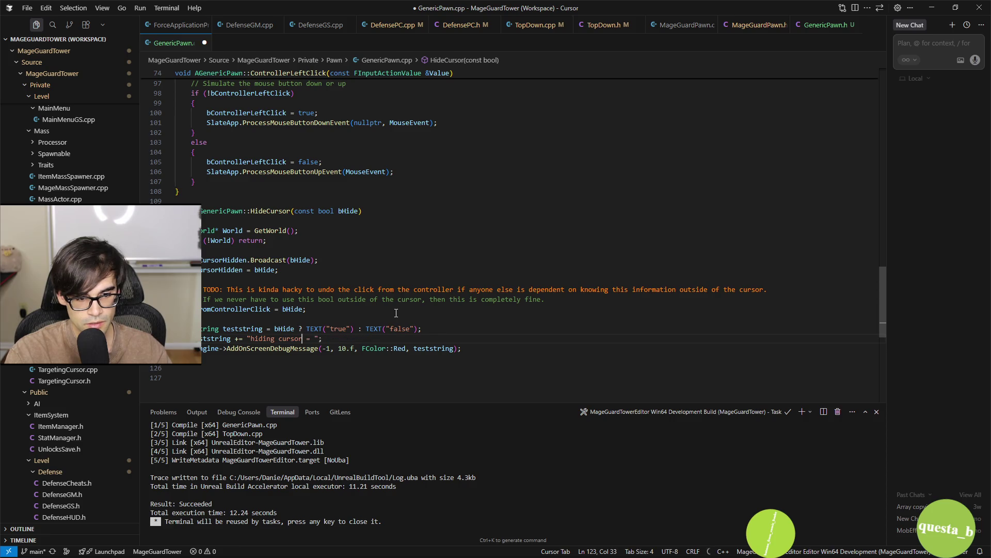
key("Tab")
key("Home")
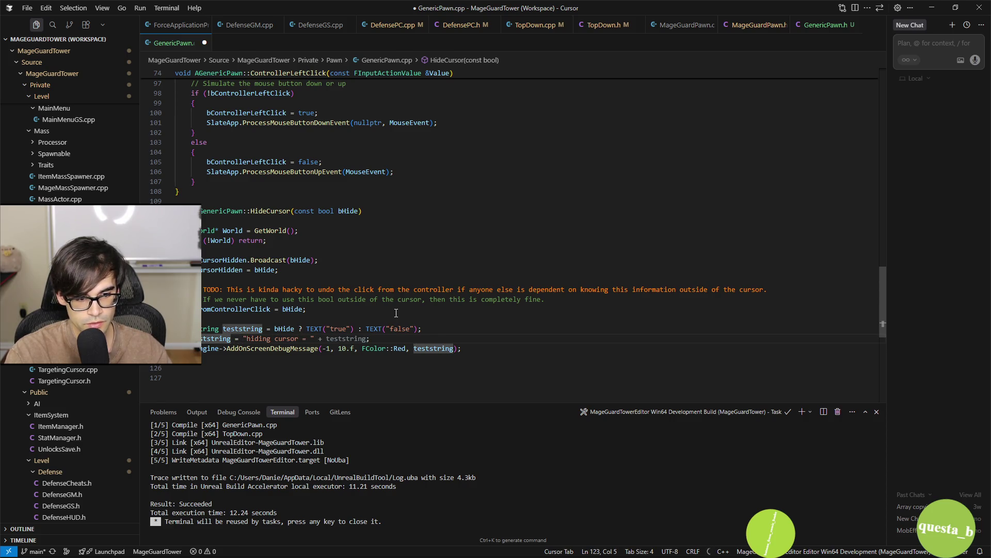
key("shift+Down")
key("BackSpace")
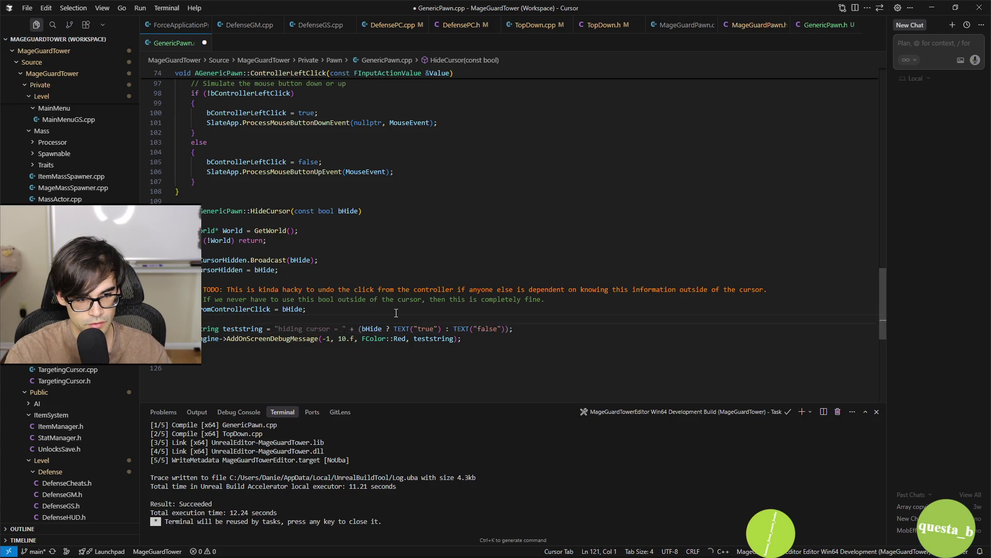
key("ctrl+z")
key("BackSpace")
key("BackSpace")
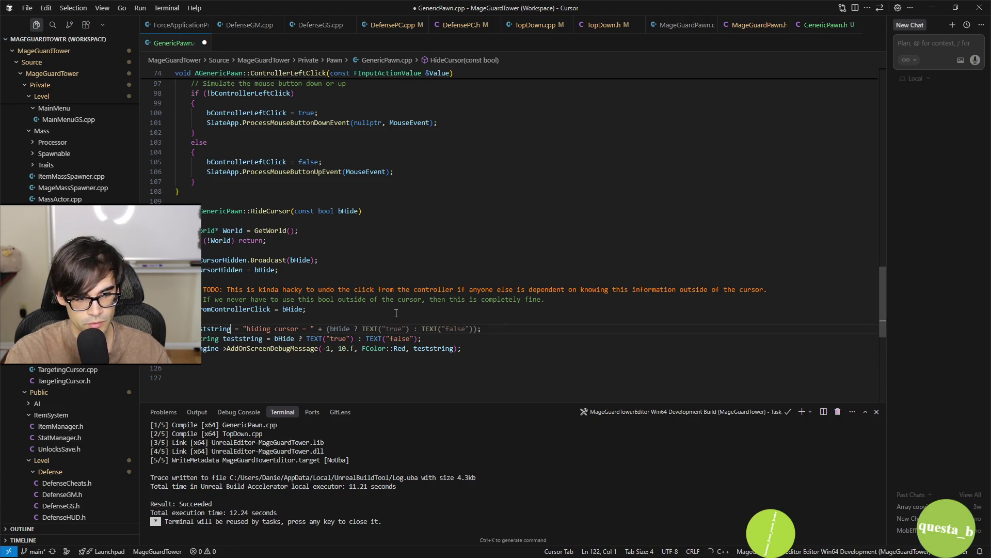
type("FString")
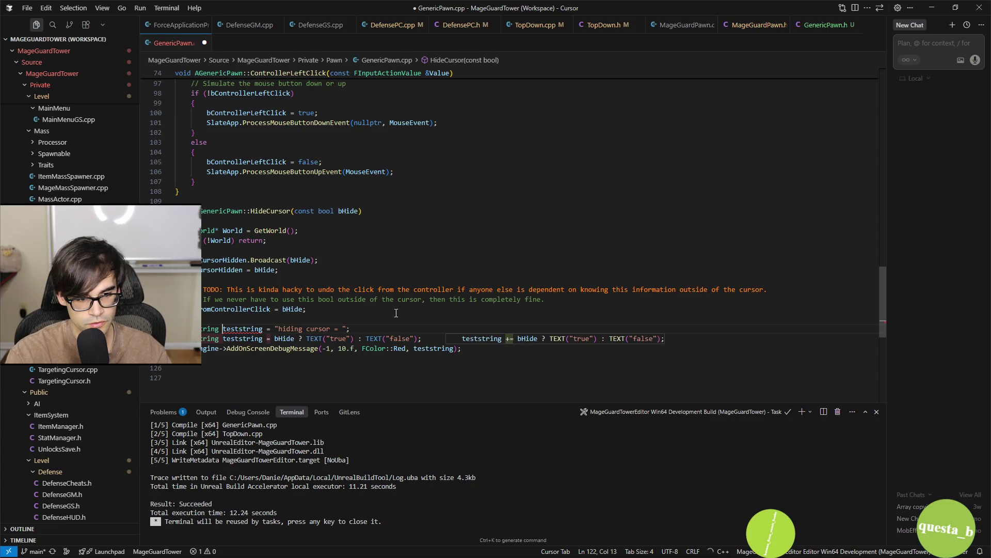
key("ctrl+z")
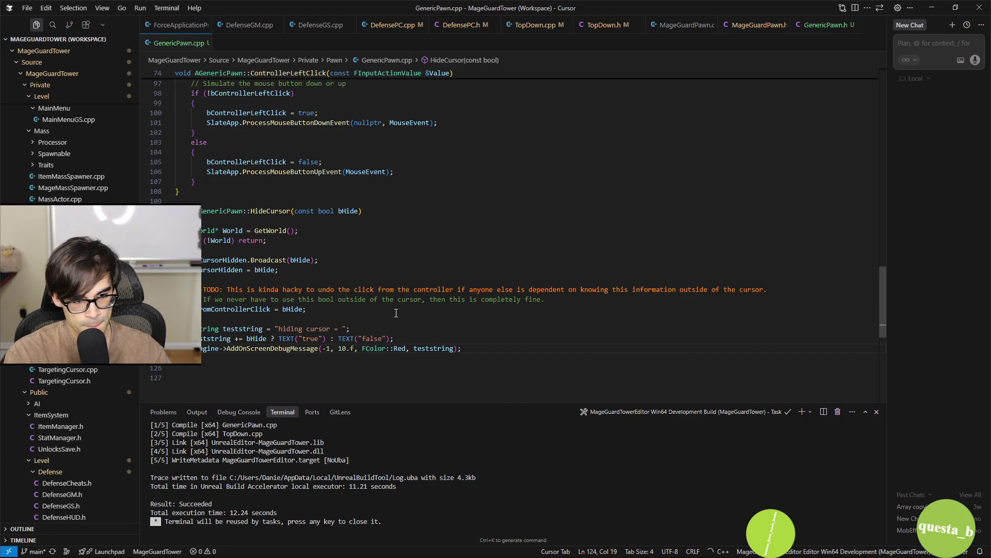
key("shift+Up")
key("shift+Up")
key("shift+Up")
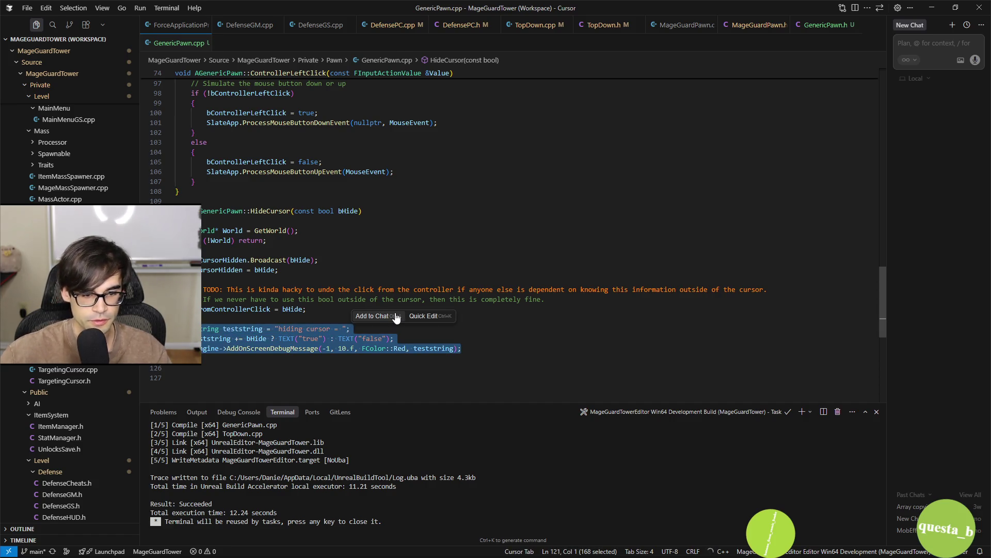
left_click(515, 353)
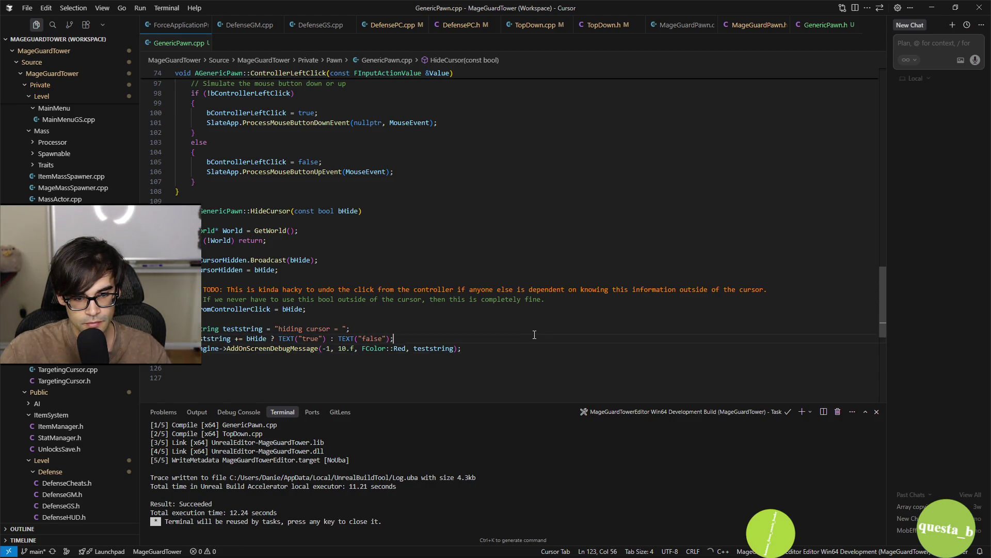
scroll(535, 335, "up", 10)
scroll(527, 332, "down", 6)
scroll(527, 332, "down", 6)
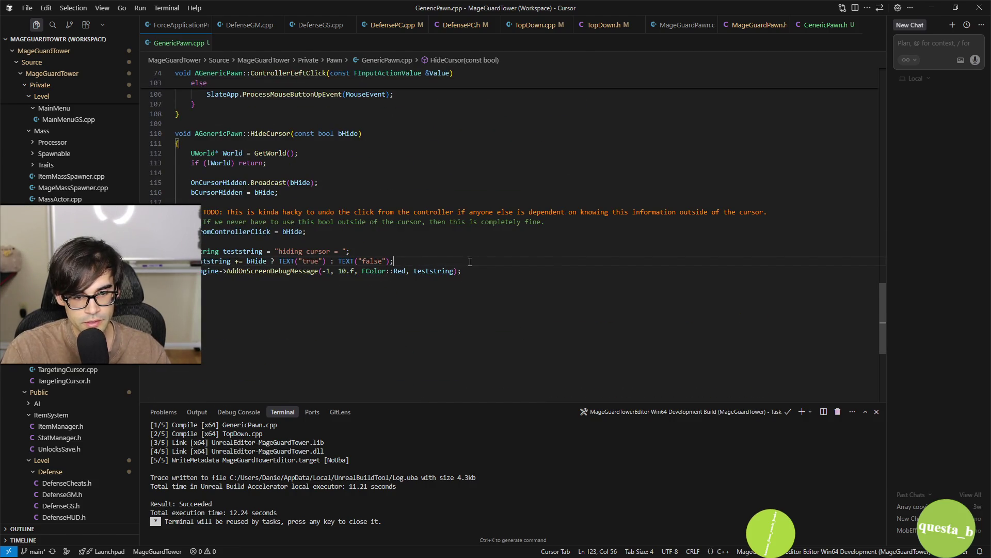
Add a debug colour line in HideCursor that uses Orange when hiding the cursor, and save
key("Return")
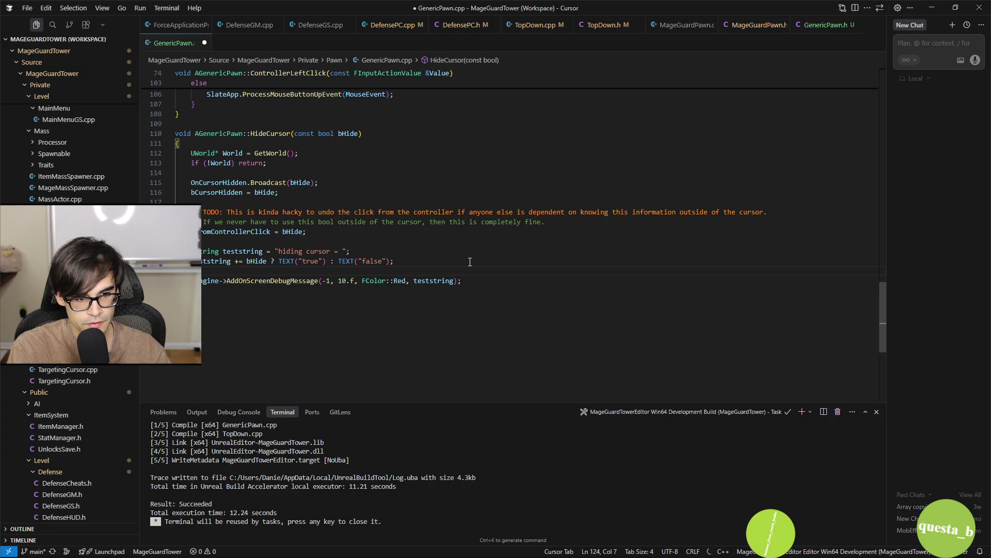
key("Tab")
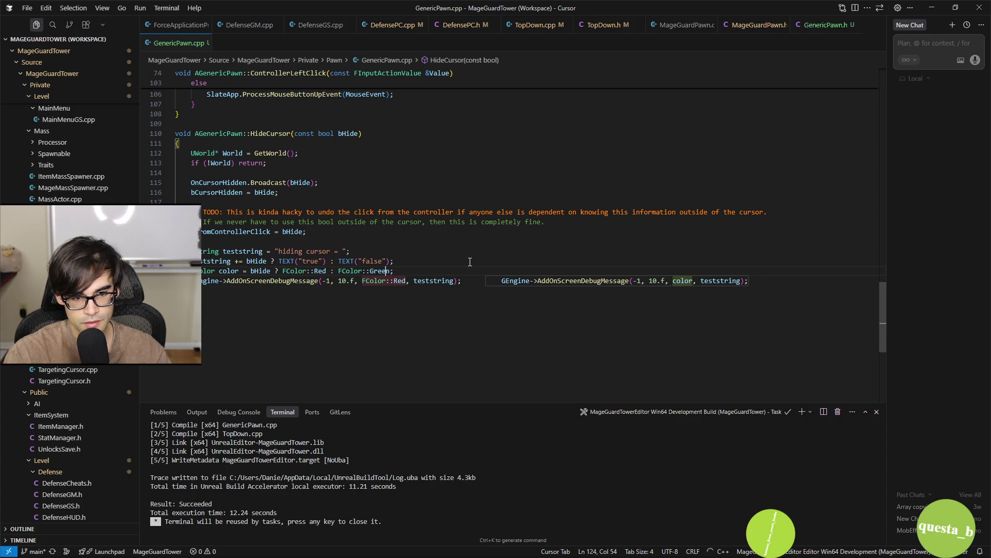
key("Left")
key("ctrl+shift+Left")
type("Orange")
key("ctrl+s")
key("Down")
Scroll up to ControllerLeftClick and place the caret at the end of the bFromControllerClick line
left_click(565, 245)
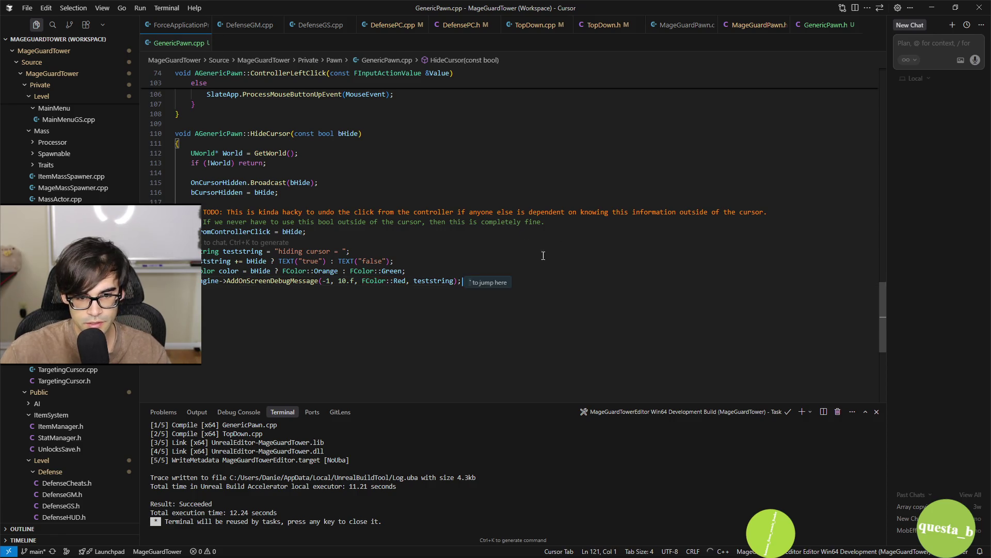
scroll(594, 248, "up", 8)
scroll(629, 251, "down", 8)
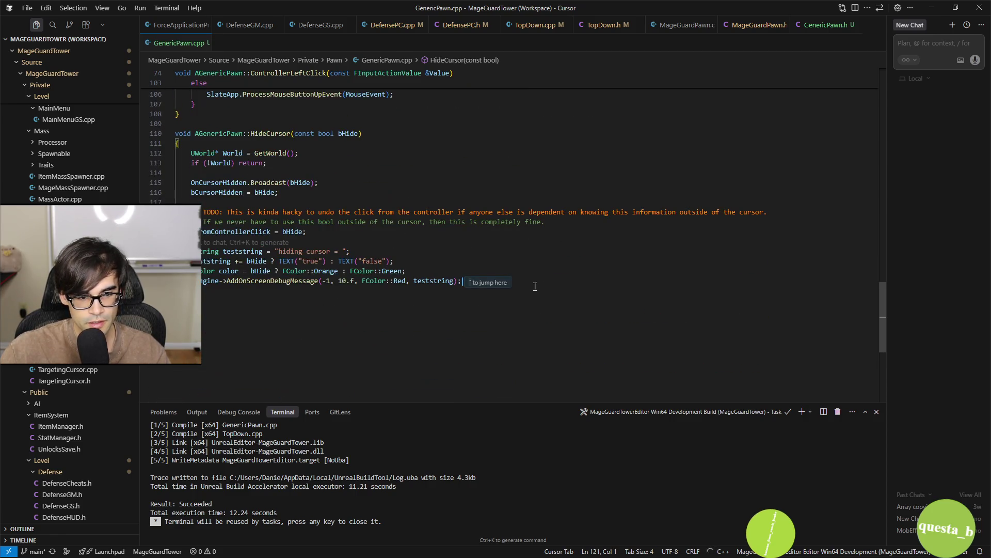
key("Tab")
left_click_drag(578, 251, 587, 240)
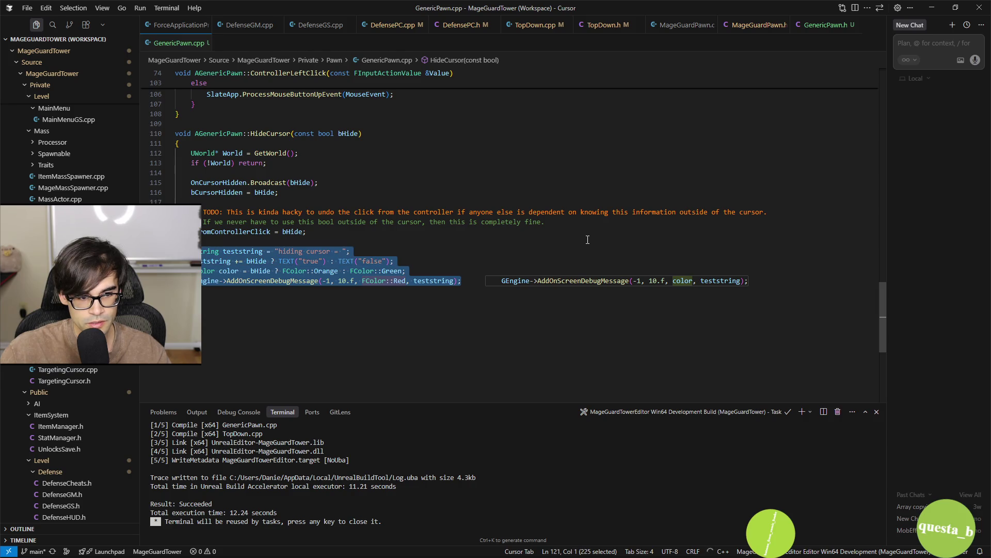
scroll(592, 233, "up", 10)
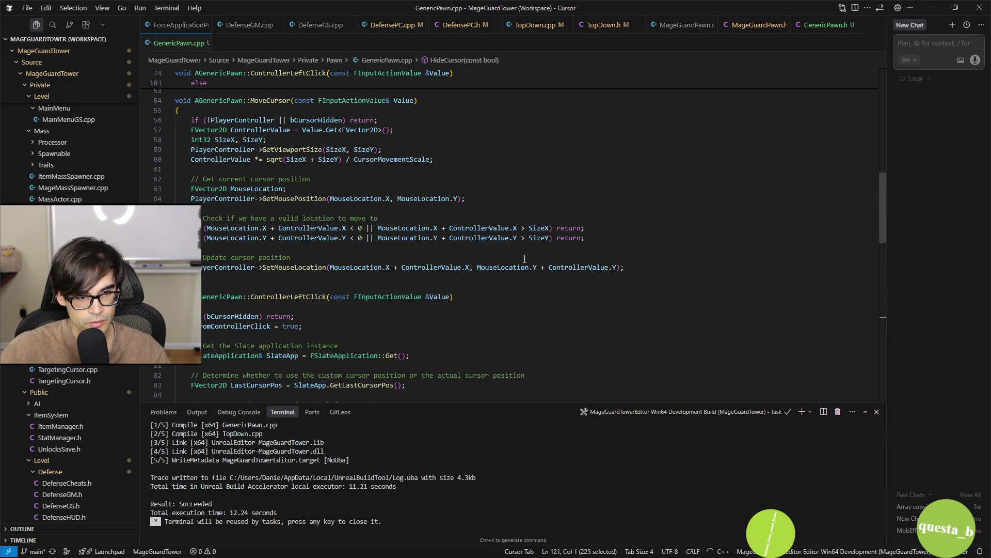
scroll(297, 275, "down", 10)
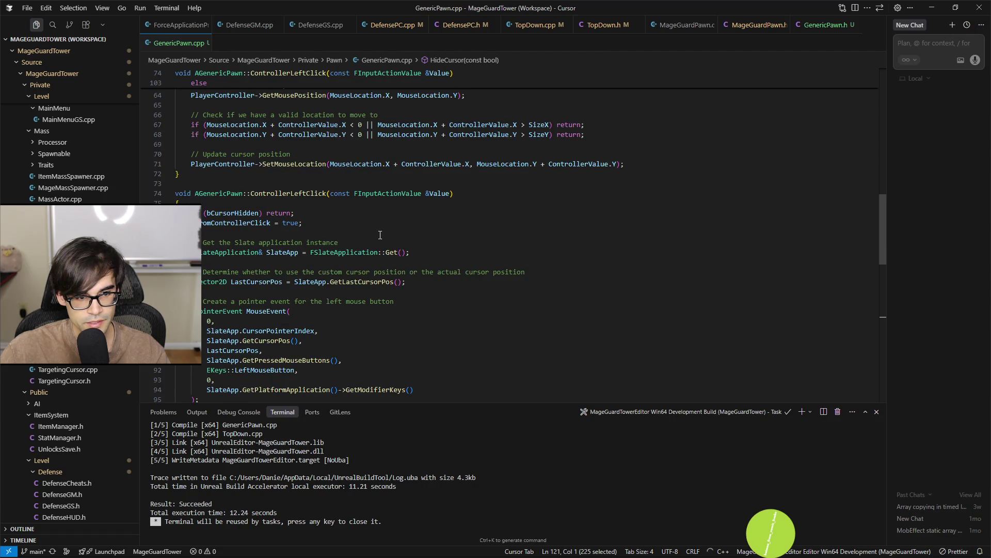
scroll(336, 175, "up", 5)
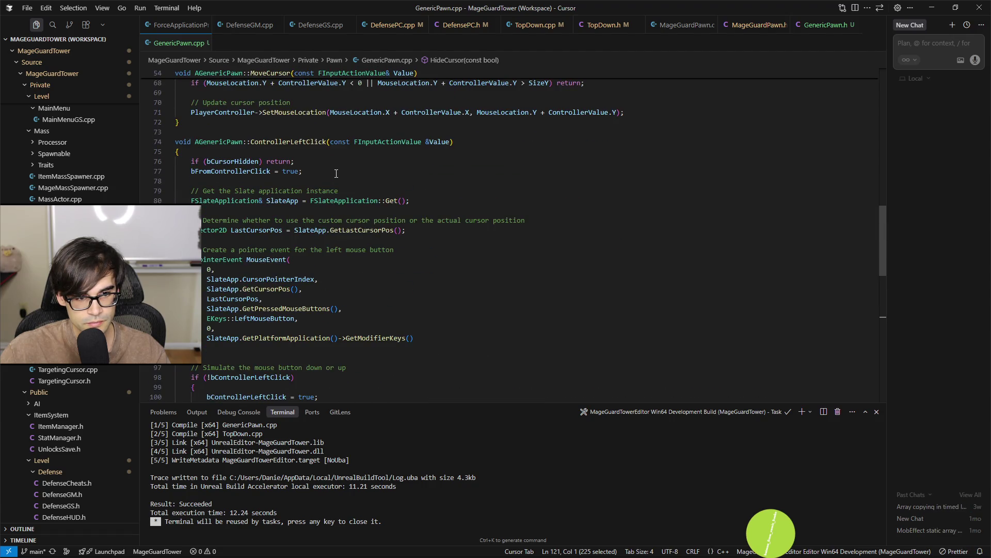
left_click(372, 171)
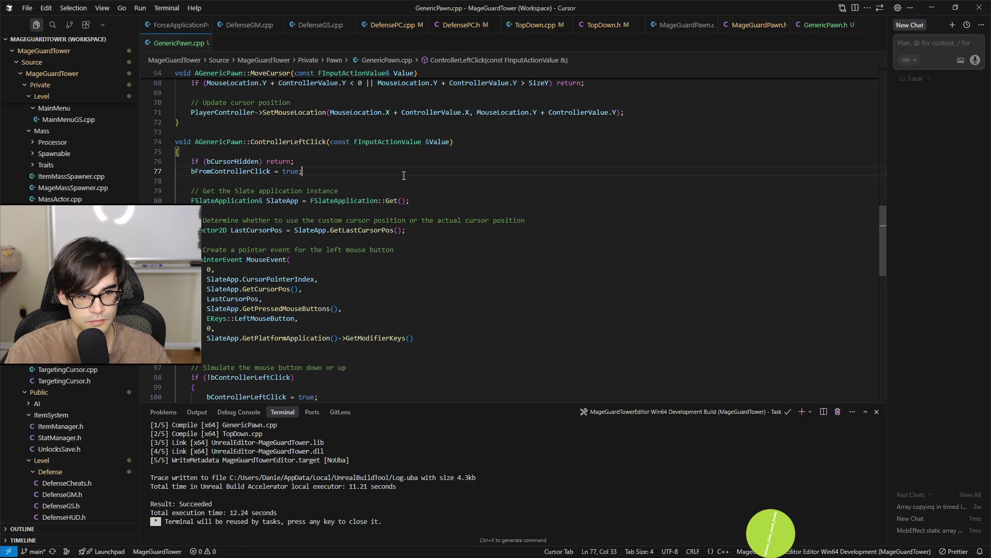
Add a debug print after bFromControllerClick with the message 'press down'
key("Return")
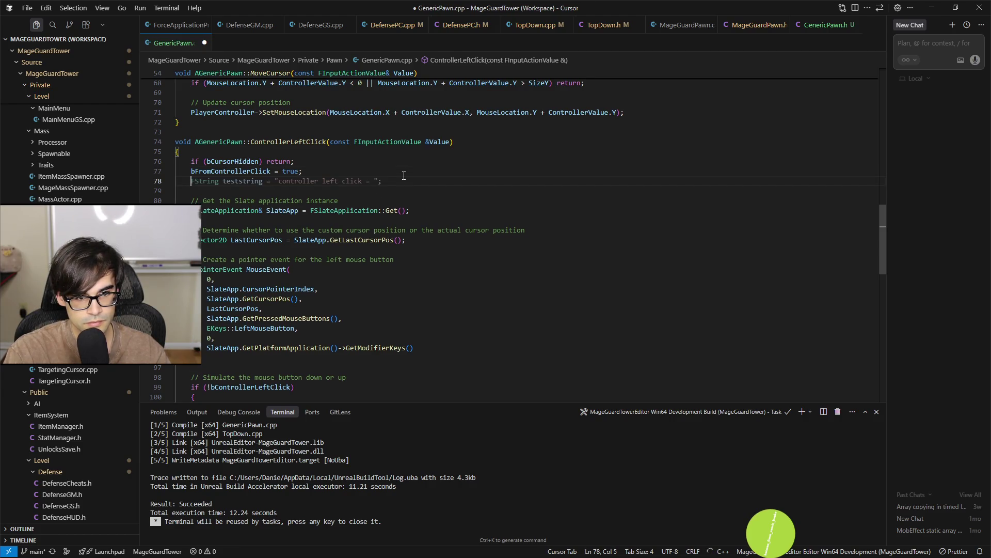
key("Tab")
key("Tab")
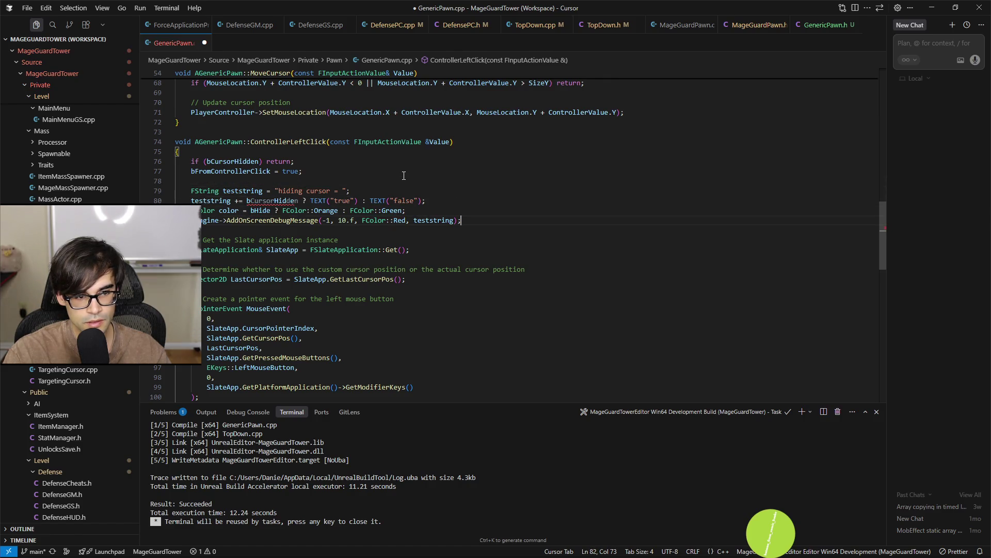
key("Tab")
key("Left")
key("Left")
key("shift+Left")
key("shift+Left")
key("shift+Left")
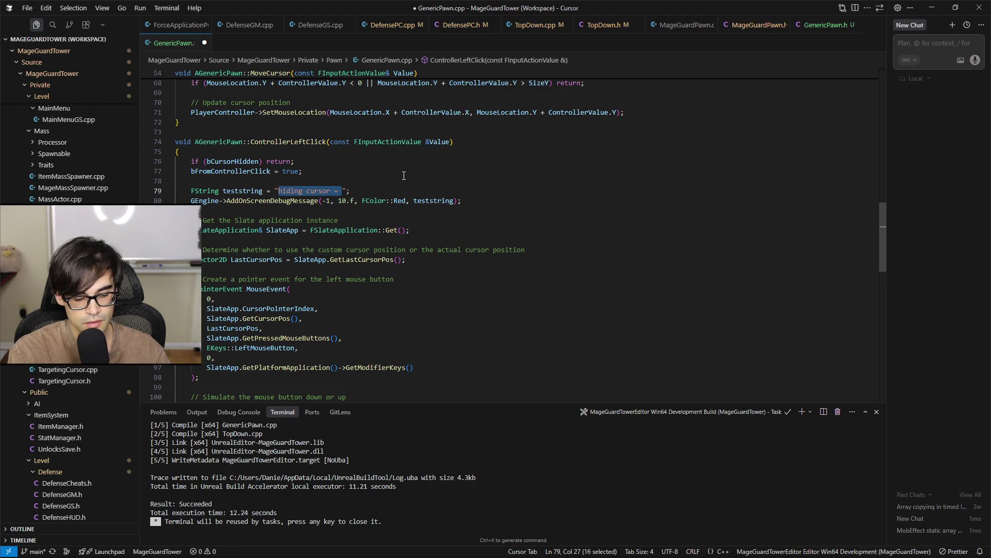
type("press down")
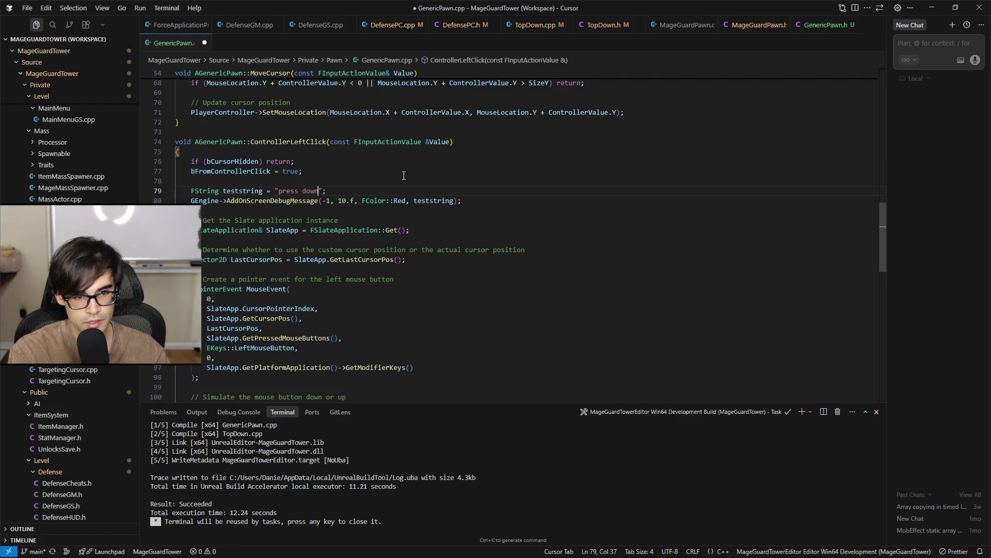
key("Down")
key("End")
Move the two debug lines to just after the ProcessMouseButtonDownEvent call
key("shift+Up")
key("shift+Up")
key("shift+Up")
key("BackSpace")
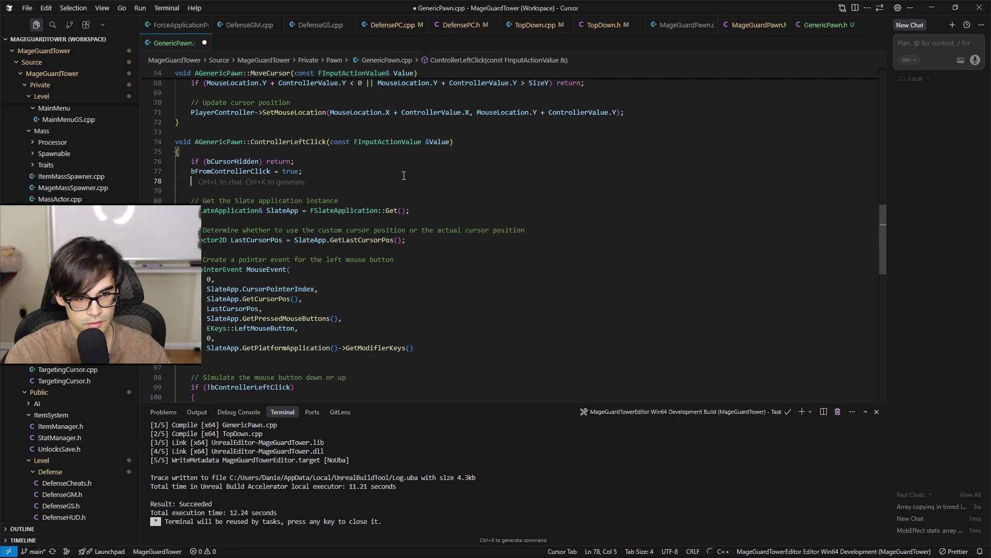
key("Down")
key("Down")
key("Down")
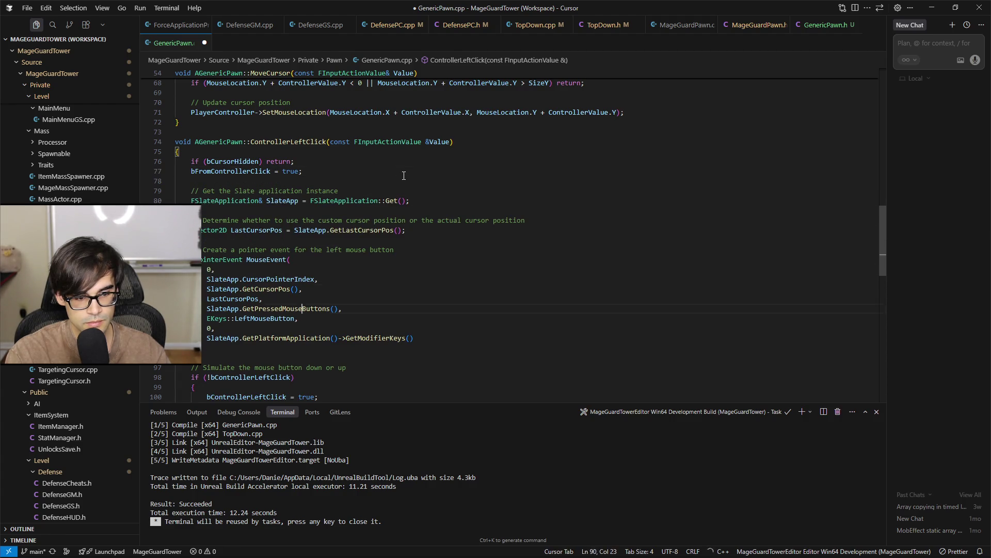
scroll(403, 176, "down", 3)
key("Up")
key("End")
key("Return")
key("Return")
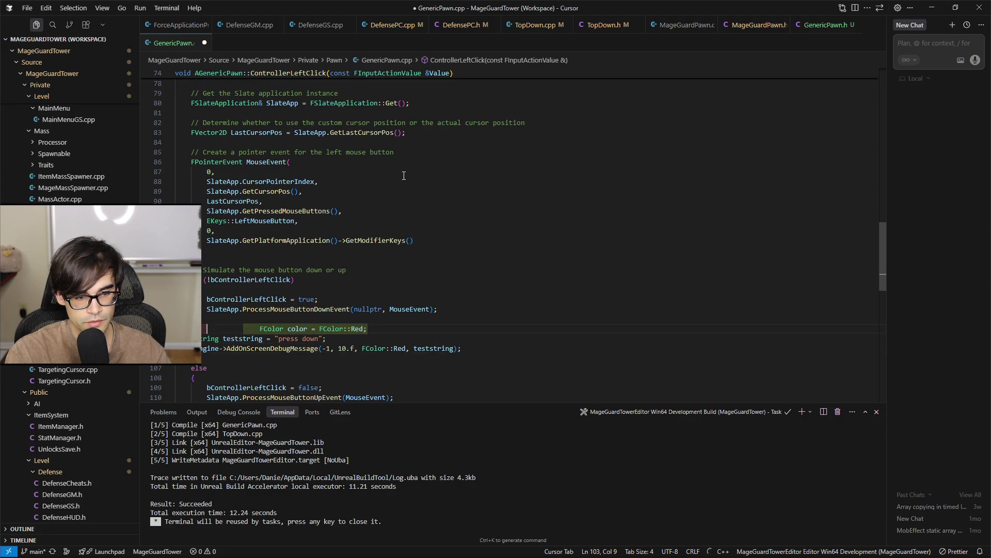
Make the press-down message Blue and extend it to 'press down and controller left click = true'
key("Tab")
key("Tab")
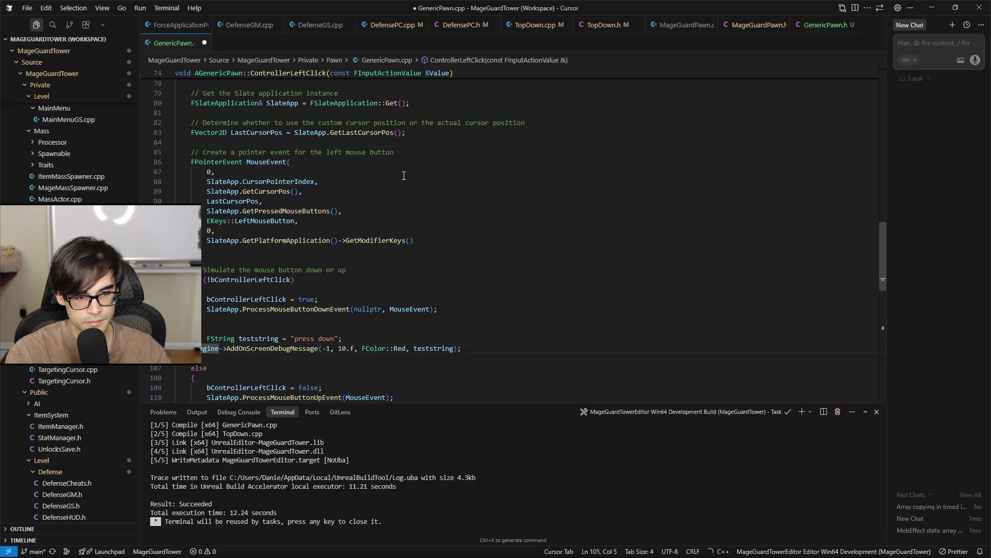
key("ctrl+Right")
key("ctrl+Right")
key("ctrl+Right")
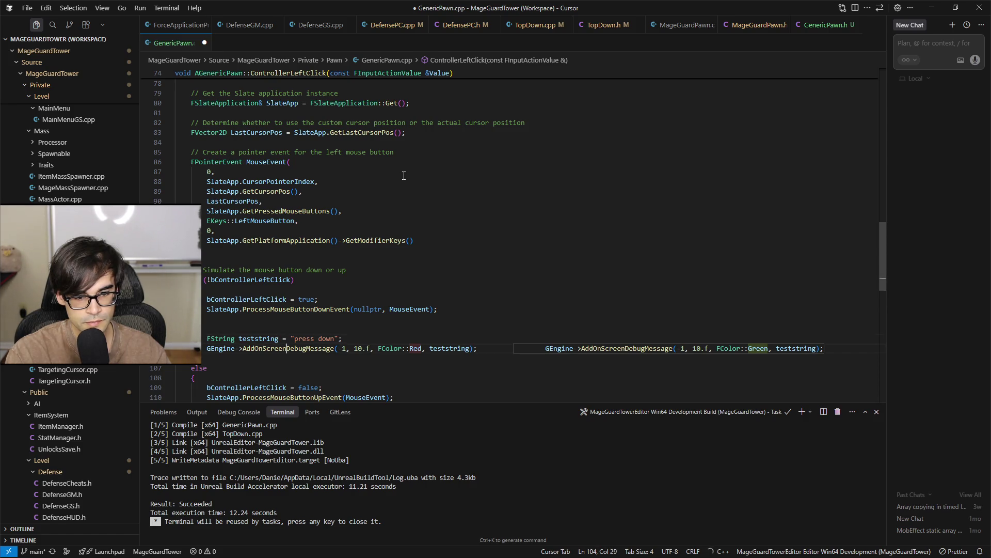
key("ctrl+Right")
key("ctrl+Right")
key("ctrl+shift+Right")
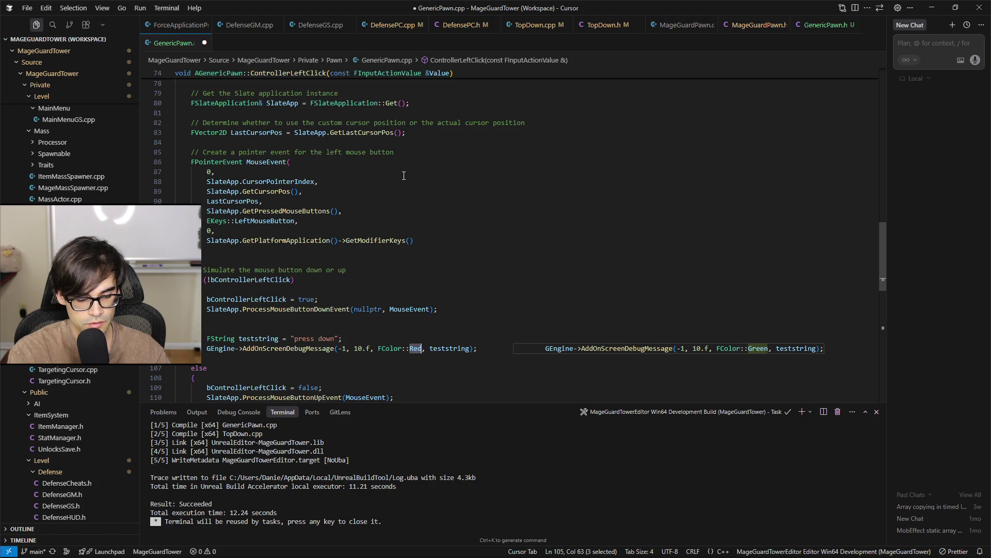
type("Blue")
key("Right")
key("Right")
key("Up")
key("Up")
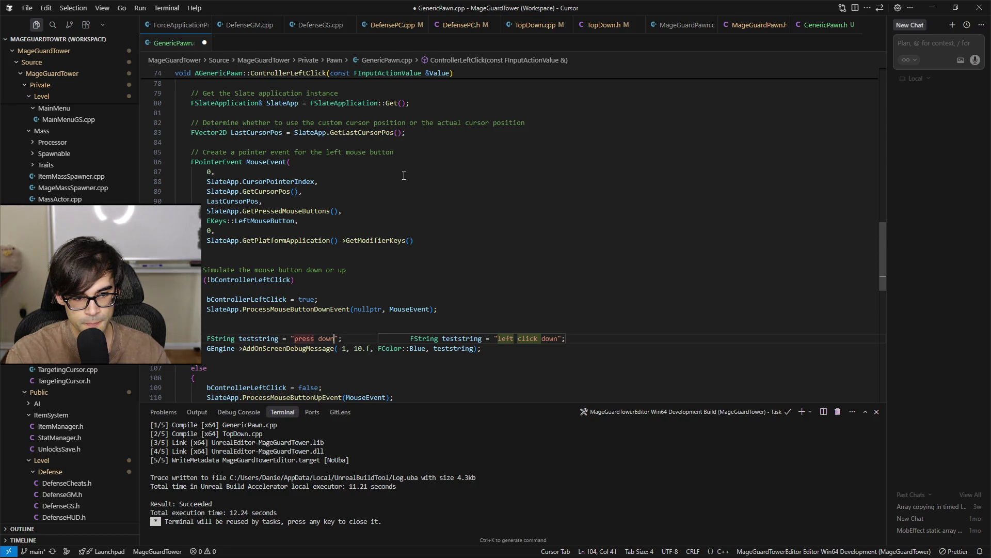
key("Left")
key("Left")
type("a")
key("BackSpace")
key("BackSpace")
type("n")
key("Tab")
Copy the debug lines after the button-up call as a 'press up … = false' message
key("Down")
key("End")
key("shift+Up")
key("shift+Up")
key("ctrl+c")
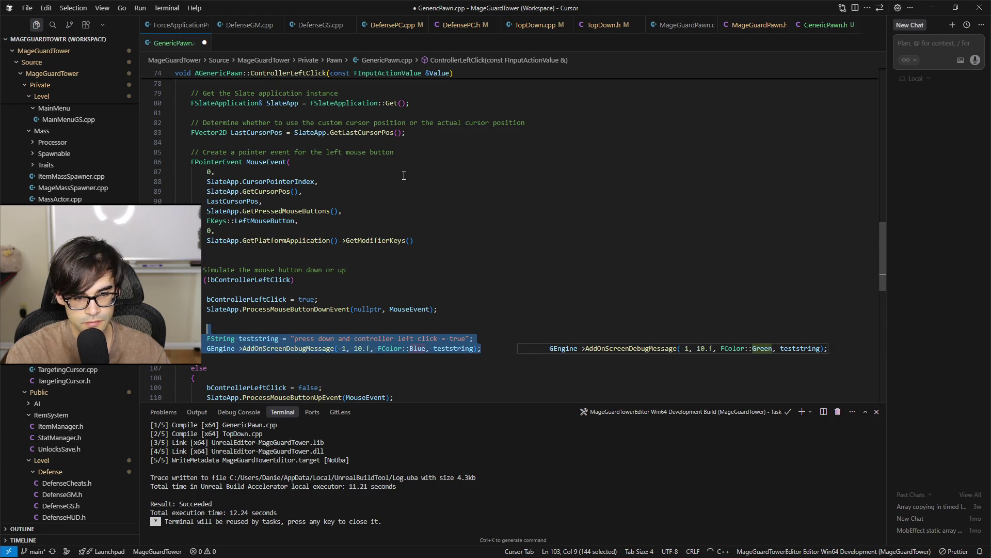
key("Down")
key("Down")
key("Down")
key("End")
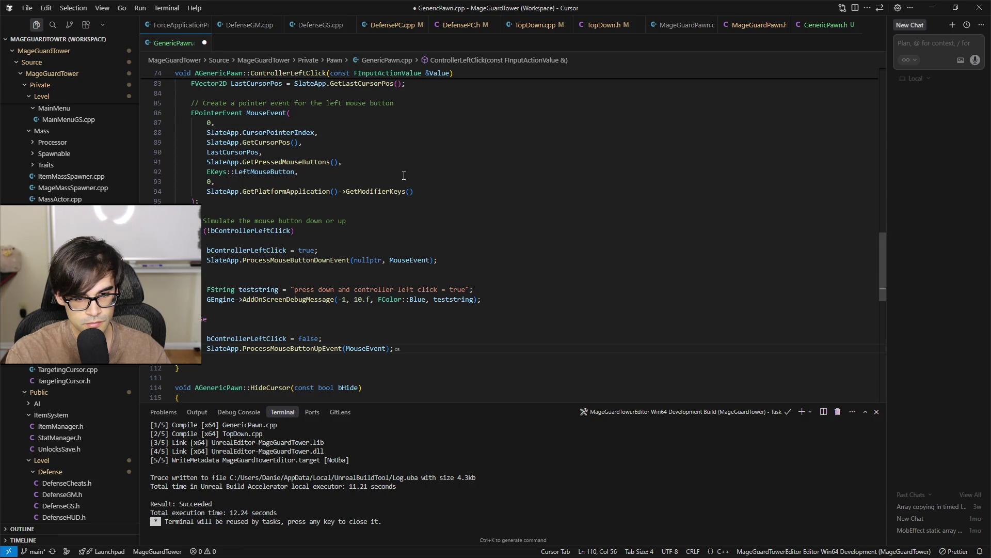
key("ctrl+v")
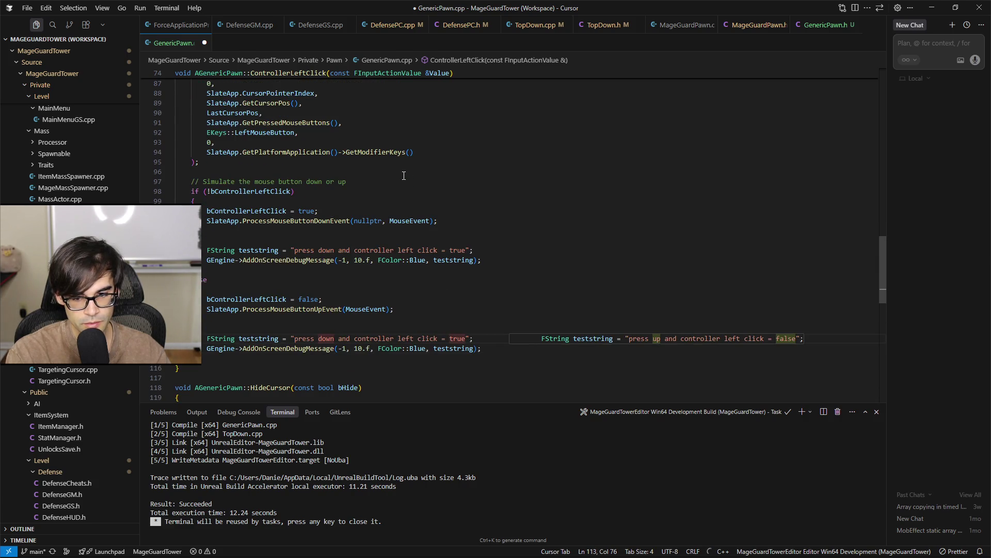
key("Tab")
Change the release message colour to Yellow and save GenericPawn.cpp
key("Down")
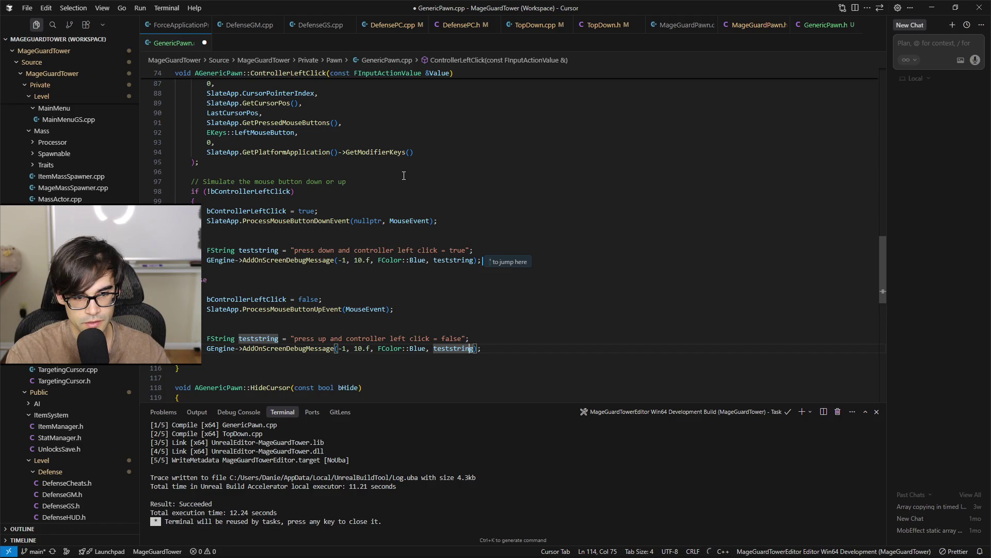
key("Left")
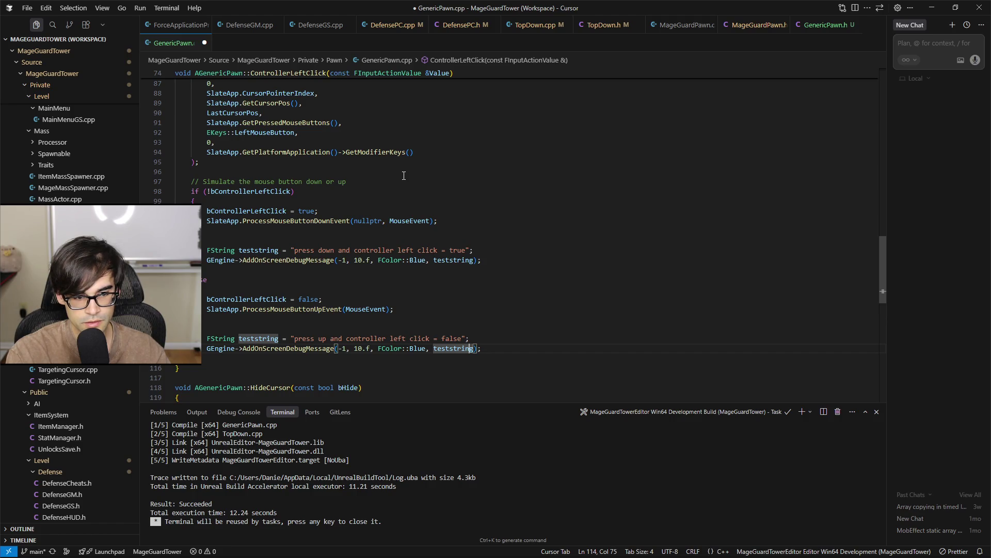
key("Right")
key("ctrl+shift+Left")
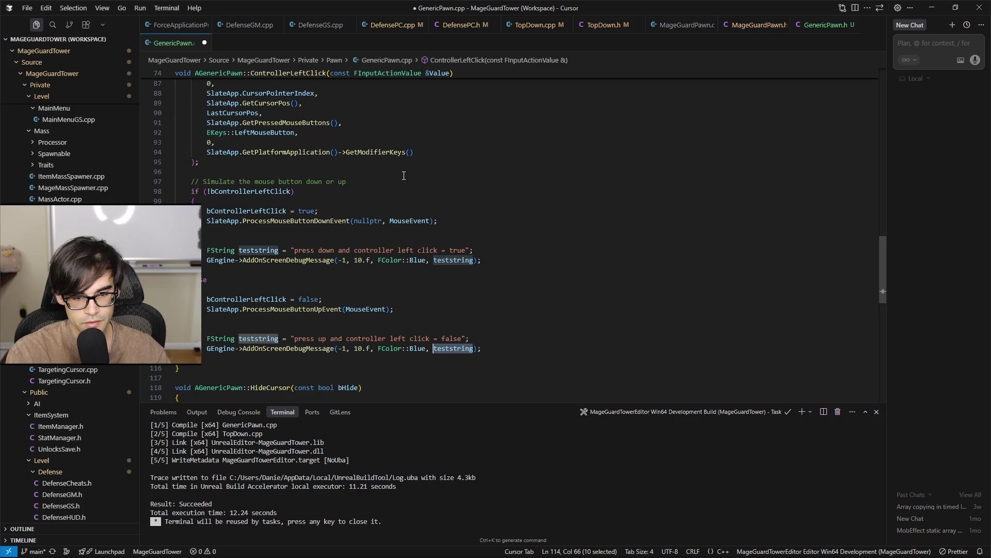
key("Left")
key("Left")
key("Left")
key("ctrl+shift+Left")
type("Yellow")
key("ctrl+s")
key("End")
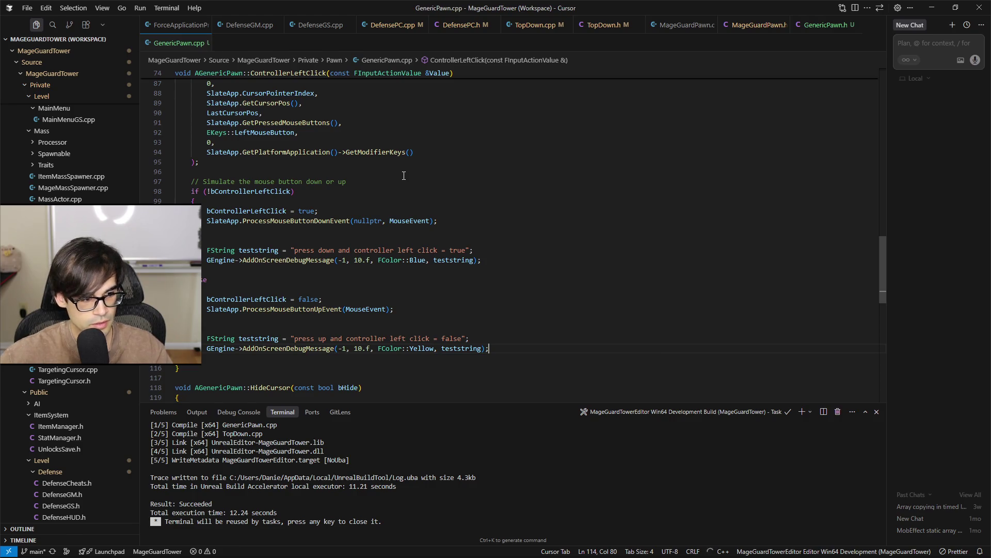
key("alt+Tab")
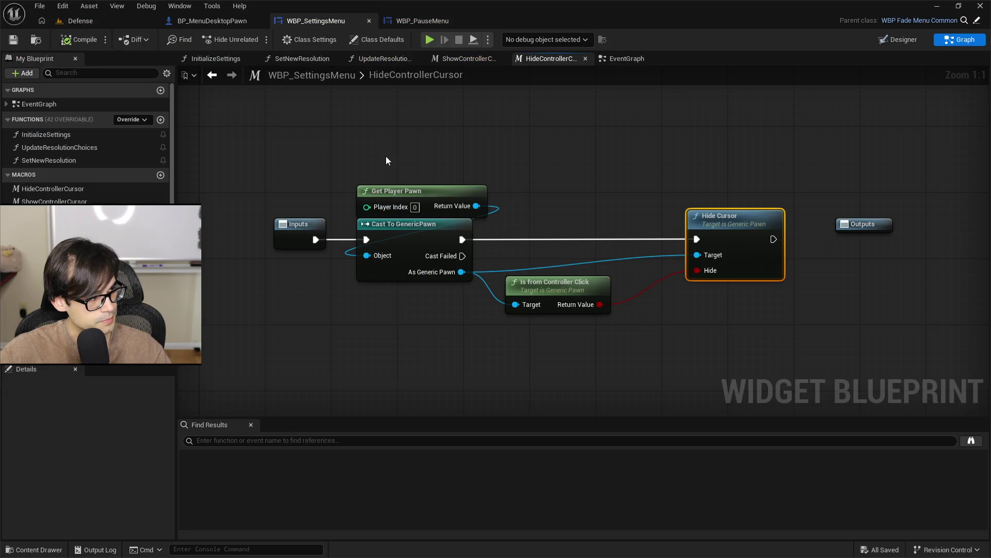
Trigger a Live Coding recompile of GenericPawn.cpp with Ctrl+Alt+F11
key("ctrl+alt+F11")
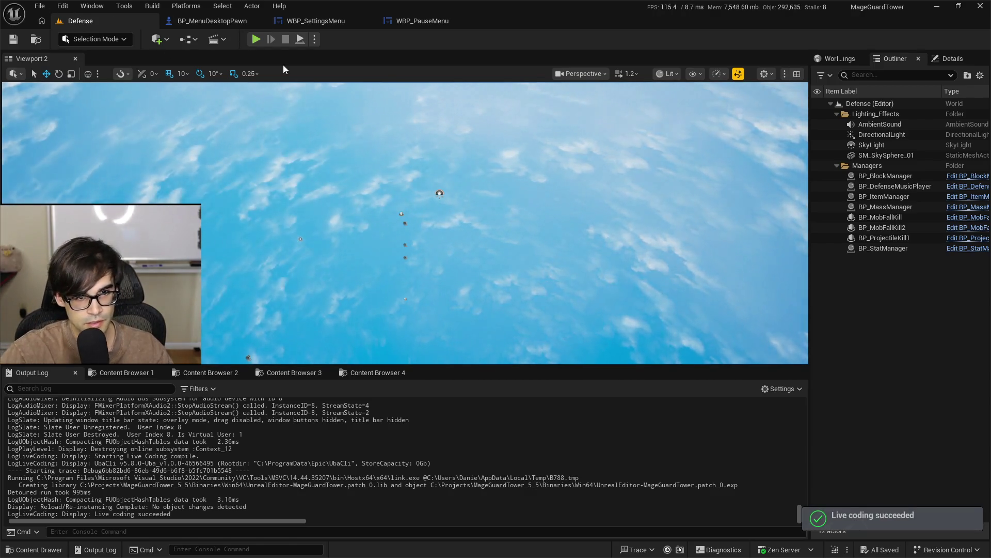
Start Play in Editor, pause the game, resume it, and pause again
left_click(257, 39)
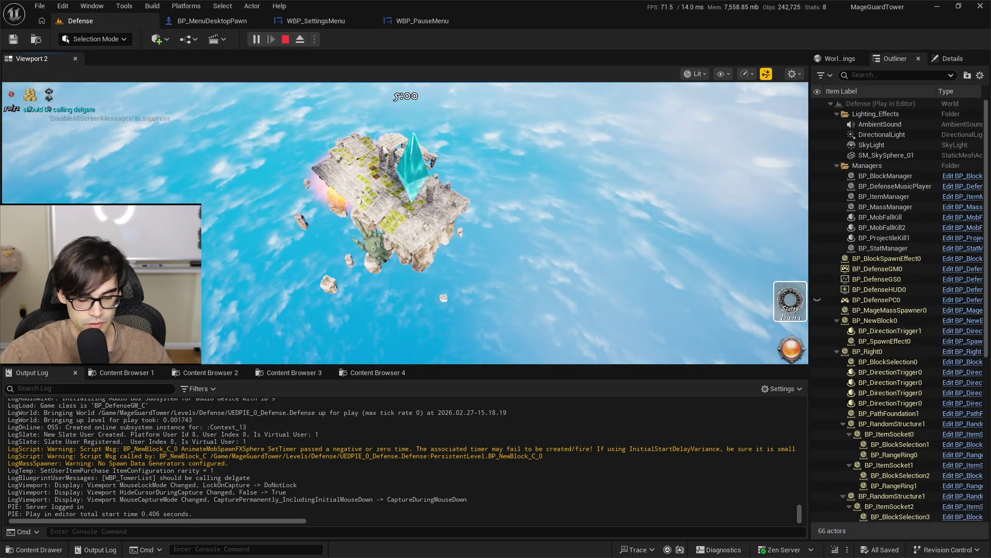
key("Escape")
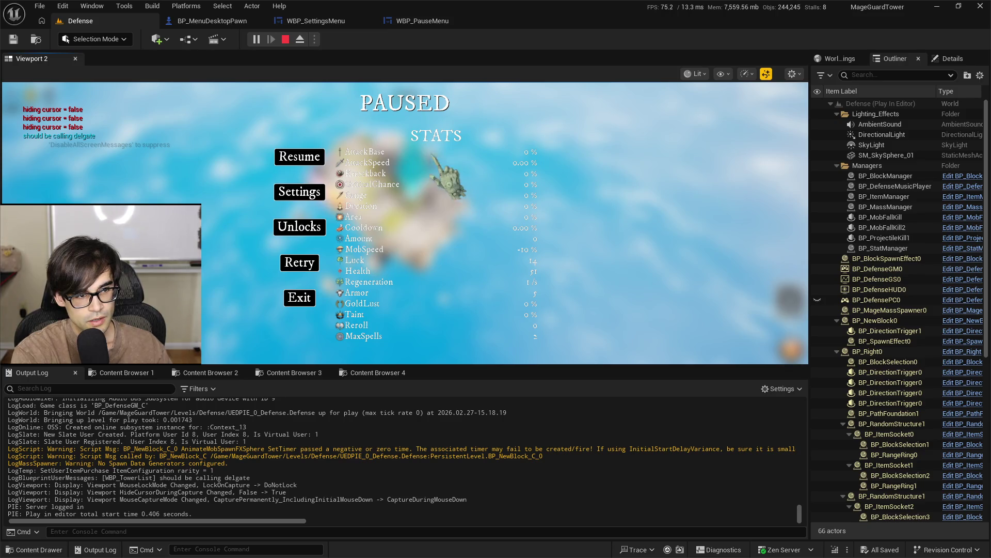
left_click(285, 165)
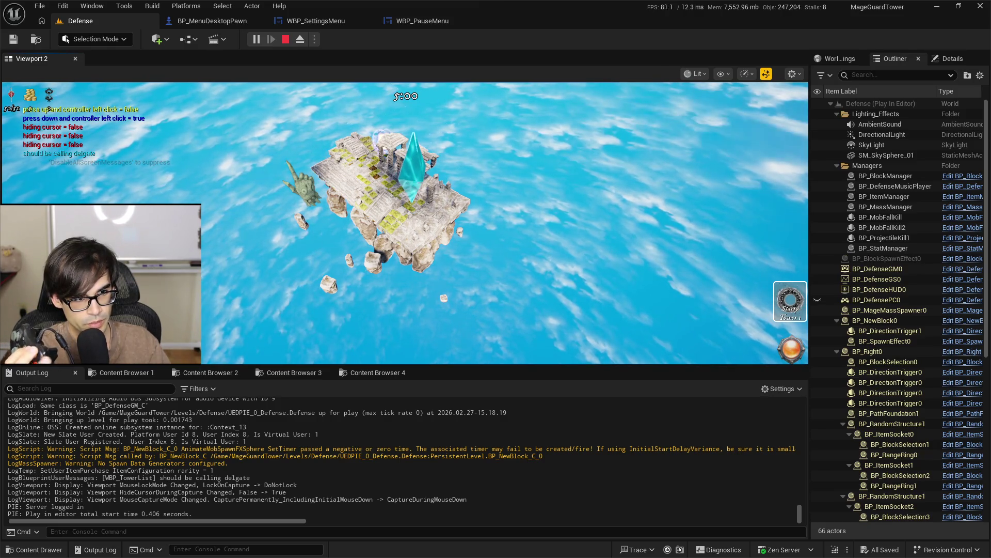
key("Escape")
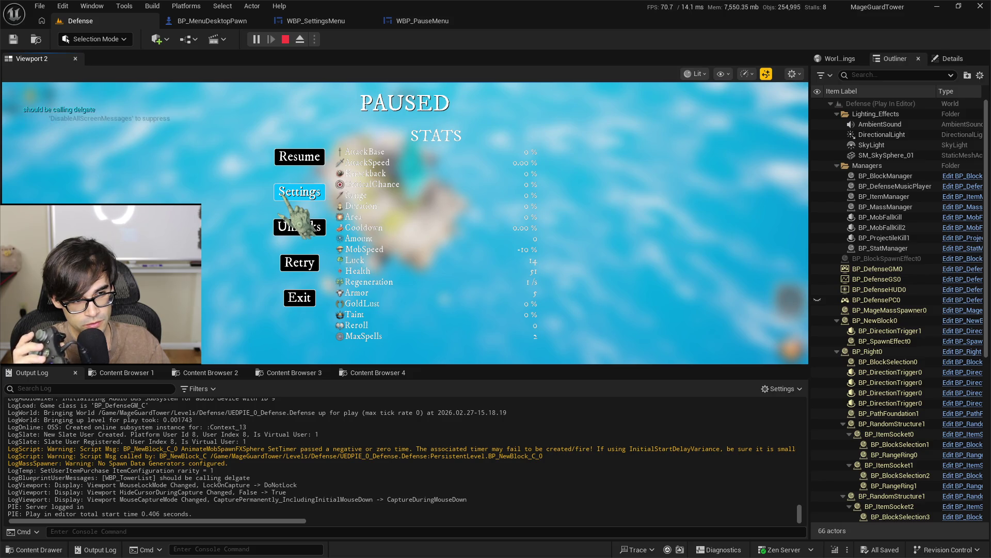
In the game's Settings, set the window mode to Windowed Full, then click in the game view
left_click(286, 196)
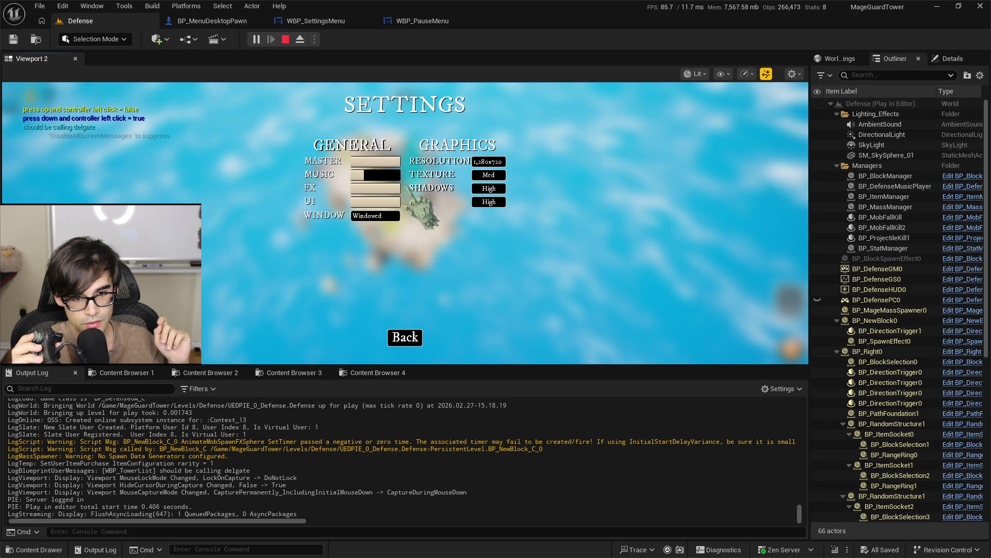
left_click(376, 215)
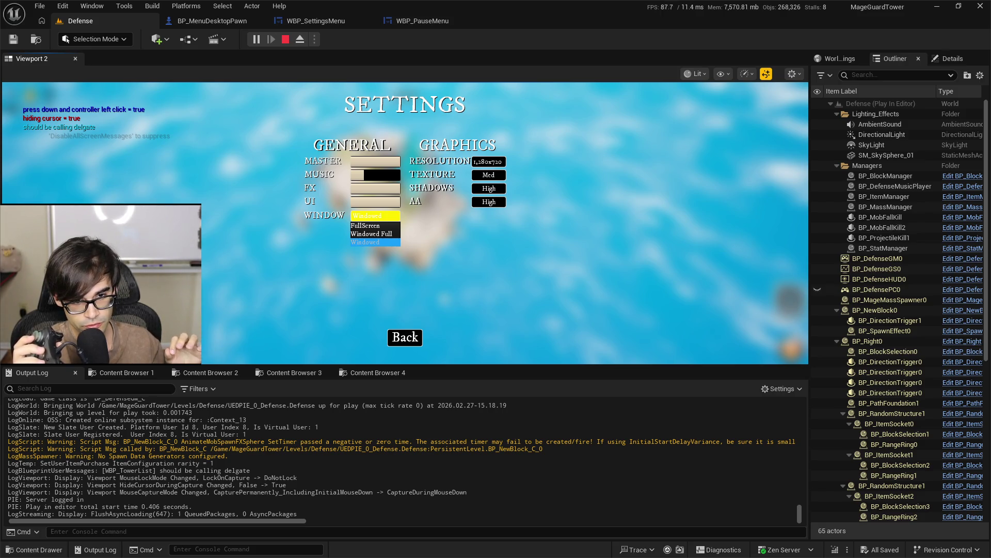
key("Up")
key("Up")
key("Down")
key("Down")
key("Up")
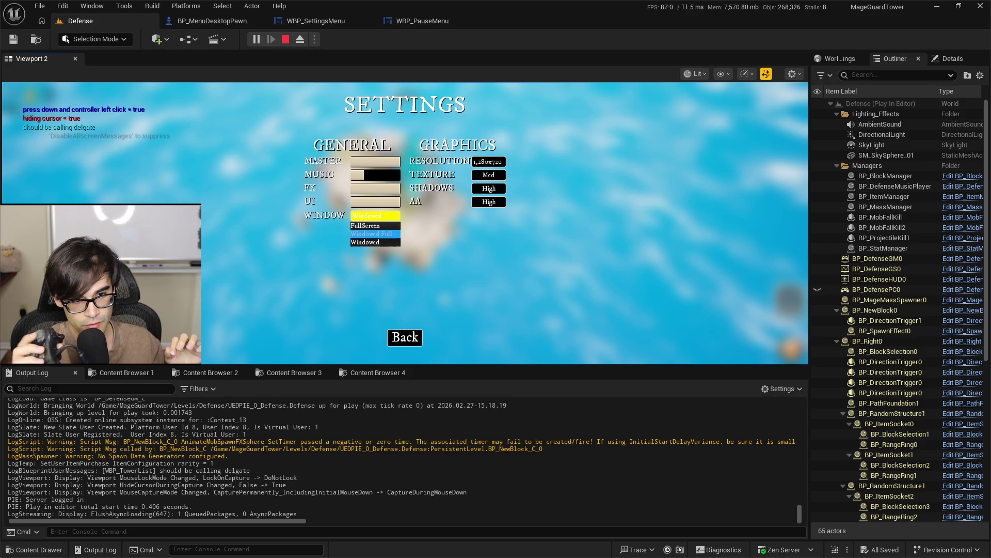
key("Return")
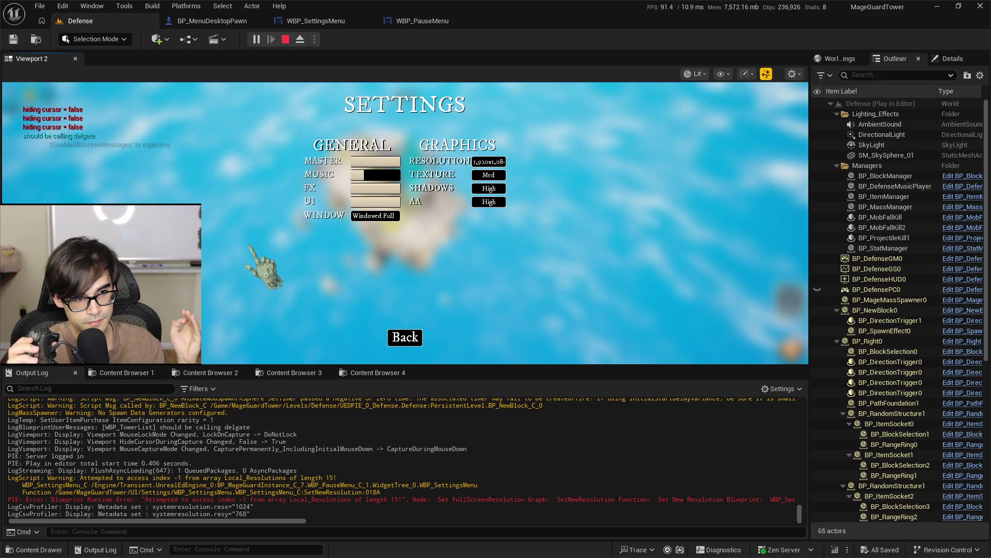
left_click(253, 247)
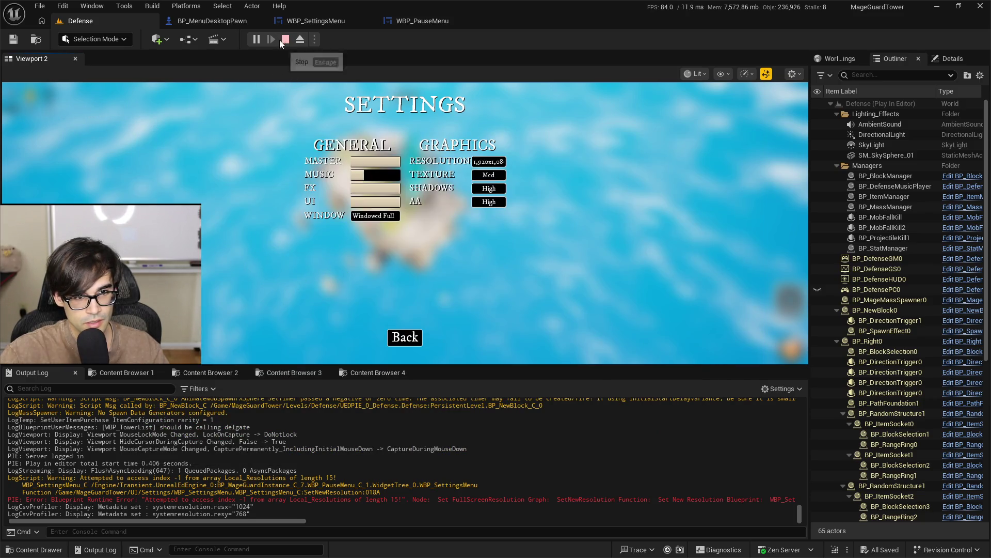
Close the Message Log, play the Defense level, pause it and test controller clicks in the menu
left_click(281, 40)
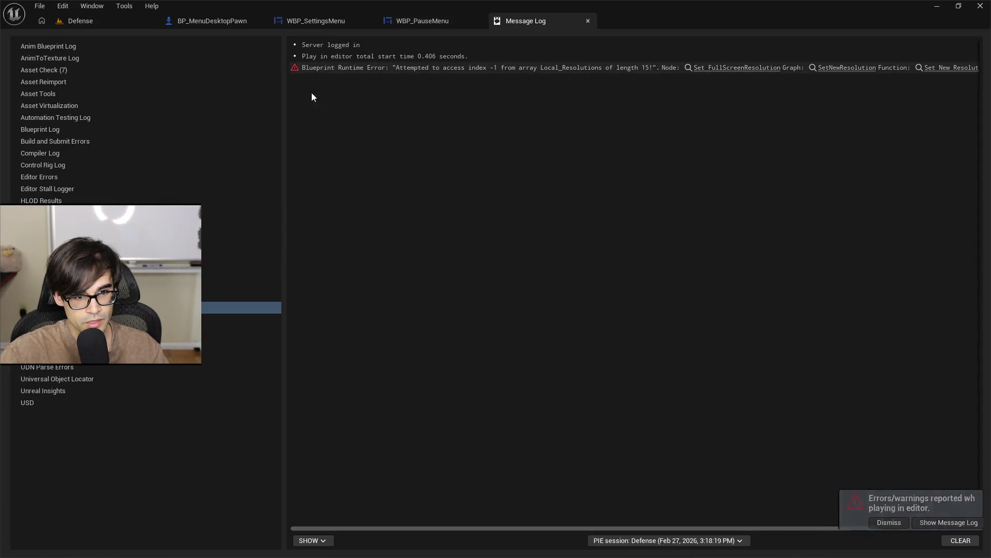
left_click(587, 20)
left_click(103, 20)
left_click(255, 39)
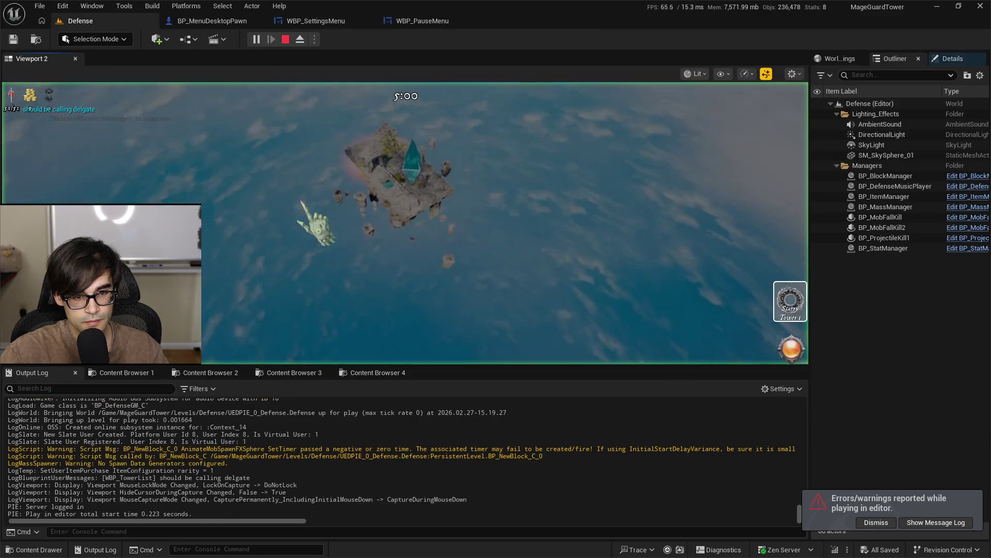
key("Escape")
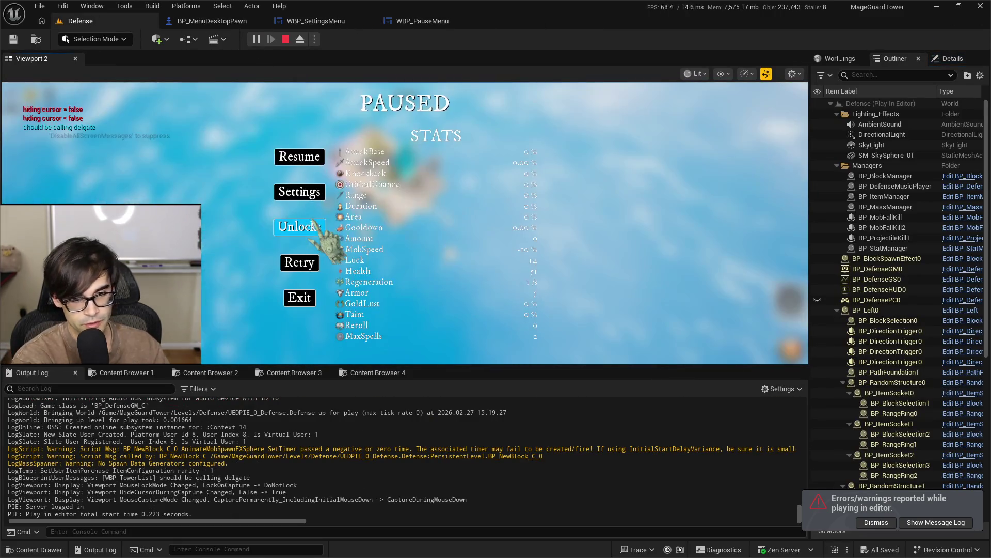
left_click(299, 191)
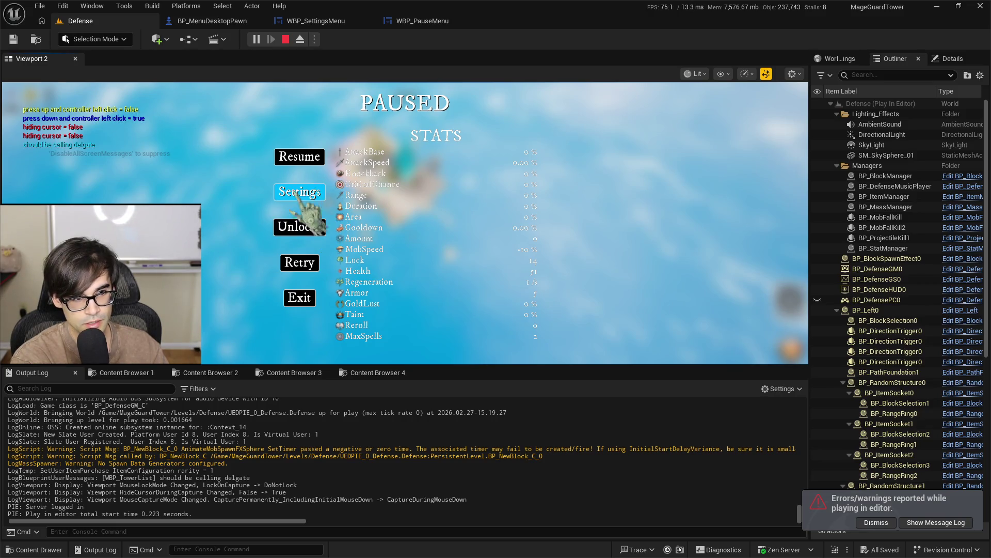
left_click(172, 199)
left_click(207, 212)
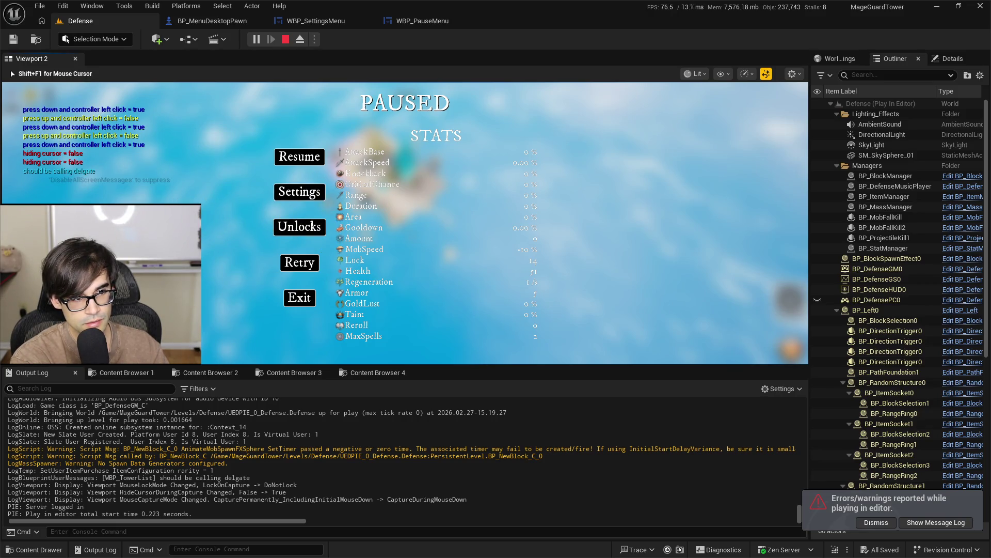
Set the game's window mode to Windowed in Settings, then return to Cursor
left_click(290, 192)
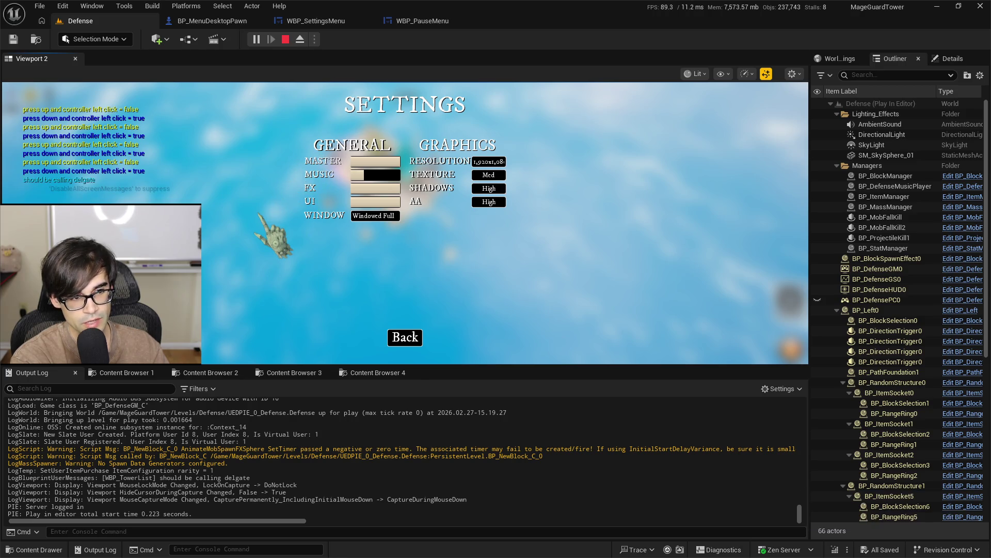
left_click(394, 217)
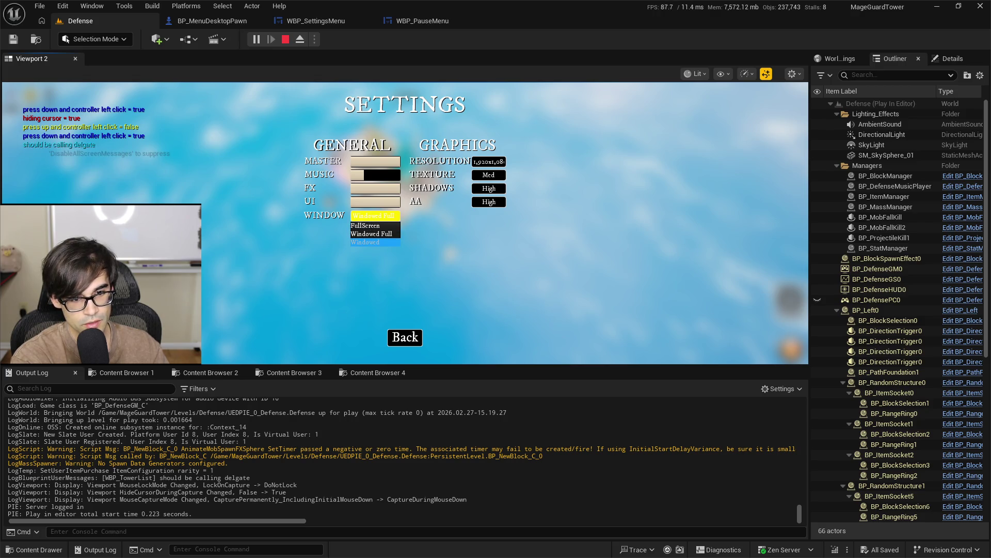
left_click(376, 242)
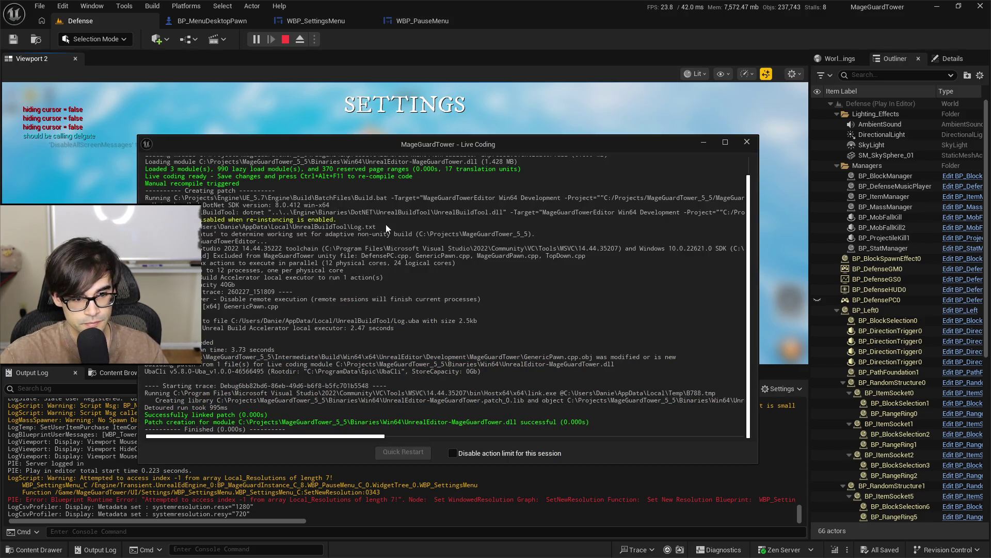
key("alt+Tab")
scroll(477, 336, "down", 3)
scroll(474, 334, "up", 3)
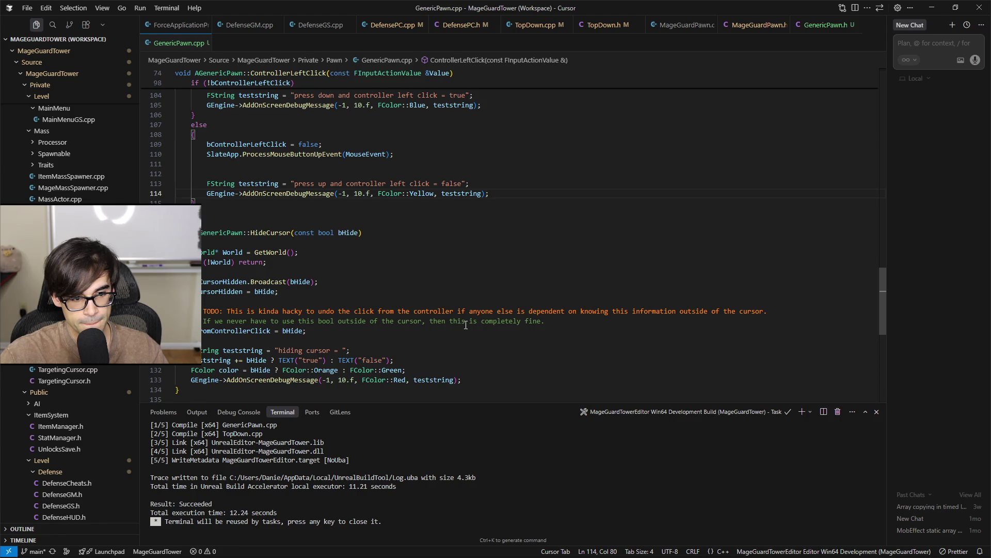
Look up every use of bControllerLeftClick and copy the variable name
left_click(252, 330)
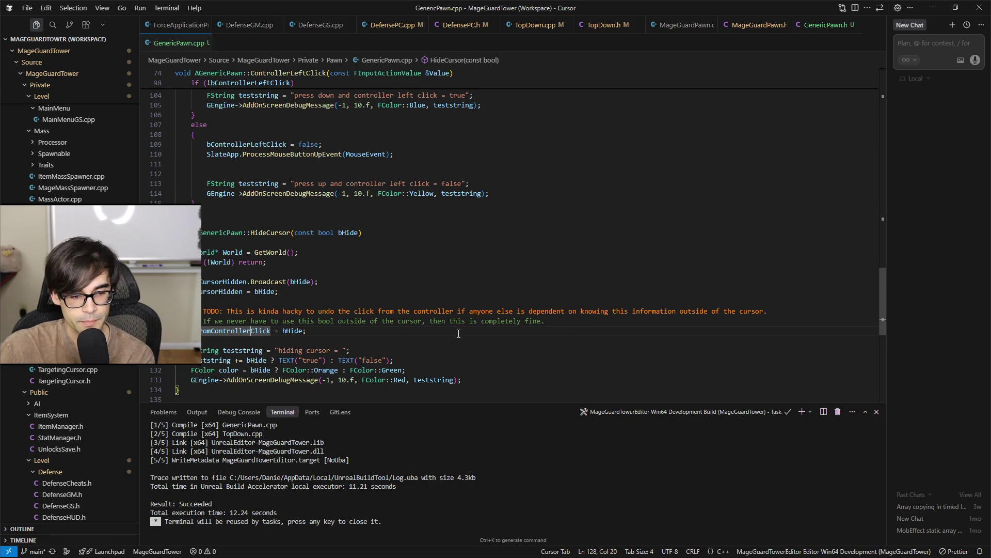
scroll(473, 363, "up", 7)
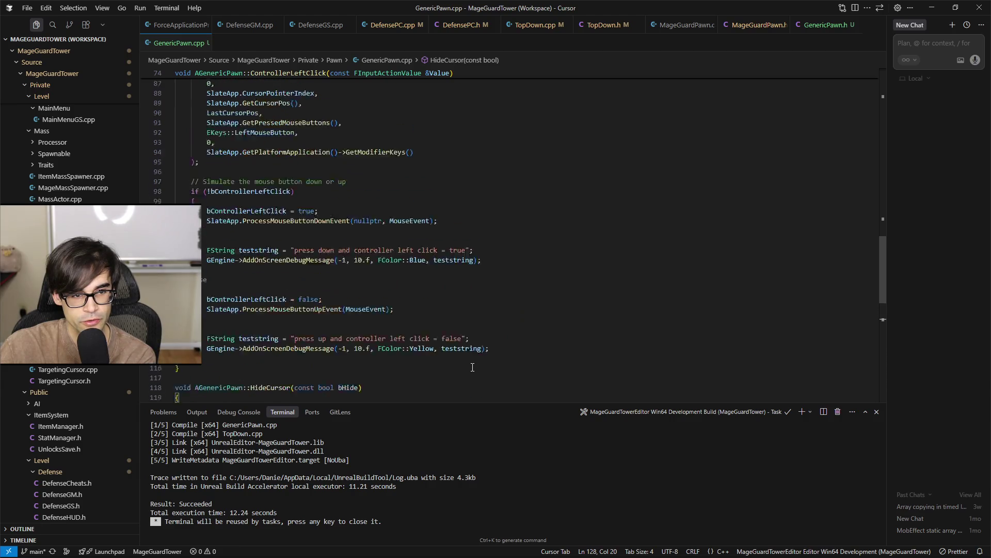
left_click(252, 242)
scroll(516, 339, "down", 4)
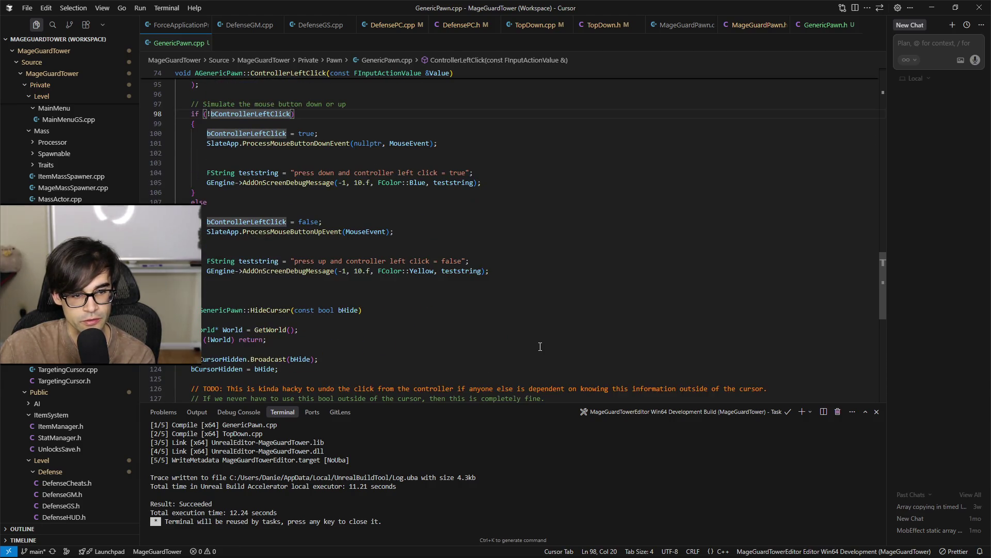
scroll(552, 342, "up", 3)
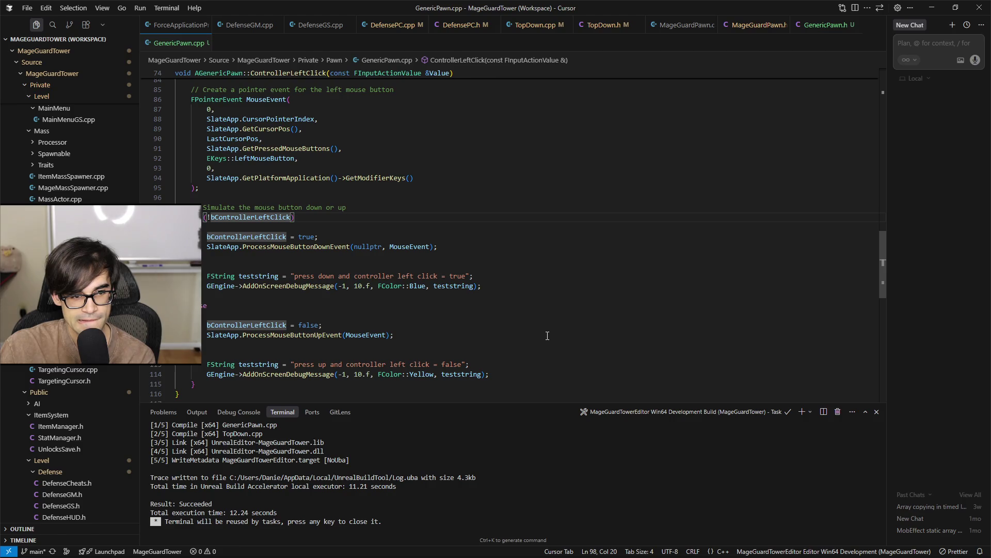
scroll(546, 334, "down", 5)
scroll(545, 331, "down", 1)
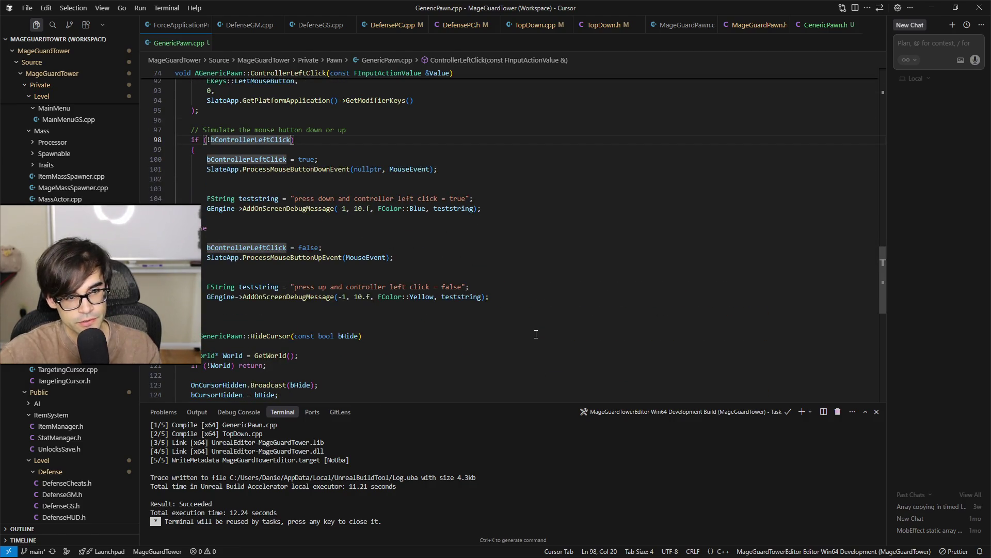
key("Down")
key("Down")
key("ctrl+shift+Left")
key("ctrl+c")
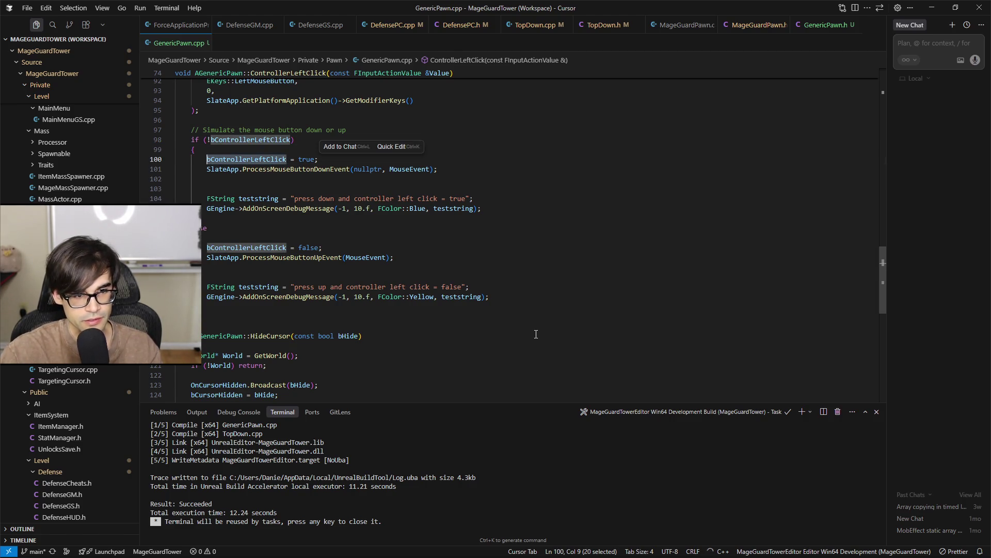
At the end of HideCursor add 'if (!bHide) bControllerLeftClick = false;' and save
scroll(539, 335, "down", 5)
left_click(496, 277)
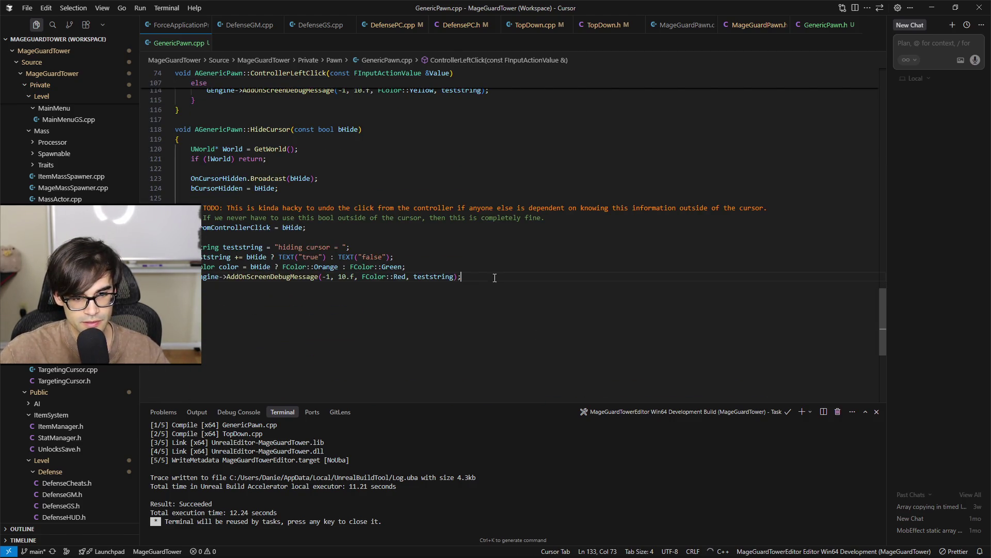
key("Return")
key("ctrl+v")
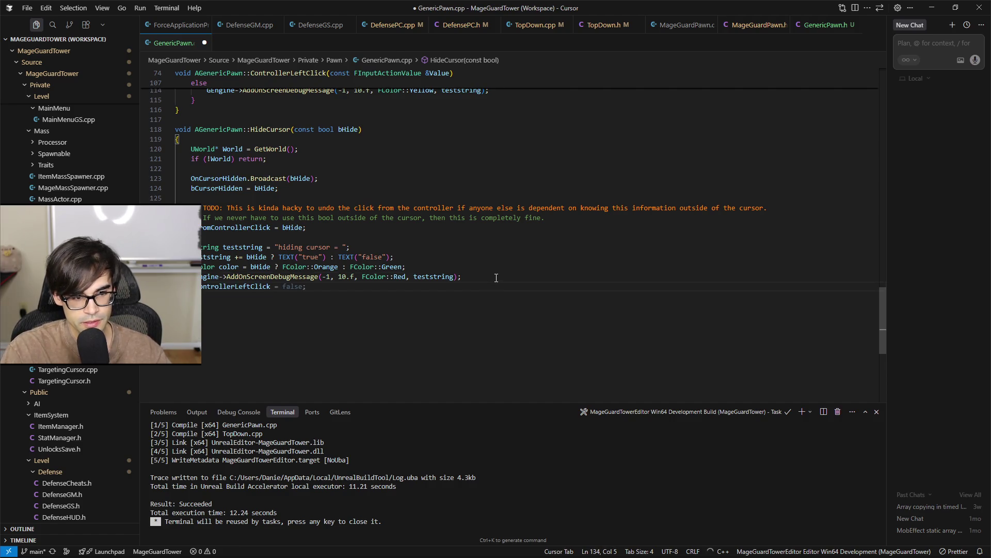
key("shift+Home")
key("Left")
type("bHide &&")
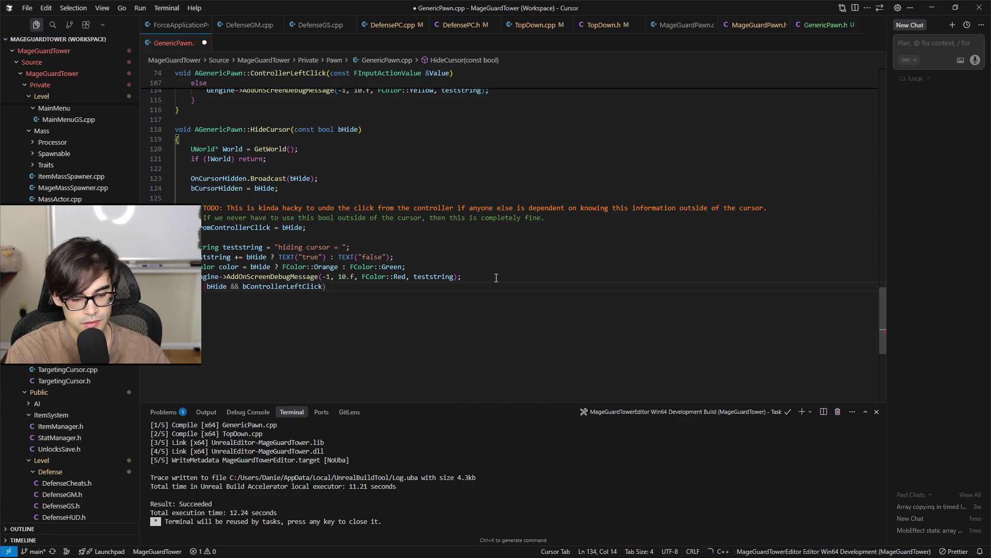
key("ctrl+Left")
type("!")
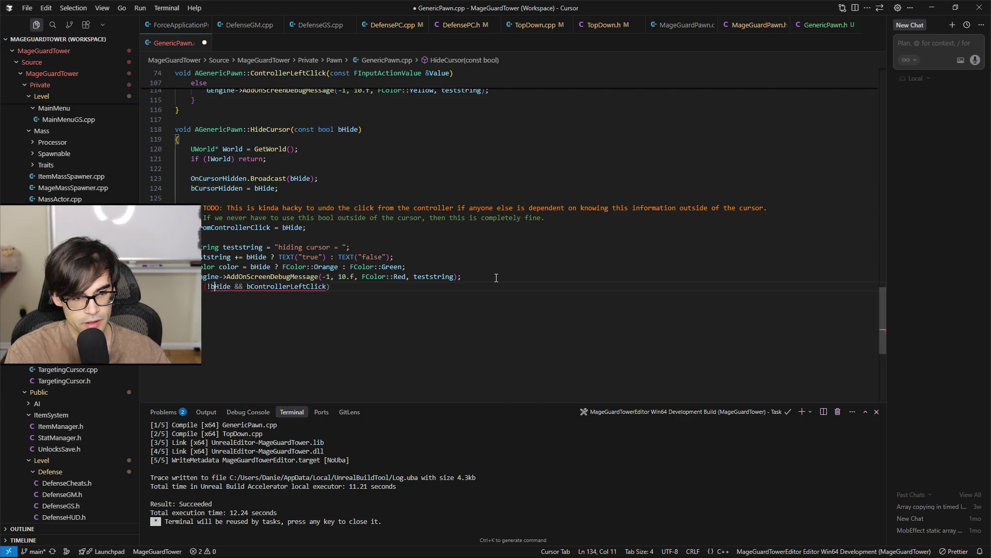
type(")")
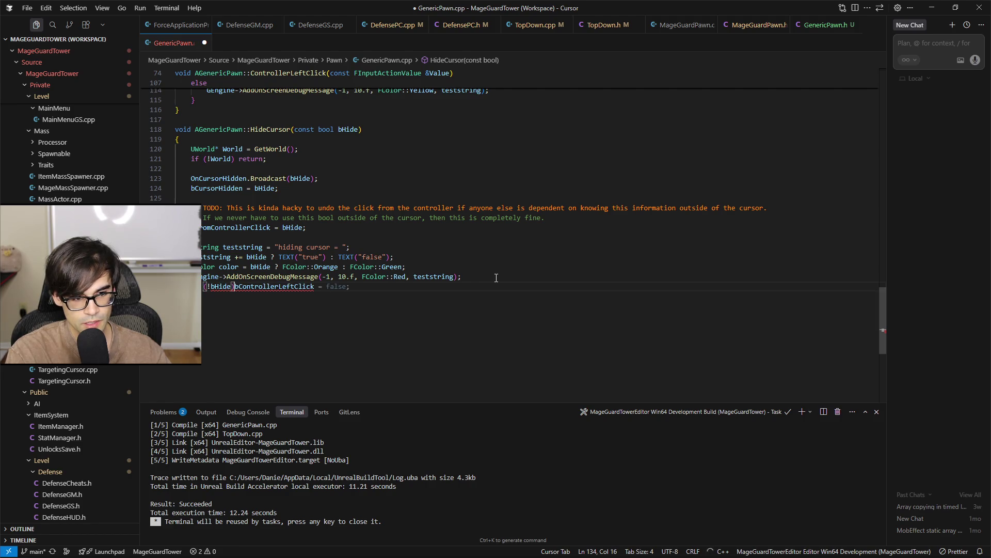
key("Return")
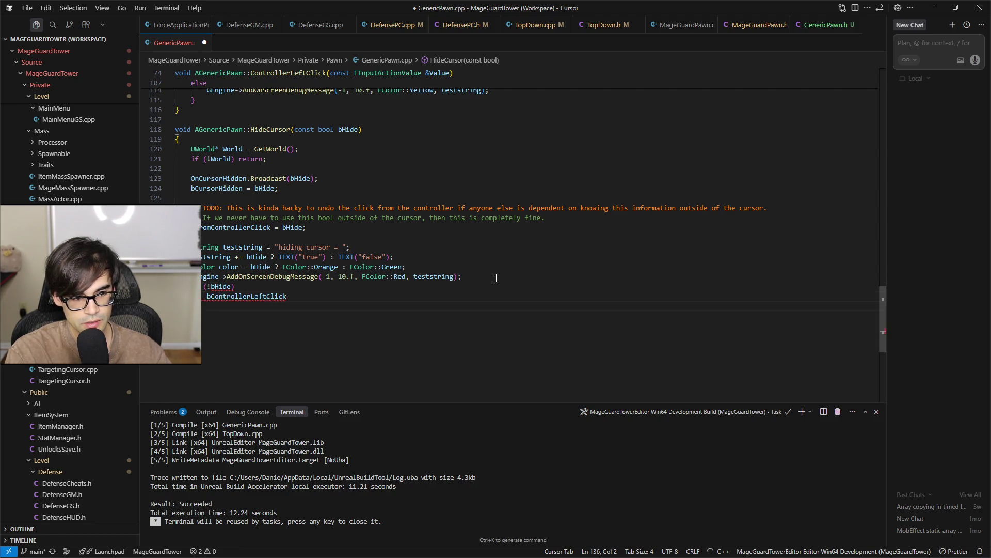
type(" = ")
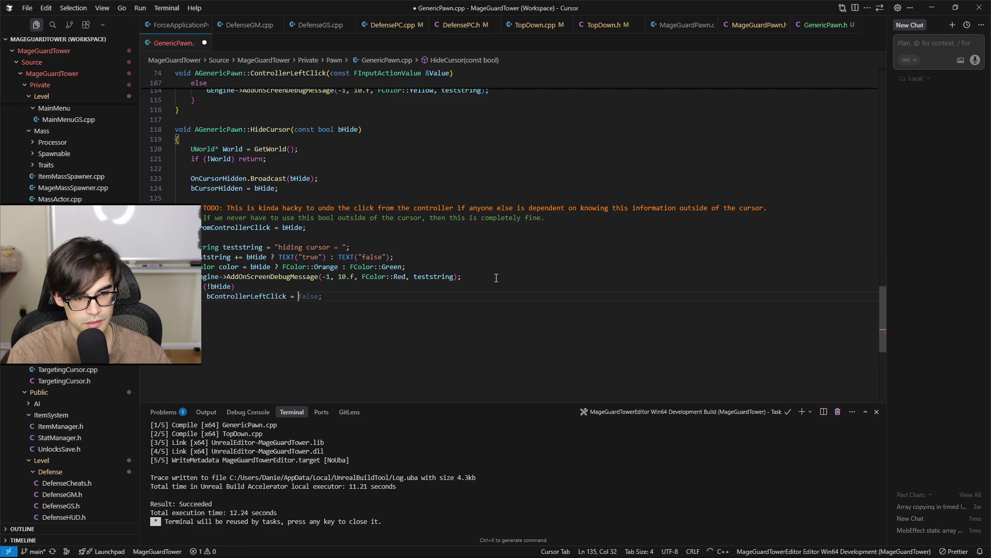
type("false")
key("ctrl+s")
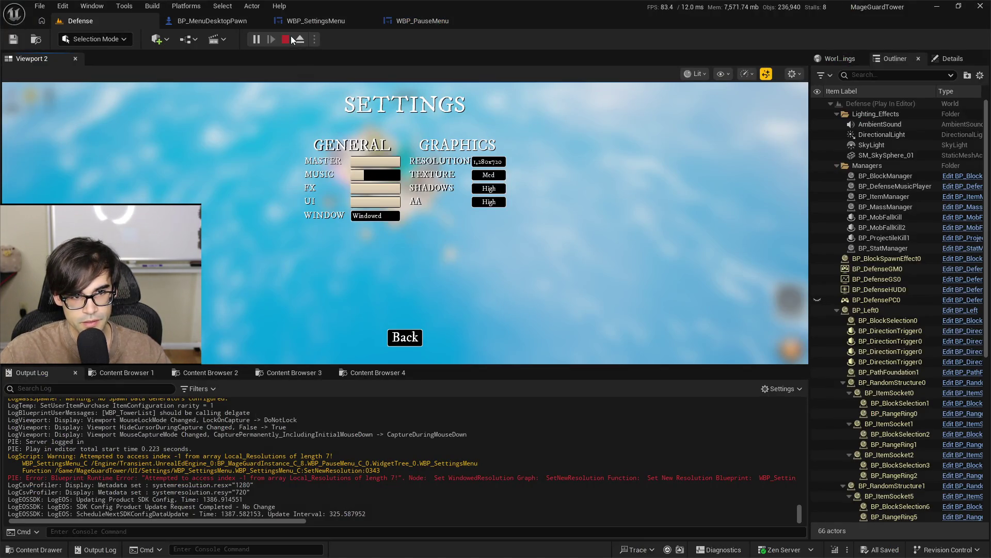
Stop the Defense playtest, close the Message Log, and dismiss the errors-while-playing notification
left_click(290, 38)
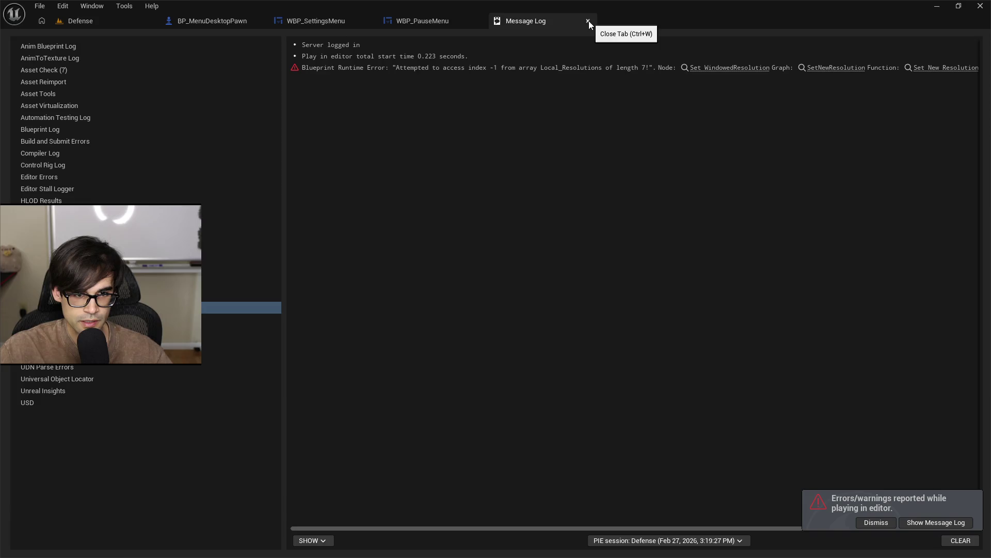
left_click(589, 20)
left_click(100, 23)
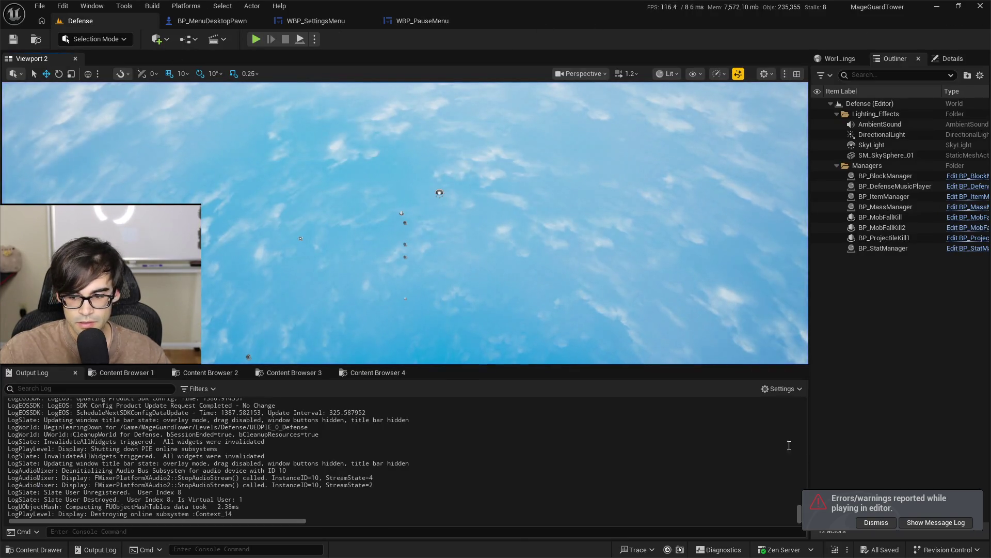
left_click(877, 522)
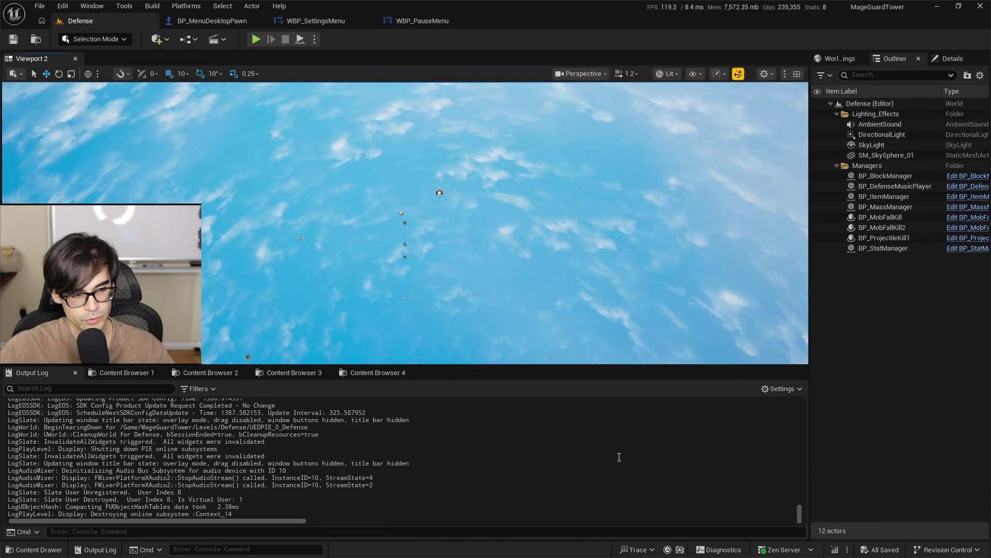
key("alt+Tab")
Review ControllerLeftClick's bCursorHidden early return, then start a Live Coding compile from Unreal's status bar
scroll(541, 275, "up", 15)
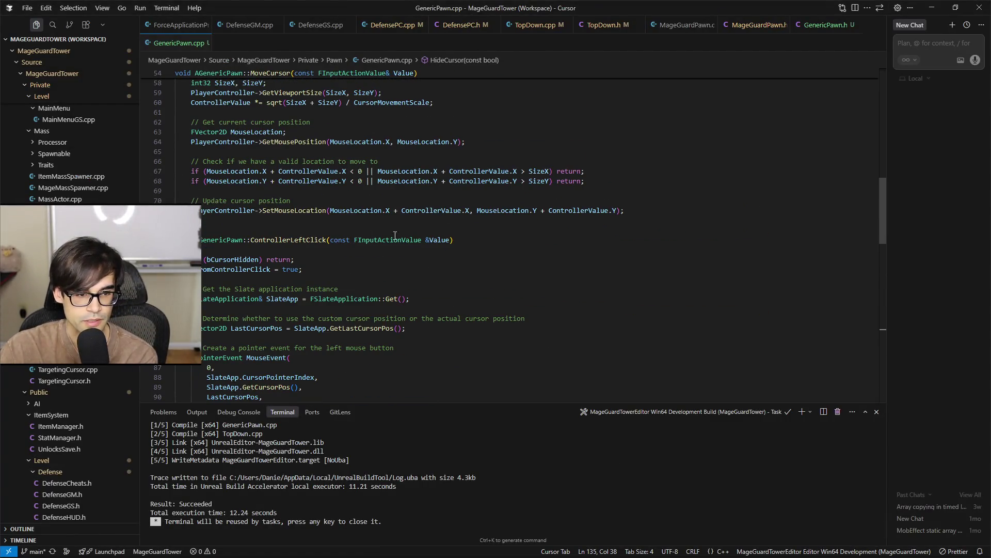
left_click(244, 259)
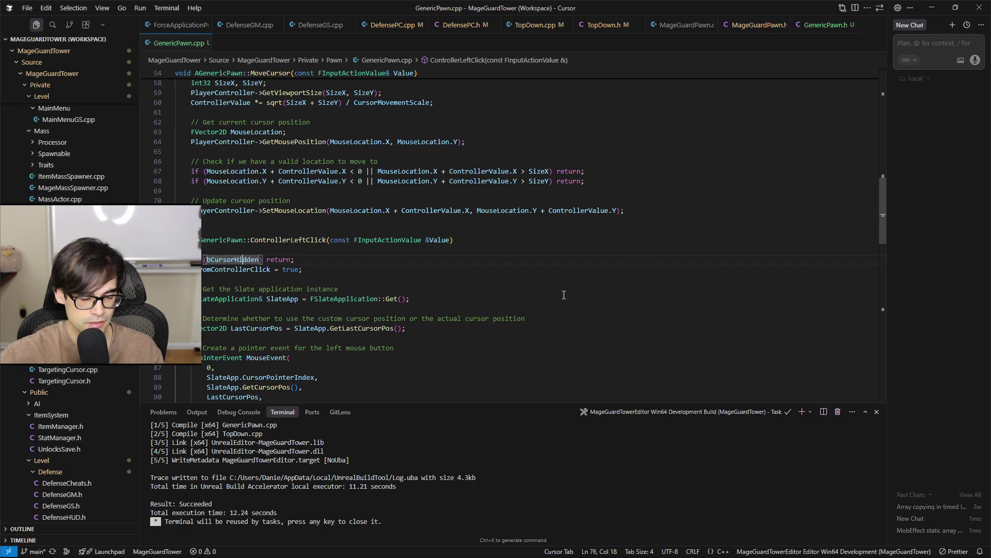
scroll(615, 295, "down", 10)
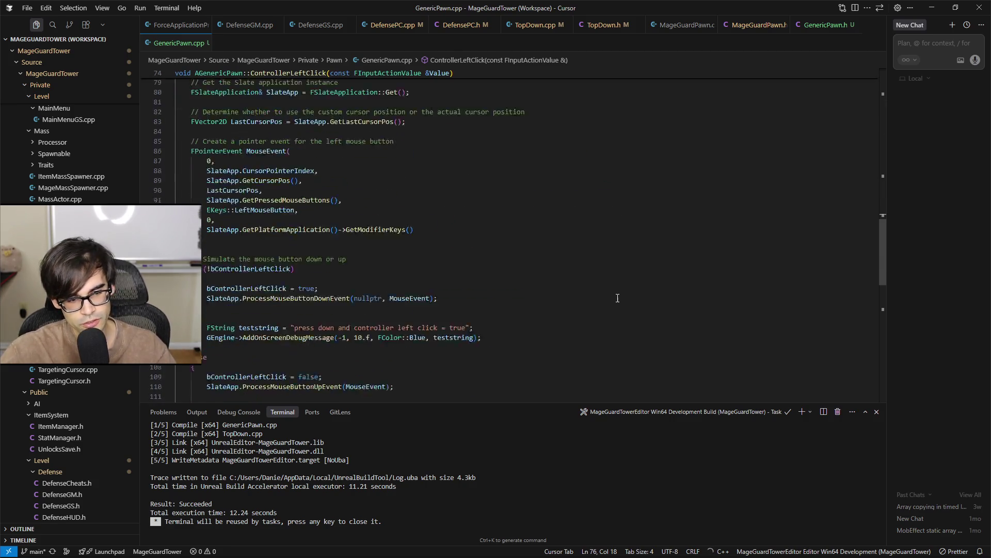
key("alt+Tab")
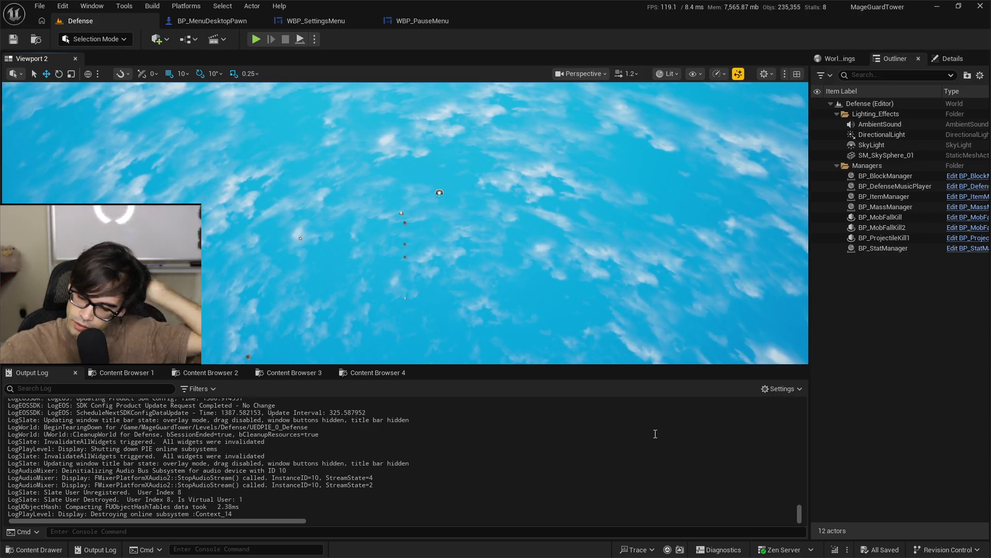
left_click(836, 550)
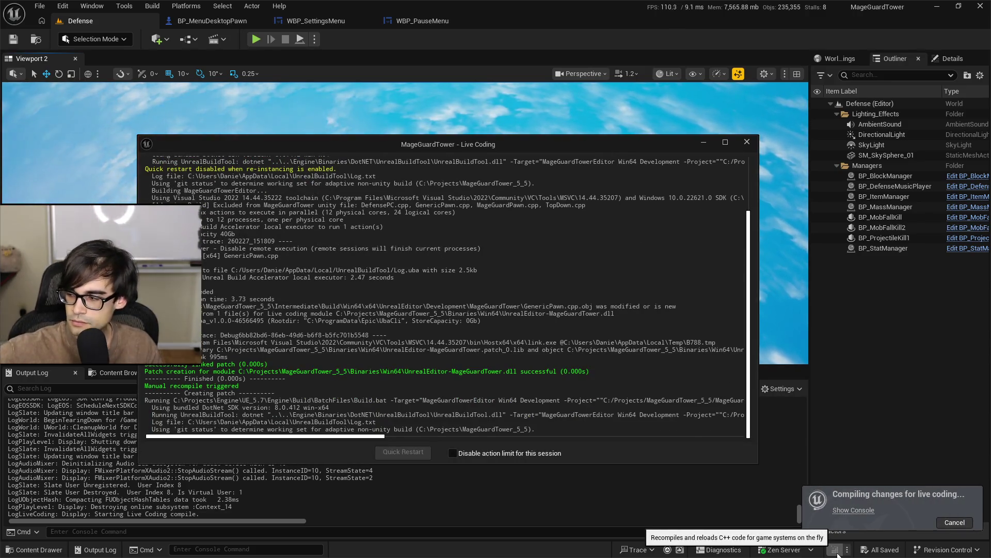